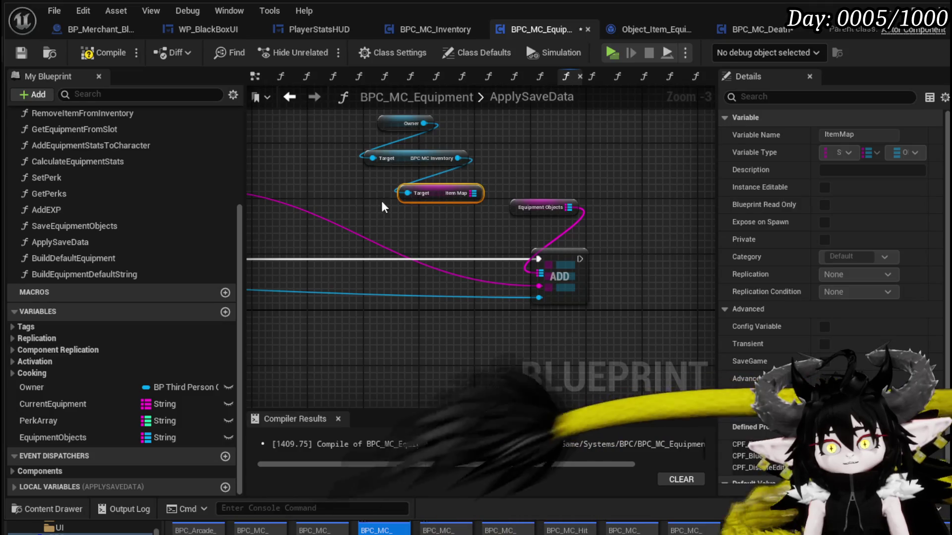
Collapse the Owner, inventory and Item Map getters into a pure GetItemMap function and compile.
drag(385, 125, 385, 139)
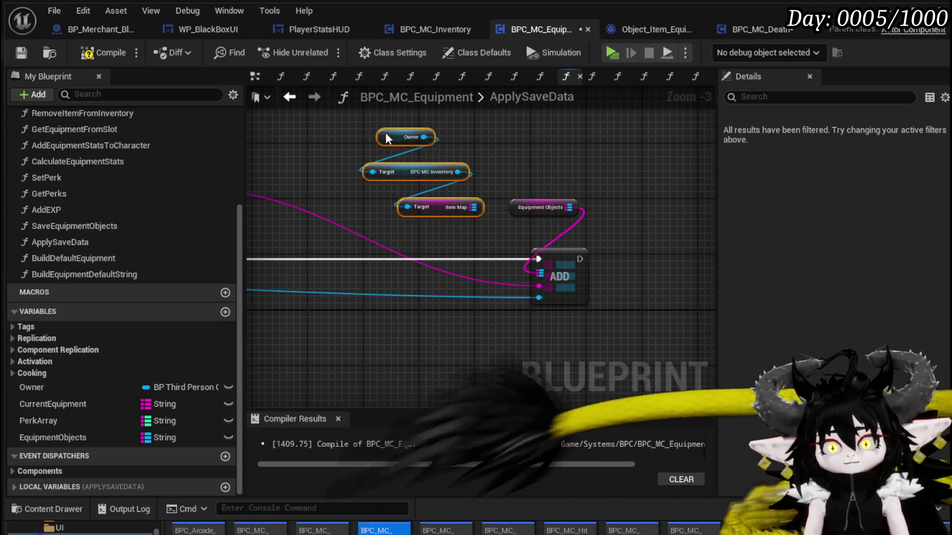
right_click(439, 208)
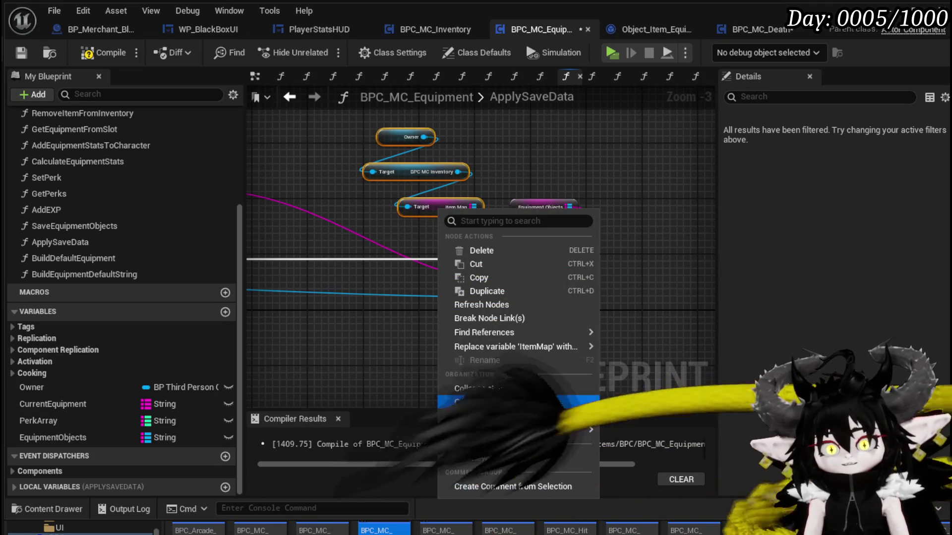
click(493, 403)
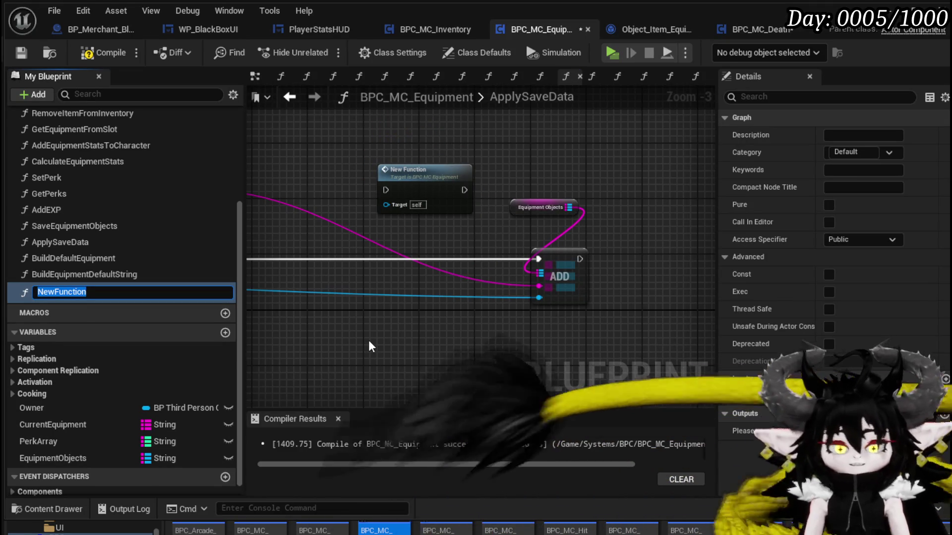
text(Get)
text(O)
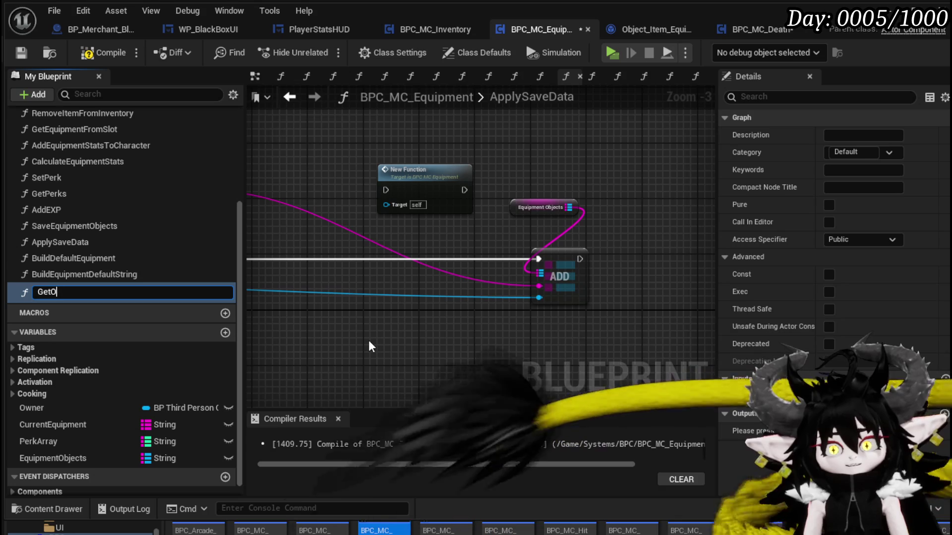
key(BackSpace)
text(ItemMap)
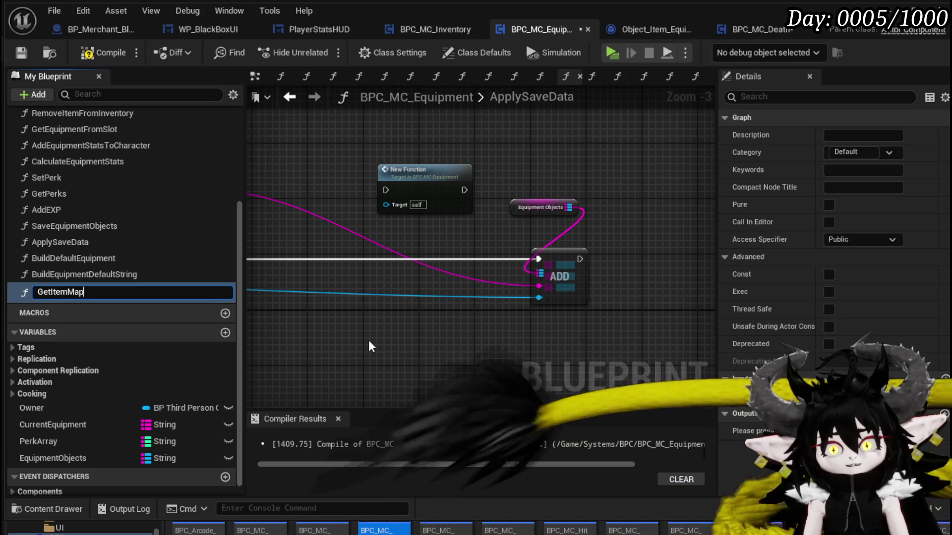
key(Return)
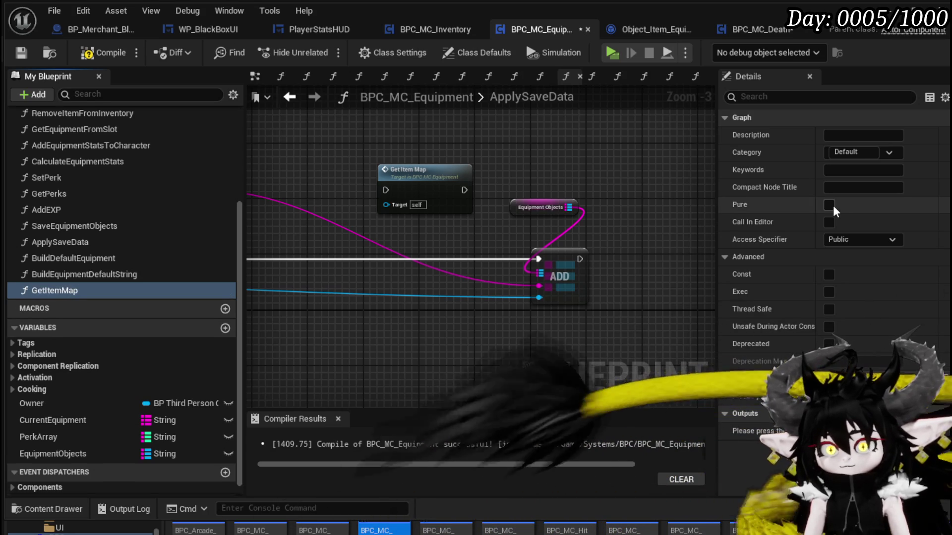
click(829, 205)
click(109, 55)
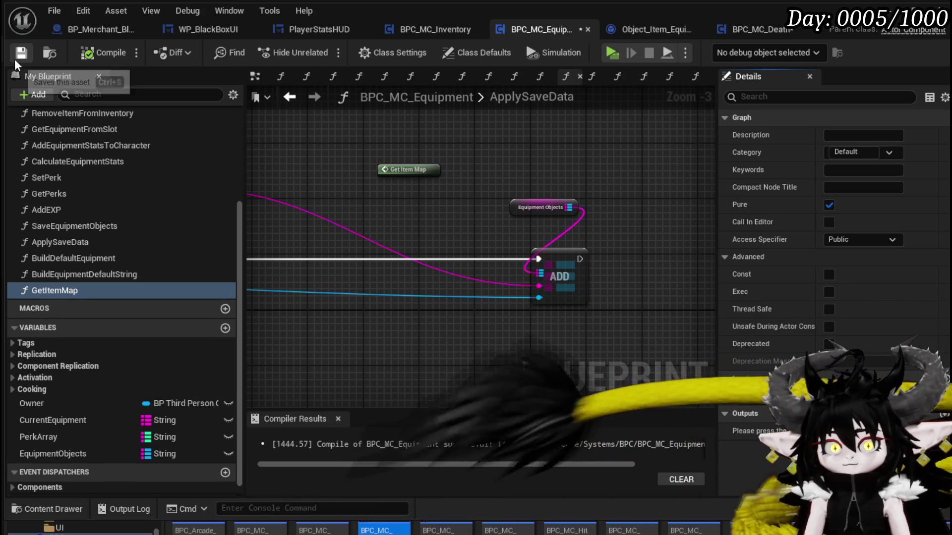
Return Item Map through a new GetItemMap output, drop NewParam, compile, and wire it to ADD.
double_click(388, 173)
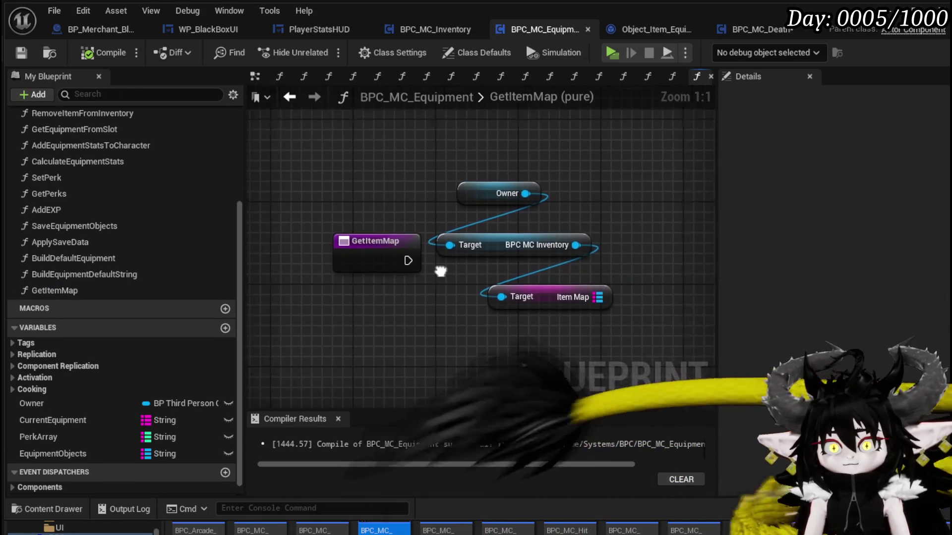
click(316, 239)
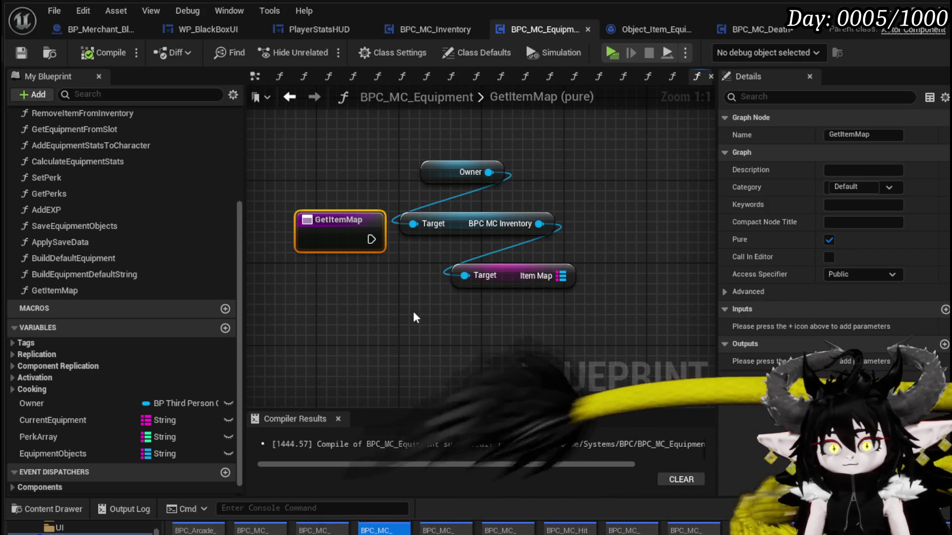
click(945, 344)
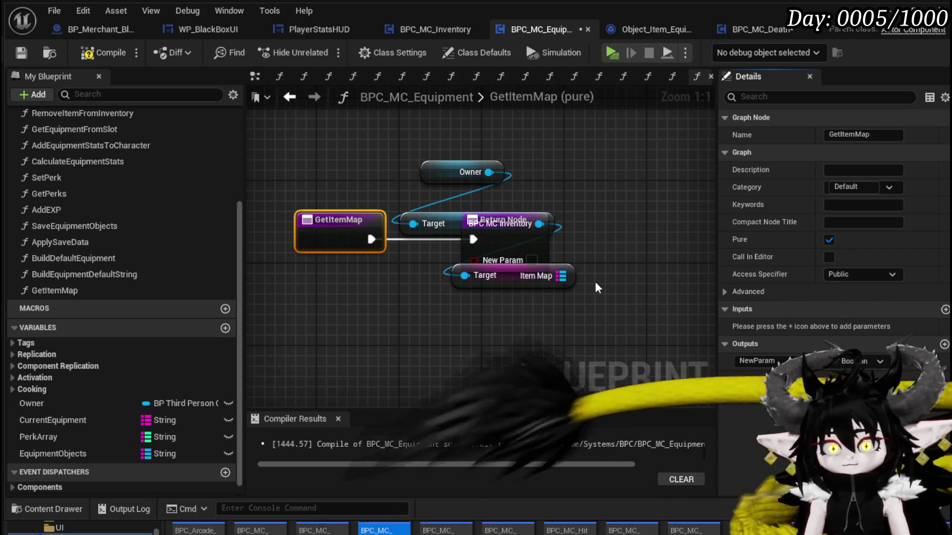
drag(513, 251, 672, 253)
drag(562, 276, 653, 236)
click(930, 327)
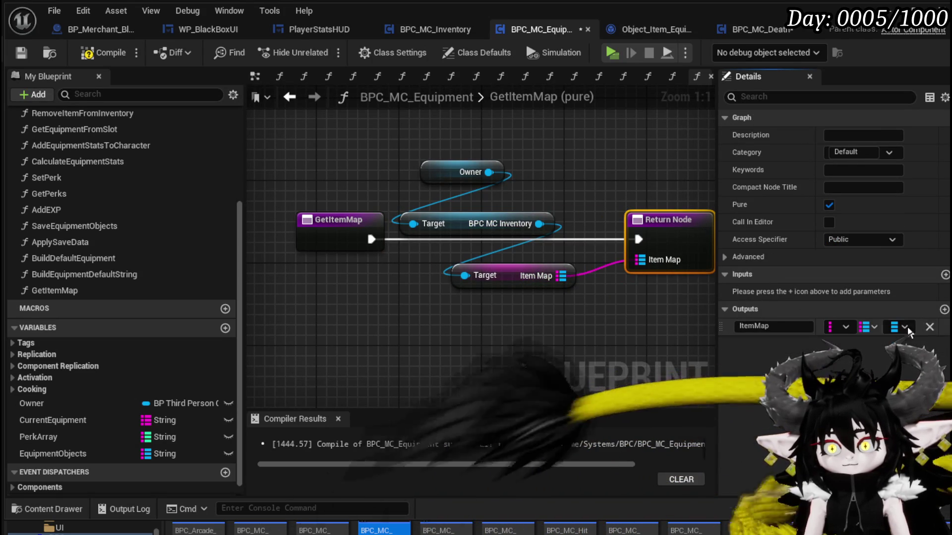
click(22, 53)
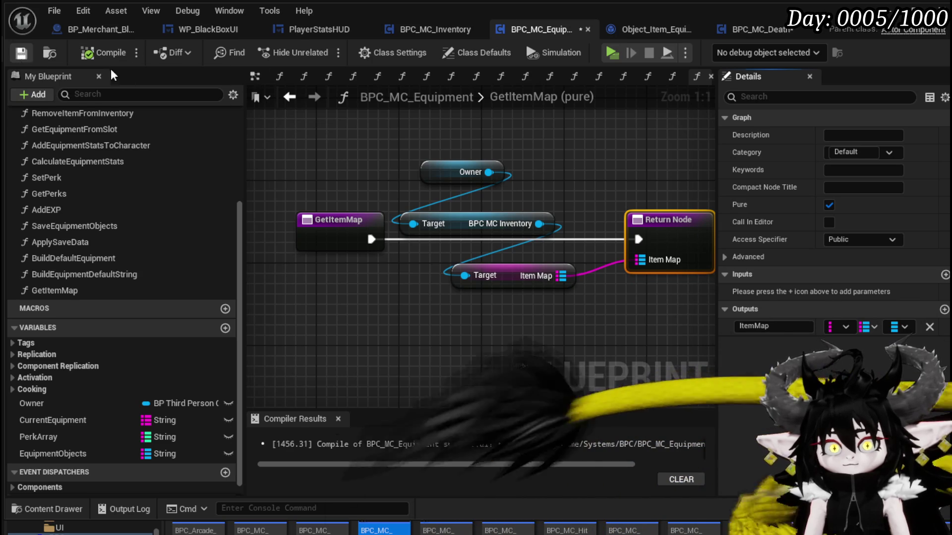
click(289, 96)
mouse_move(430, 183)
mouse_down()
mouse_move(536, 284)
mouse_move(525, 259)
mouse_up()
Save BPC_MC_Equipment with Get Item Map's output feeding the ADD node.
scroll(413, 218, down, 2)
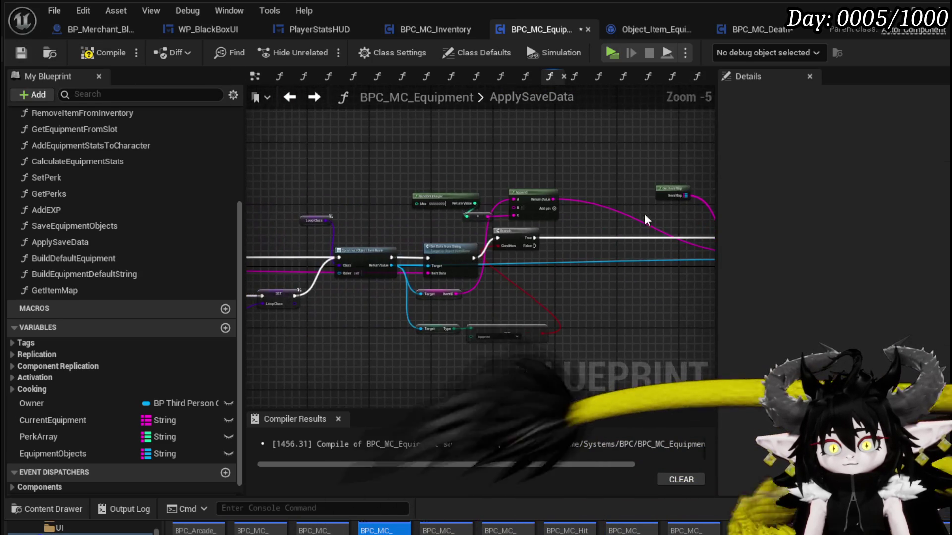
mouse_move(359, 207)
mouse_down()
mouse_move(467, 162)
mouse_move(289, 167)
mouse_move(415, 185)
mouse_move(439, 174)
mouse_move(565, 174)
mouse_up()
scroll(405, 190, up, 2)
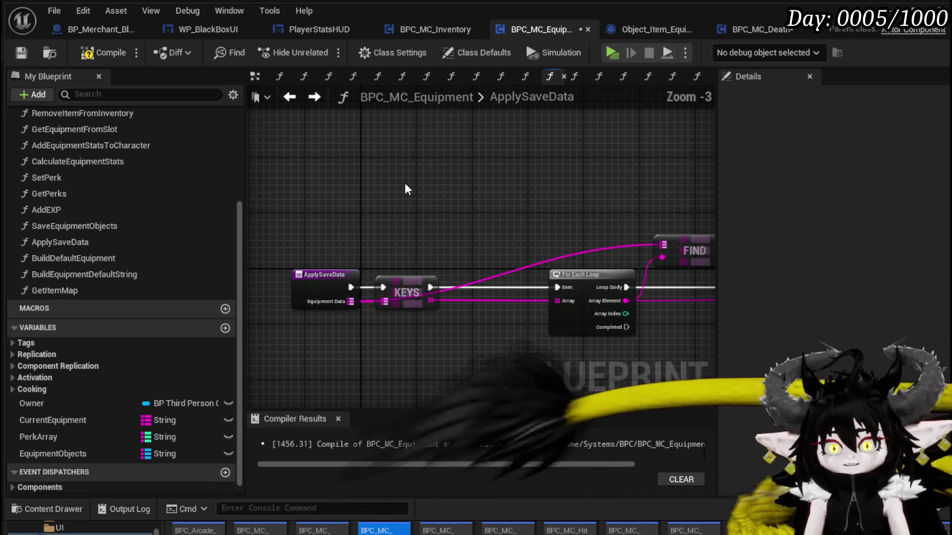
click(21, 56)
Review the item construction and Set Data from String nodes, undo a stray move, and drag off the constructed item.
scroll(606, 158, down, 2)
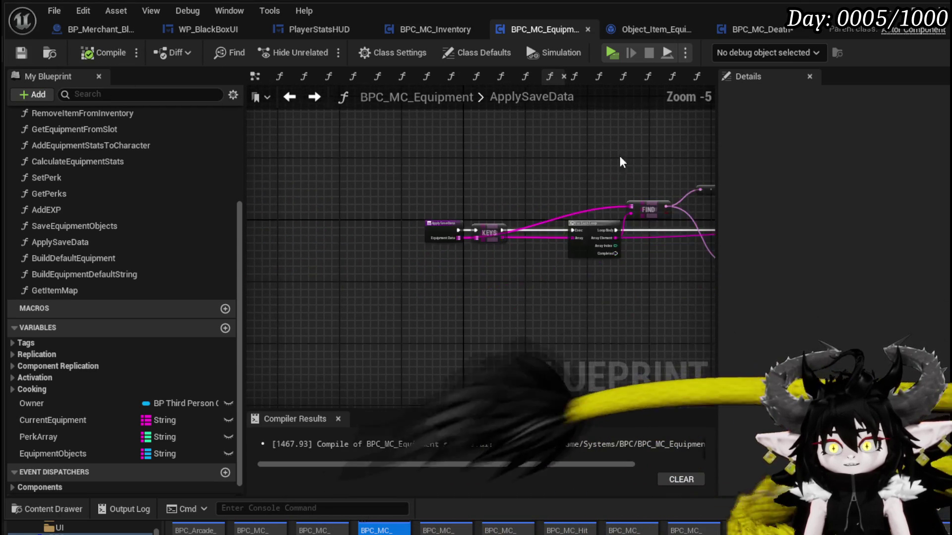
drag(606, 158, 316, 128)
drag(578, 149, 408, 140)
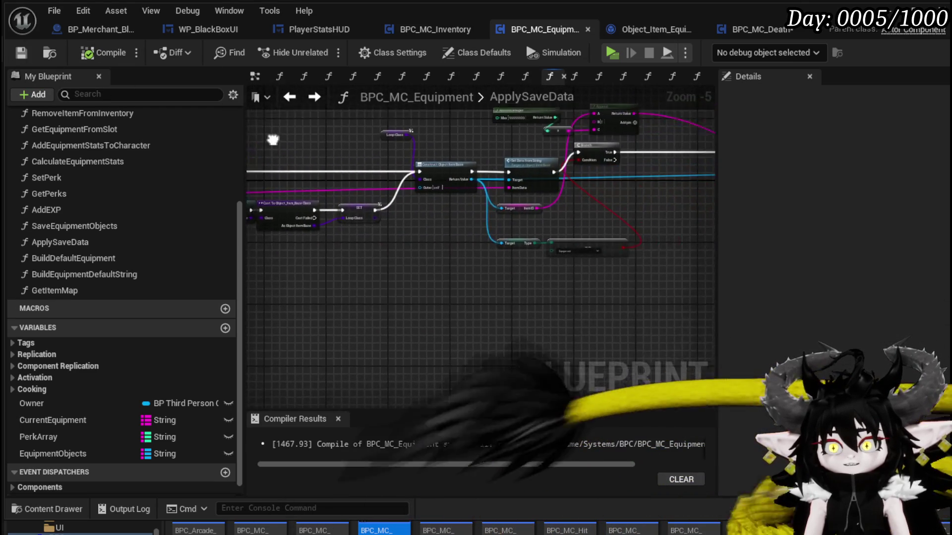
scroll(486, 222, up, 2)
scroll(547, 205, down, 2)
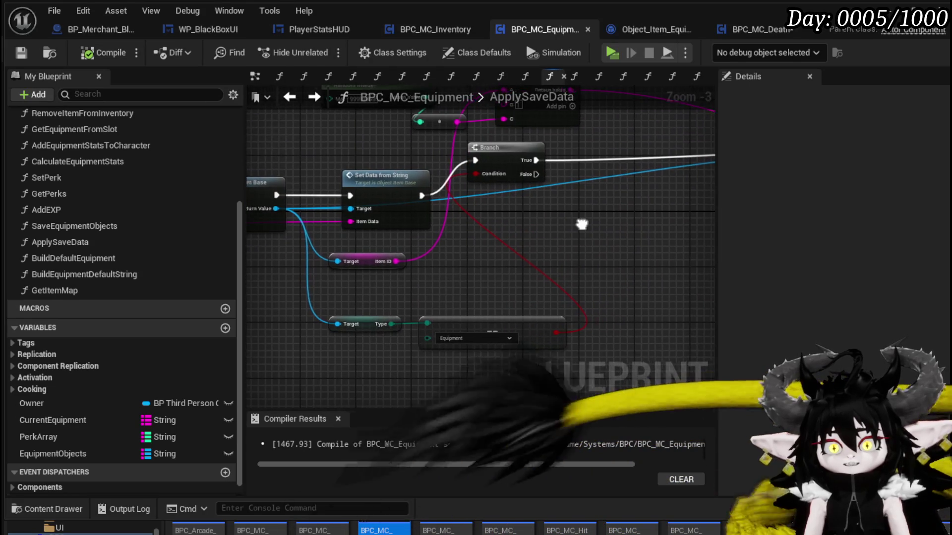
scroll(584, 224, up, 2)
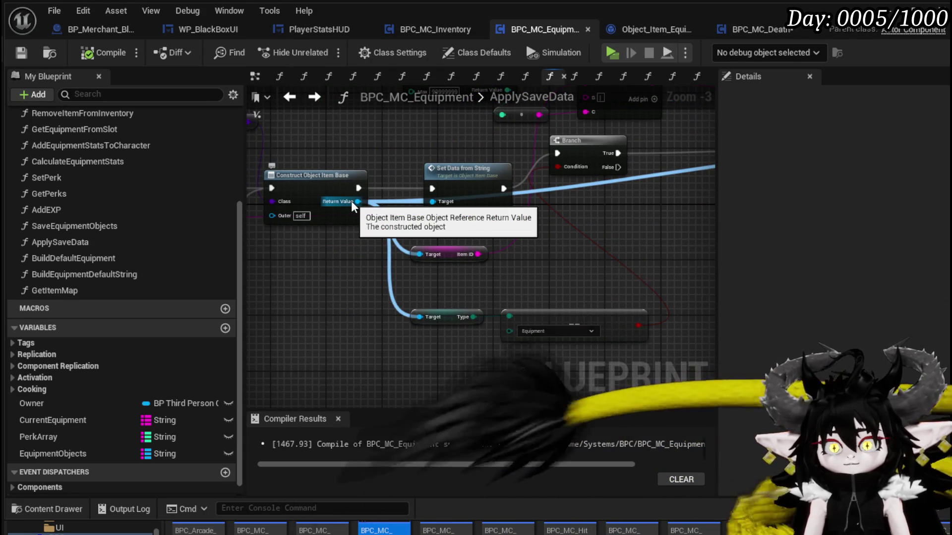
scroll(393, 234, down, 1)
drag(394, 234, 380, 234)
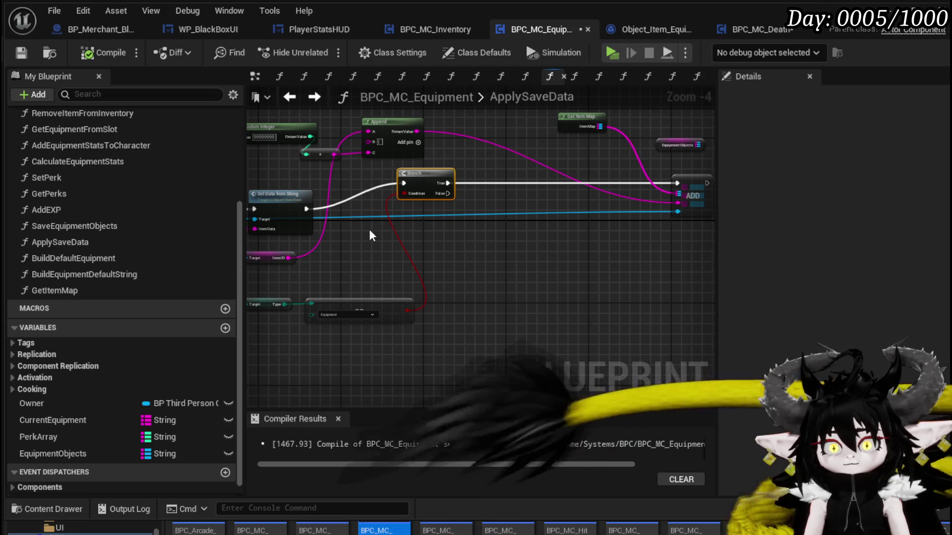
key(ctrl+z)
scroll(375, 251, up, 3)
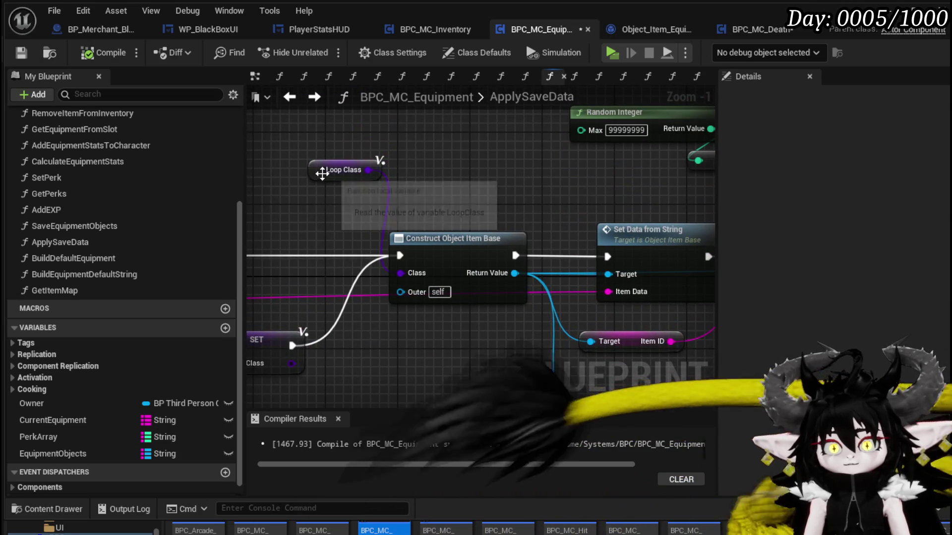
click(330, 170)
scroll(482, 177, down, 1)
drag(482, 177, 310, 155)
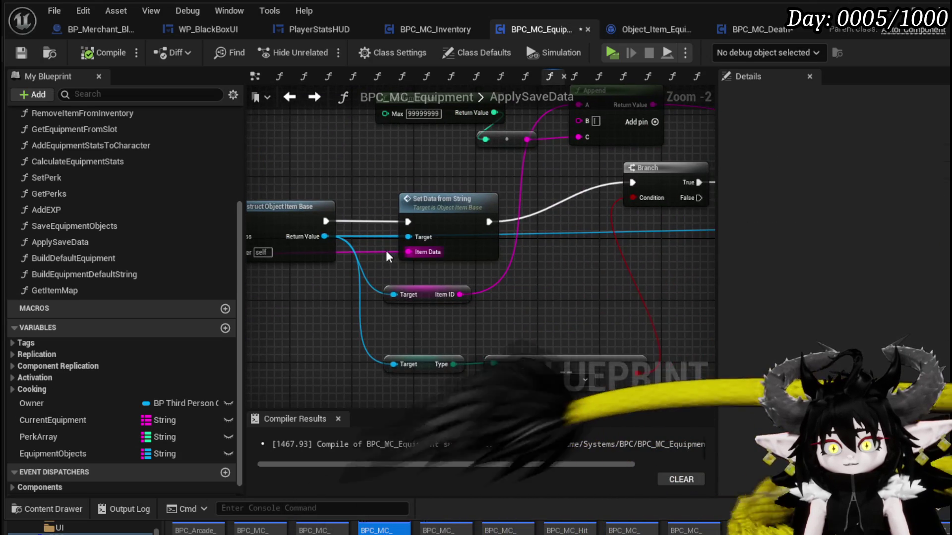
mouse_move(324, 236)
mouse_down()
mouse_move(386, 260)
mouse_move(589, 297)
mouse_up()
Cast the constructed item to Object_Item_Equipment_Child and add a Get Equiped node off the cast.
text(cast)
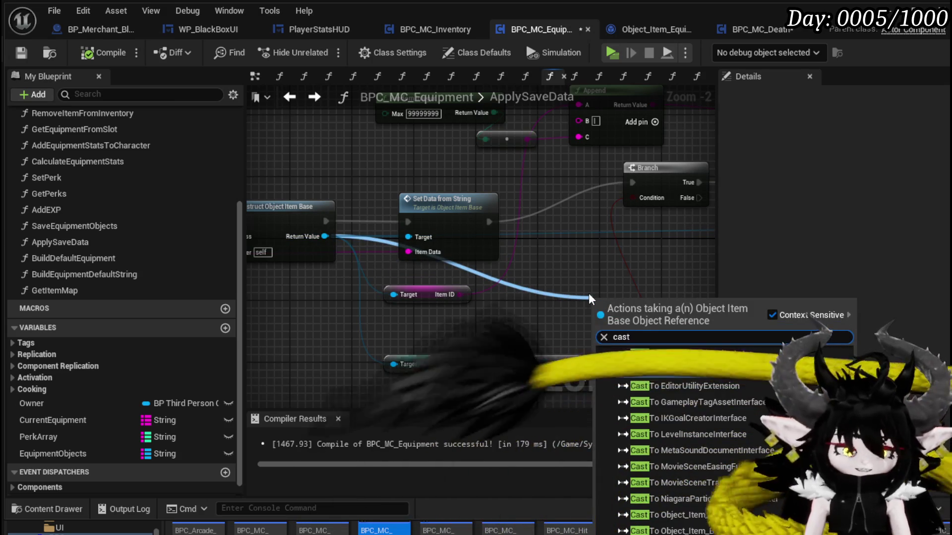
text( t)
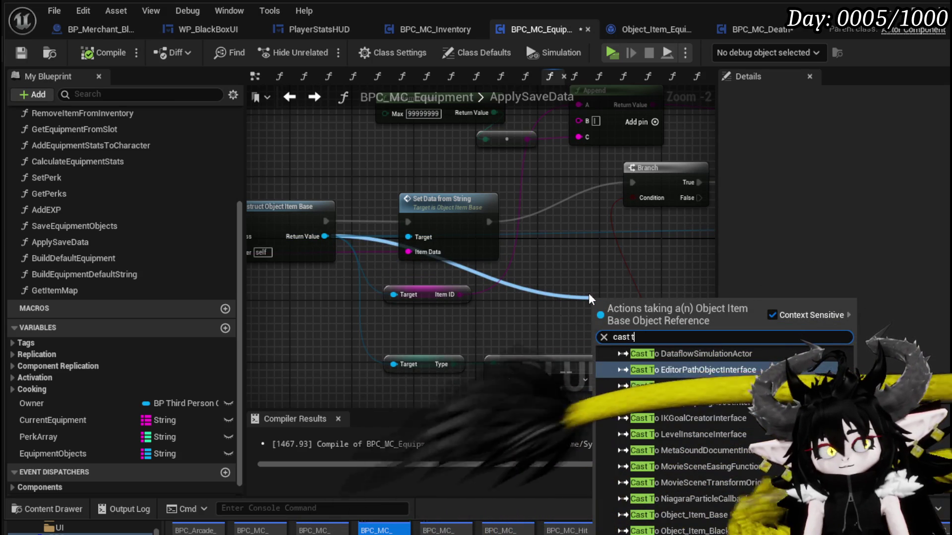
text(o Equ)
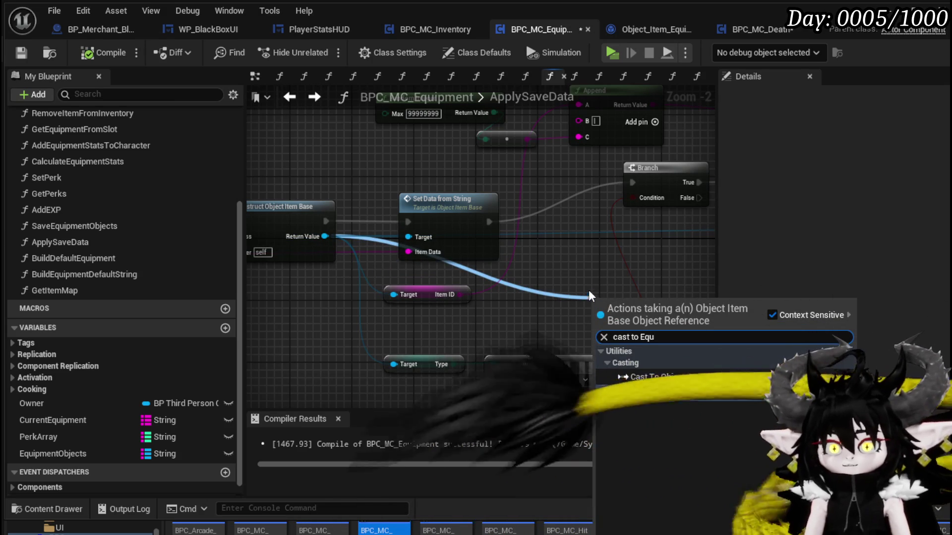
click(664, 375)
drag(494, 299, 551, 310)
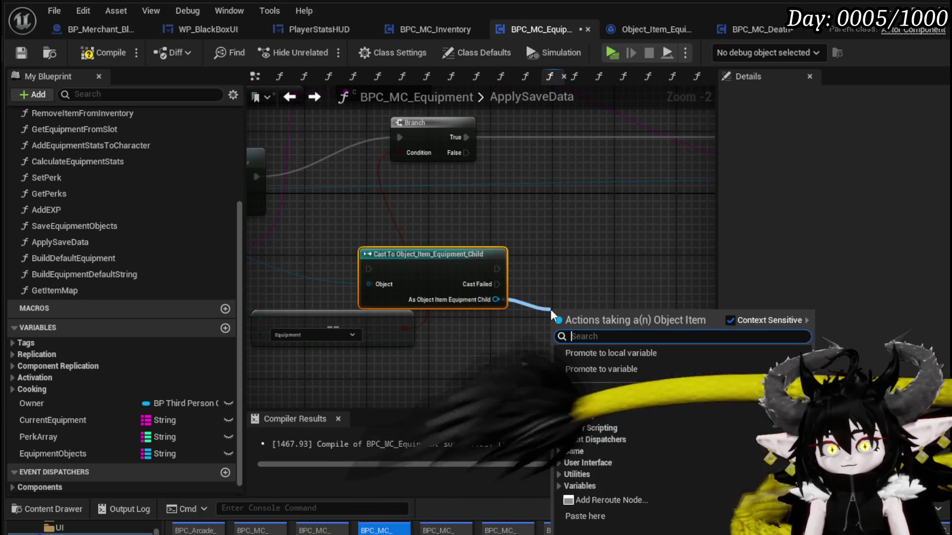
text(Equi)
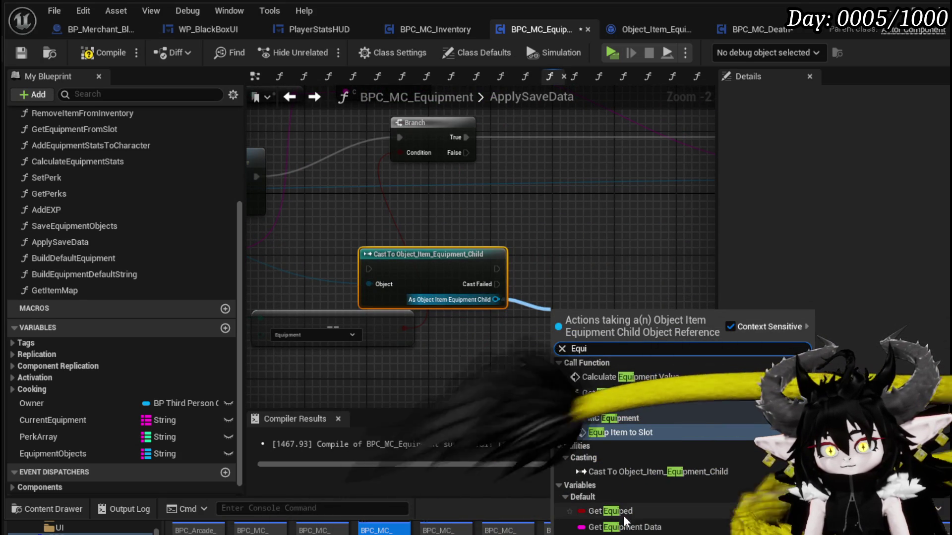
click(609, 511)
Place the Equiped getter below the cast node and save the equipment blueprint.
drag(370, 210, 457, 247)
mouse_move(518, 302)
mouse_down()
mouse_move(518, 243)
mouse_move(485, 325)
mouse_move(484, 307)
mouse_move(407, 310)
mouse_move(574, 348)
mouse_move(638, 298)
mouse_up()
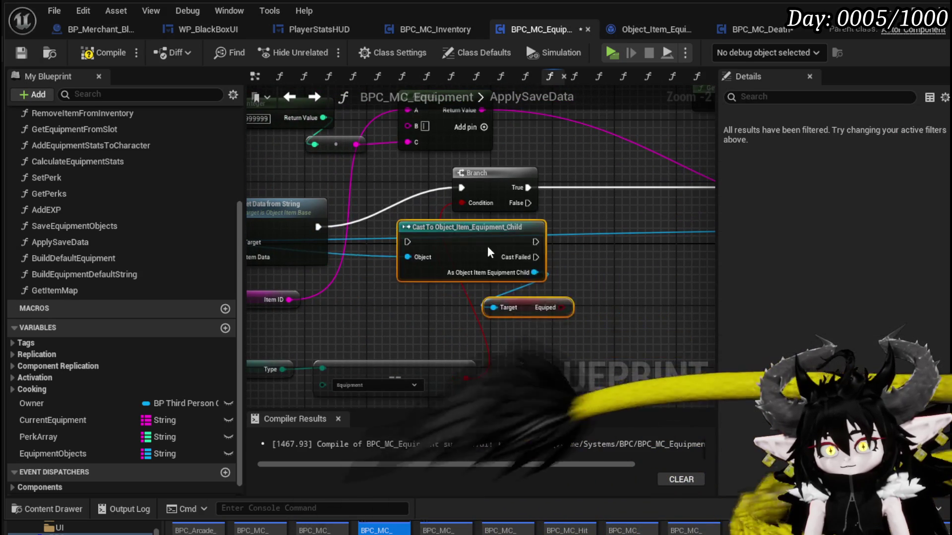
mouse_move(441, 242)
mouse_down()
mouse_move(505, 277)
mouse_move(525, 325)
mouse_up()
scroll(506, 283, down, 1)
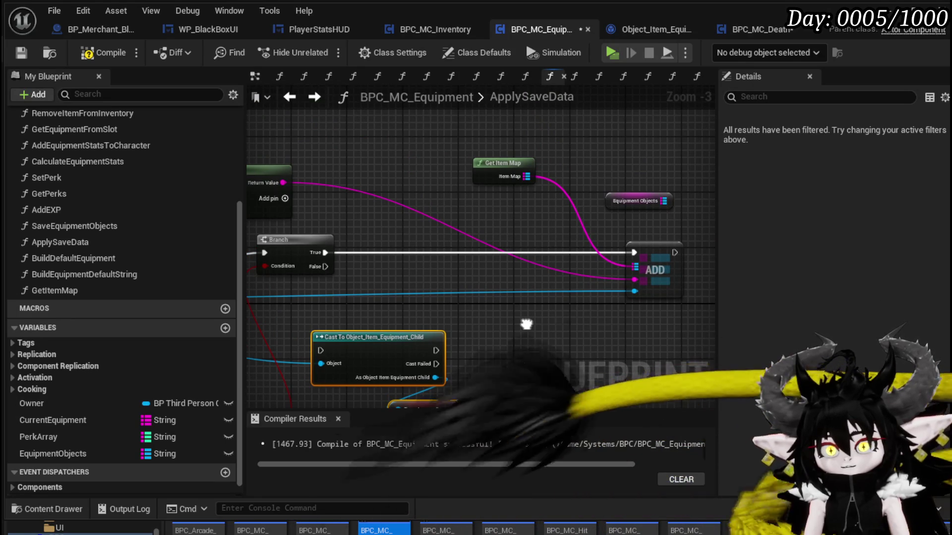
click(526, 325)
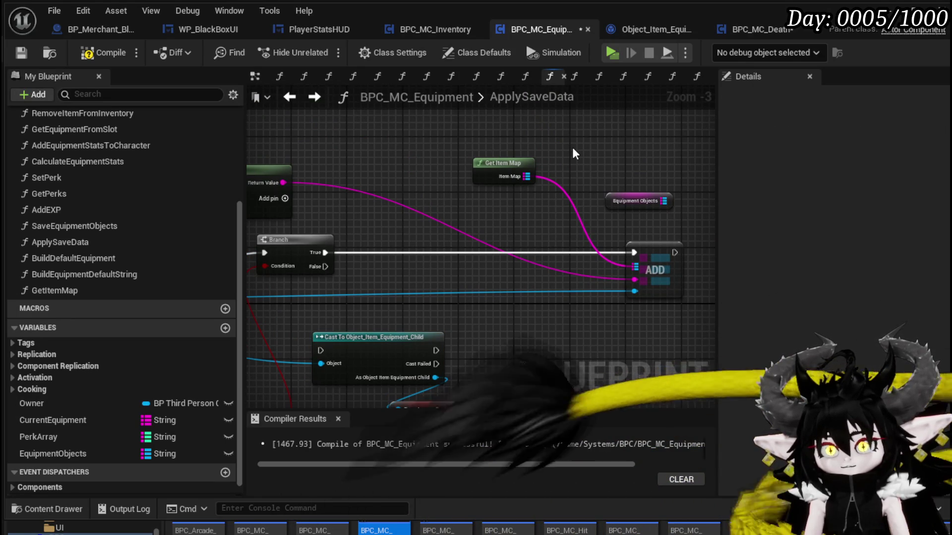
click(28, 53)
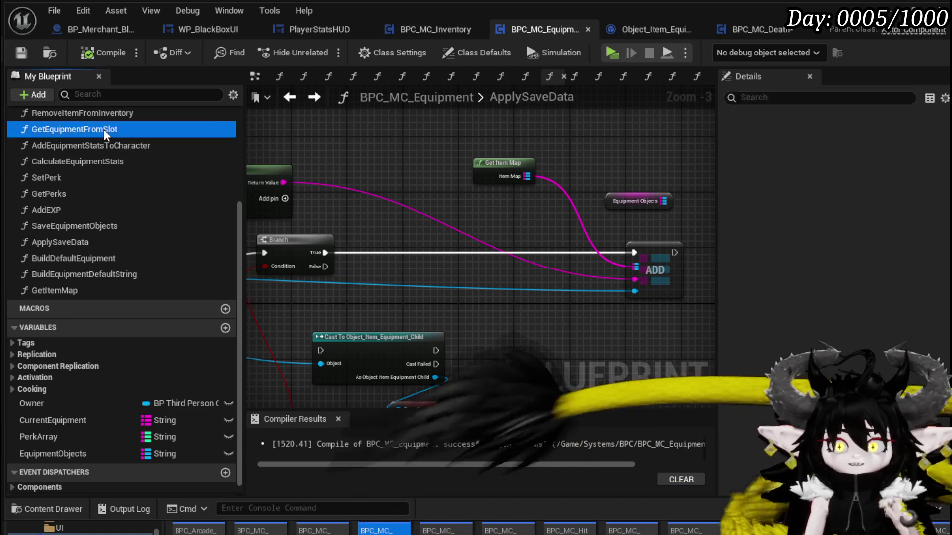
Open the EquipItemToSlot function graph and survey its nodes.
double_click(103, 129)
scroll(116, 160, up, 4)
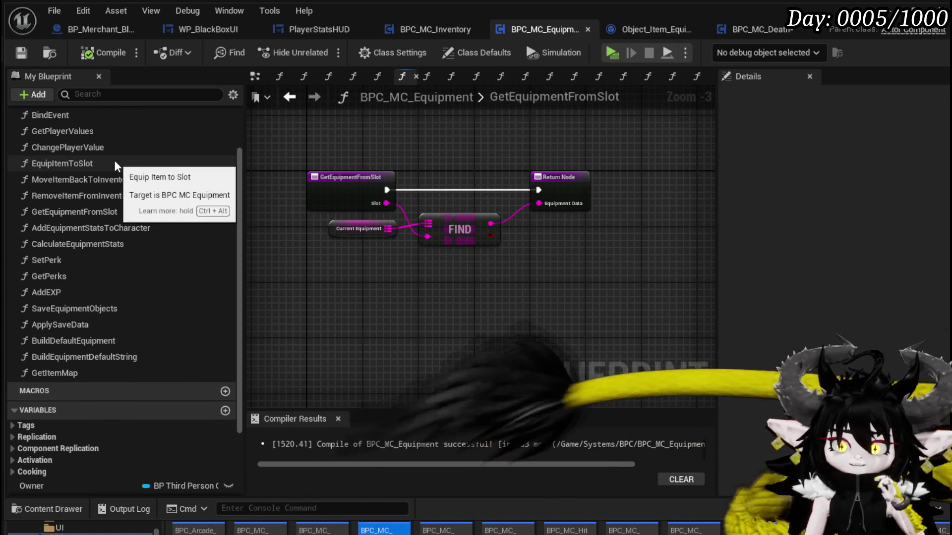
double_click(114, 161)
scroll(322, 193, up, 3)
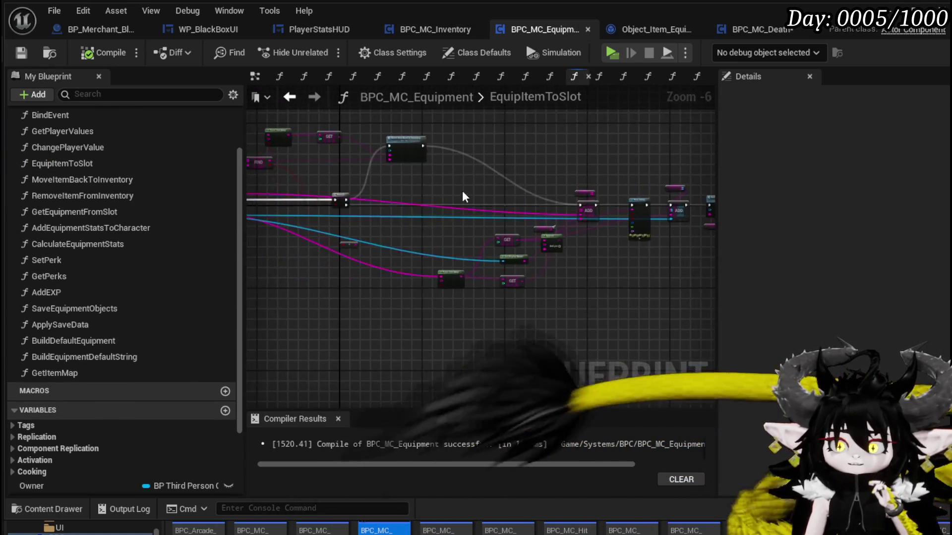
drag(499, 238, 529, 228)
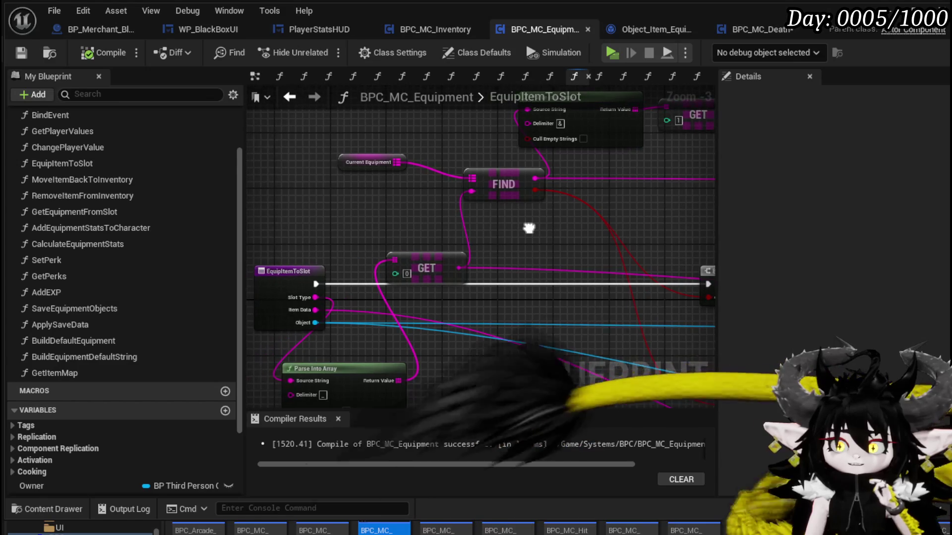
scroll(614, 227, down, 3)
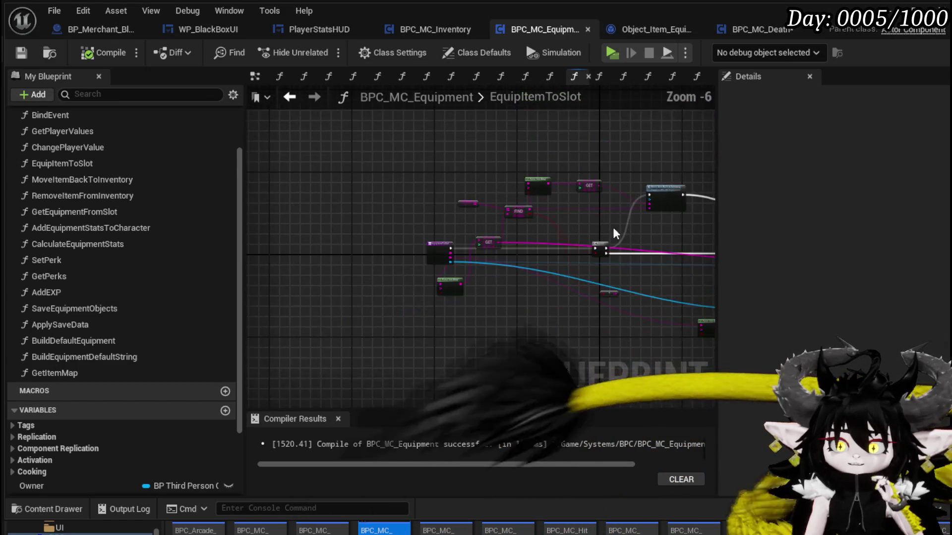
drag(614, 227, 516, 204)
Bring the Remove Item from Inventory chain into view and move Current Equipment up-left beside ADD.
scroll(436, 182, up, 2)
scroll(588, 187, up, 2)
drag(589, 192, 316, 158)
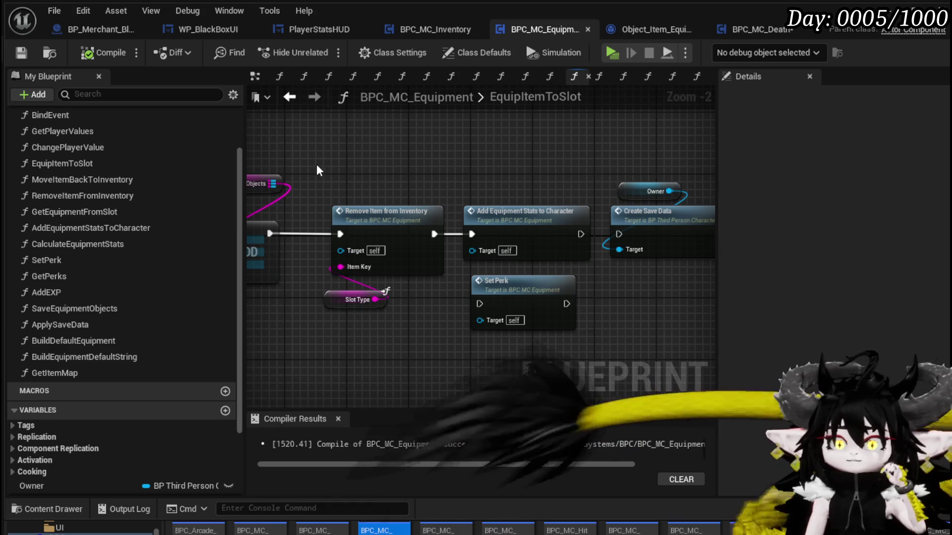
scroll(546, 223, down, 3)
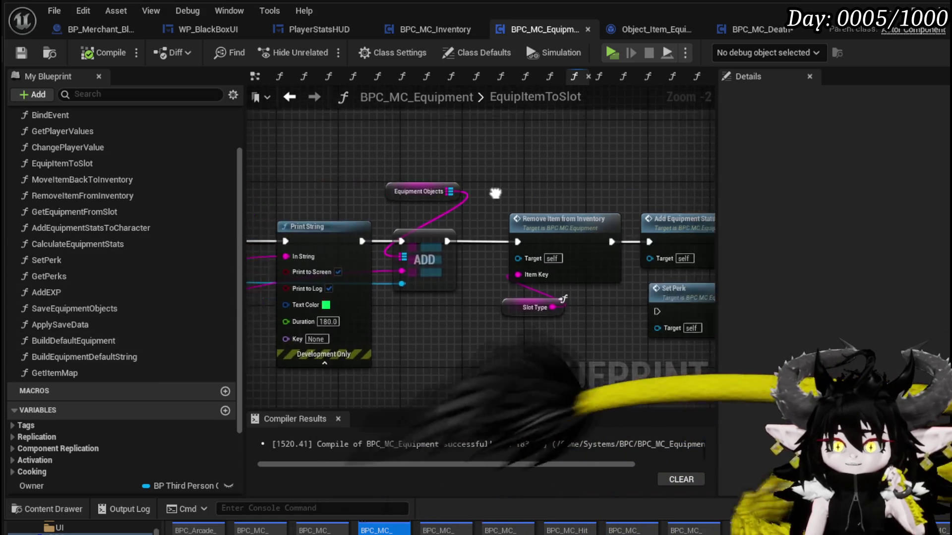
scroll(593, 203, up, 6)
drag(522, 223, 485, 218)
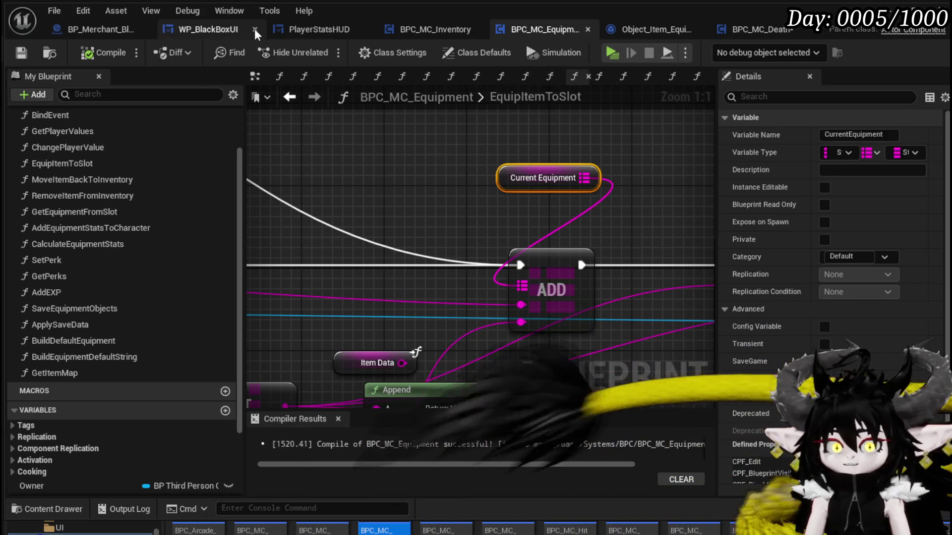
Open the BuildDefaultEquipment function and move its ADD node to make room.
click(766, 33)
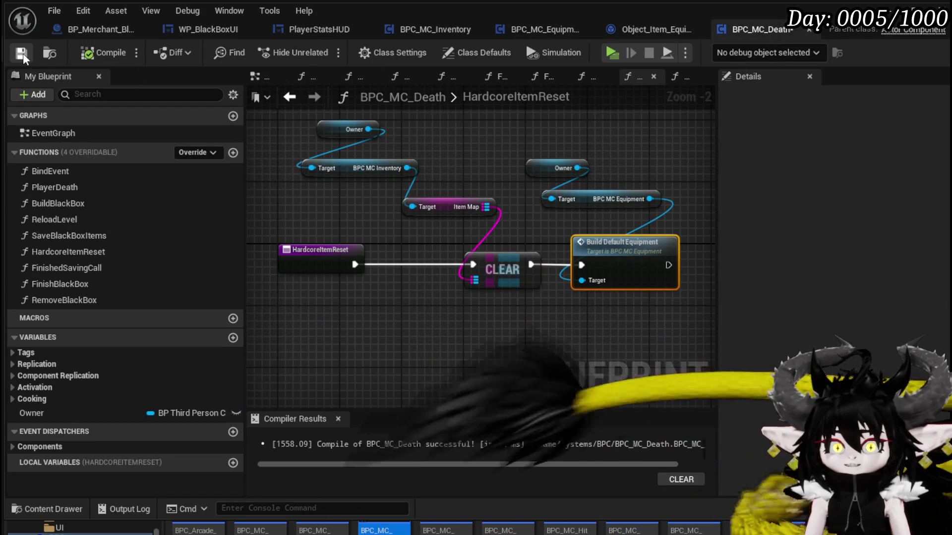
double_click(609, 245)
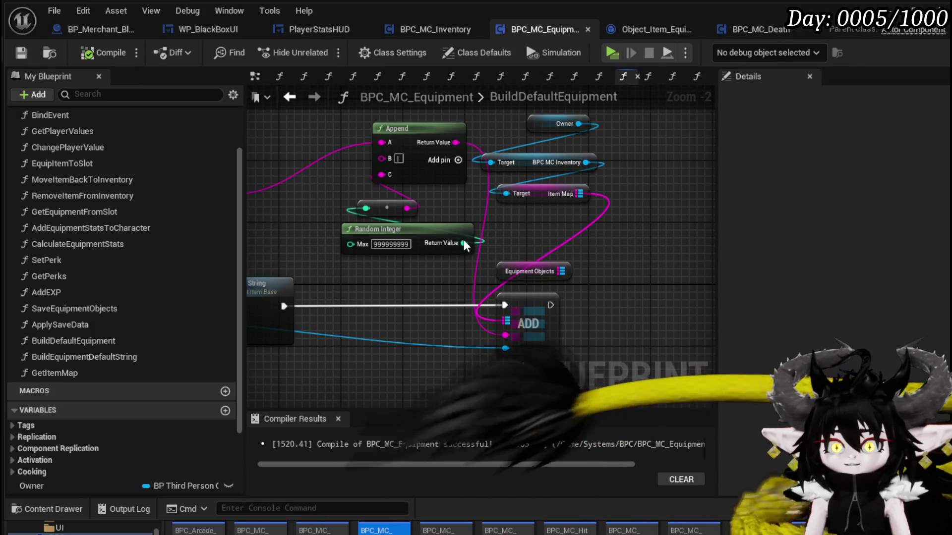
mouse_move(514, 285)
mouse_down()
mouse_move(576, 273)
mouse_move(407, 245)
mouse_up()
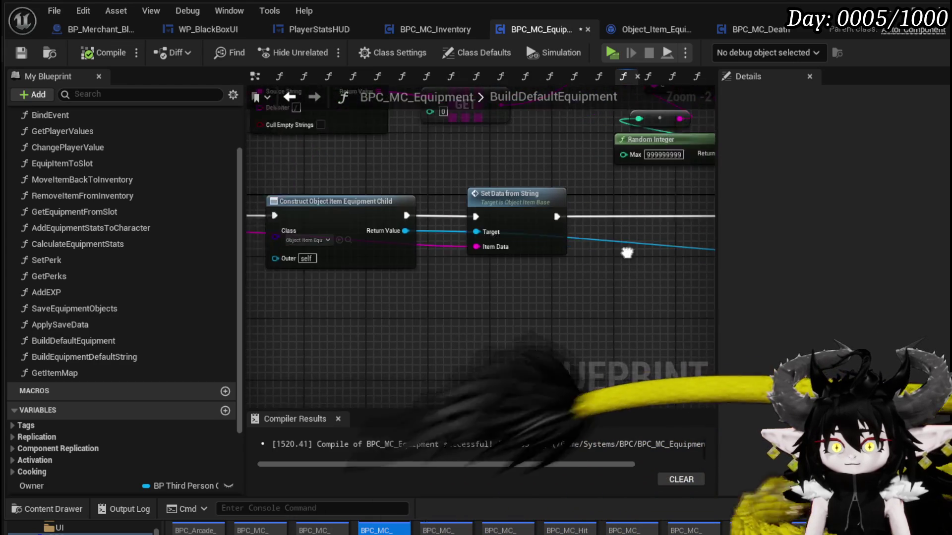
Insert a SET Equiped node set to true on the constructed equipment, executing before ADD.
drag(430, 300, 431, 299)
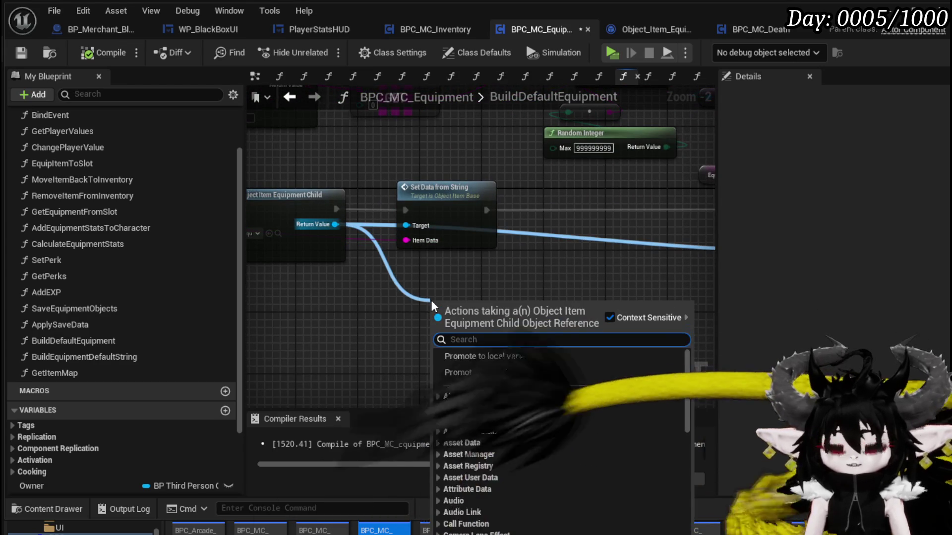
text(Equi)
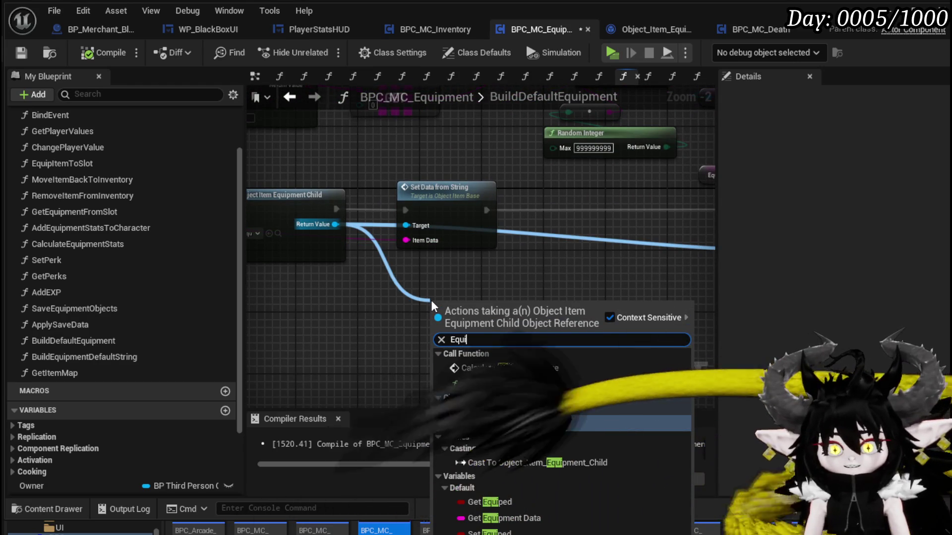
key(Escape)
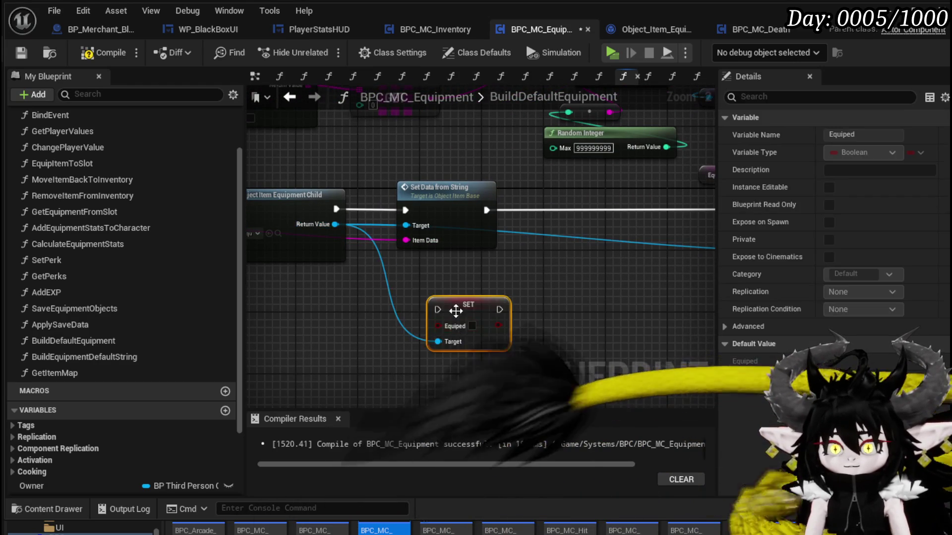
drag(452, 314, 554, 200)
drag(490, 210, 530, 208)
click(565, 225)
drag(335, 225, 565, 223)
Reposition the GET node near the function start, then compile and save the equipment component.
scroll(439, 220, down, 1)
drag(437, 216, 630, 209)
drag(298, 213, 540, 210)
mouse_move(418, 177)
mouse_down()
mouse_move(517, 185)
mouse_move(536, 198)
mouse_move(412, 202)
mouse_move(429, 225)
mouse_move(482, 249)
mouse_up()
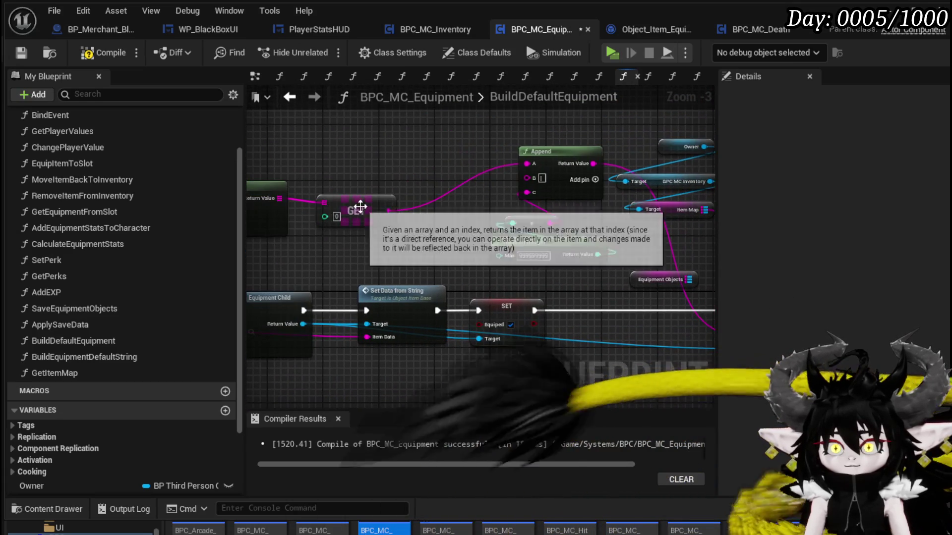
drag(360, 208, 447, 162)
drag(436, 225, 422, 197)
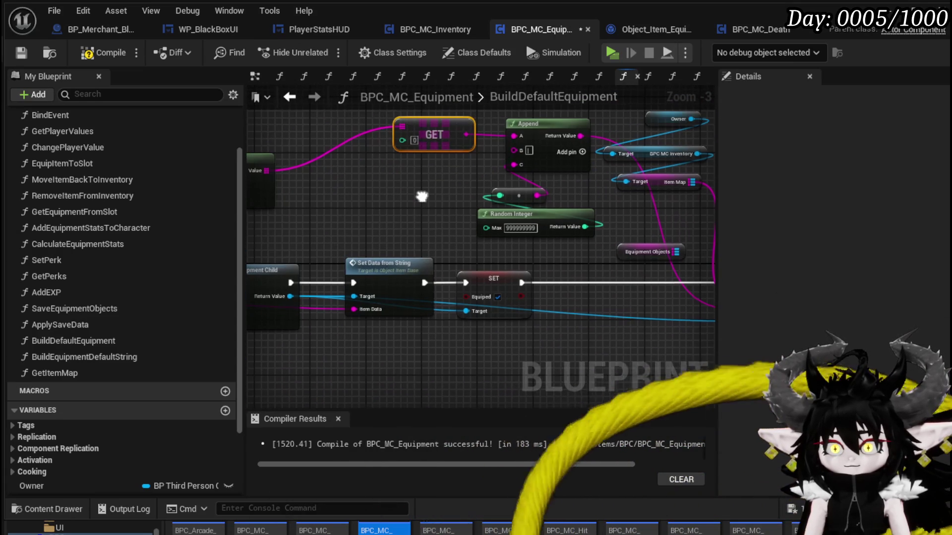
click(83, 57)
click(24, 54)
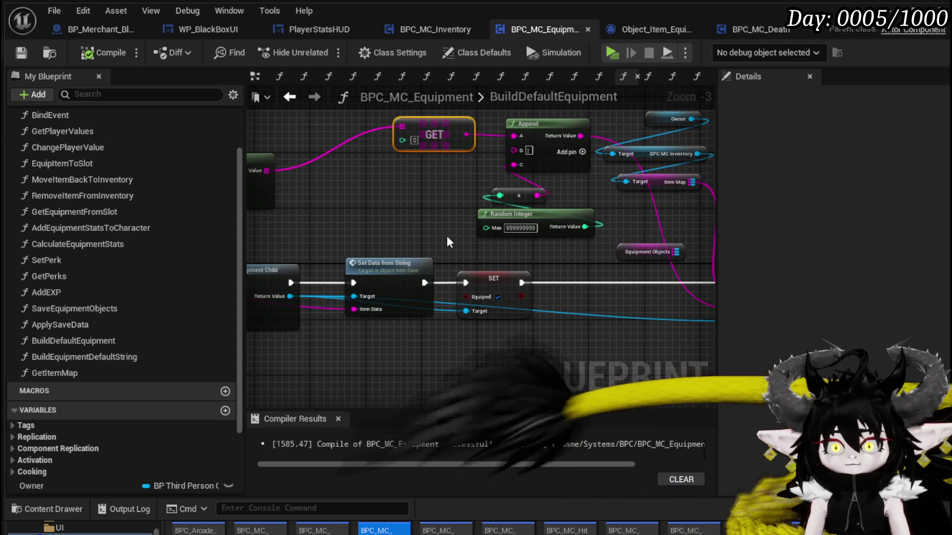
Shift the Owner, BPC MC Inventory and Item Map nodes above ADD and save again.
drag(447, 237, 372, 220)
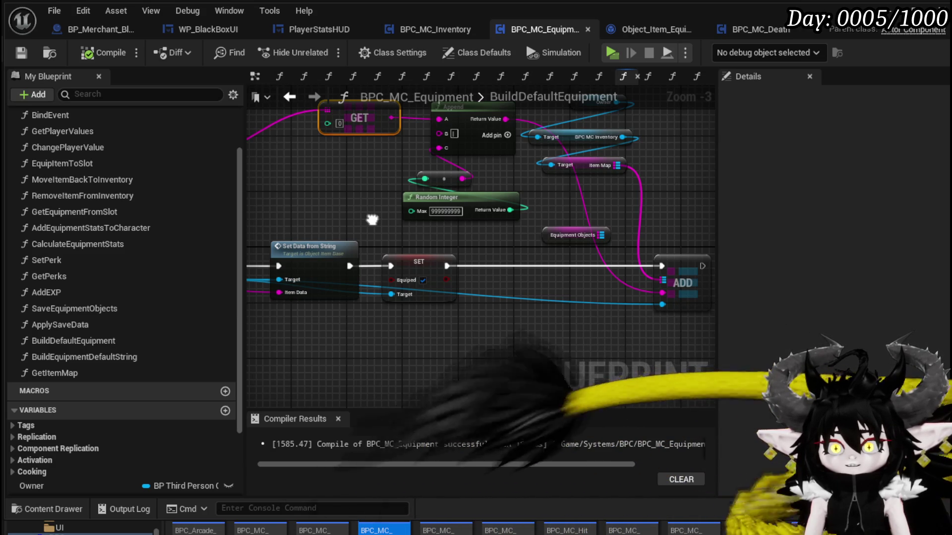
mouse_move(373, 220)
mouse_down()
mouse_move(354, 251)
mouse_move(380, 295)
mouse_up()
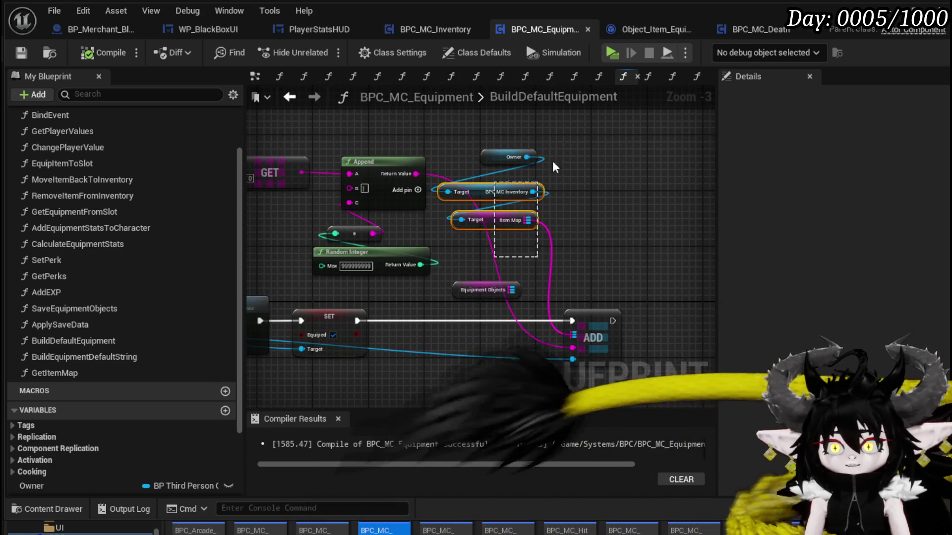
drag(498, 222, 589, 266)
click(271, 124)
key(ctrl+s)
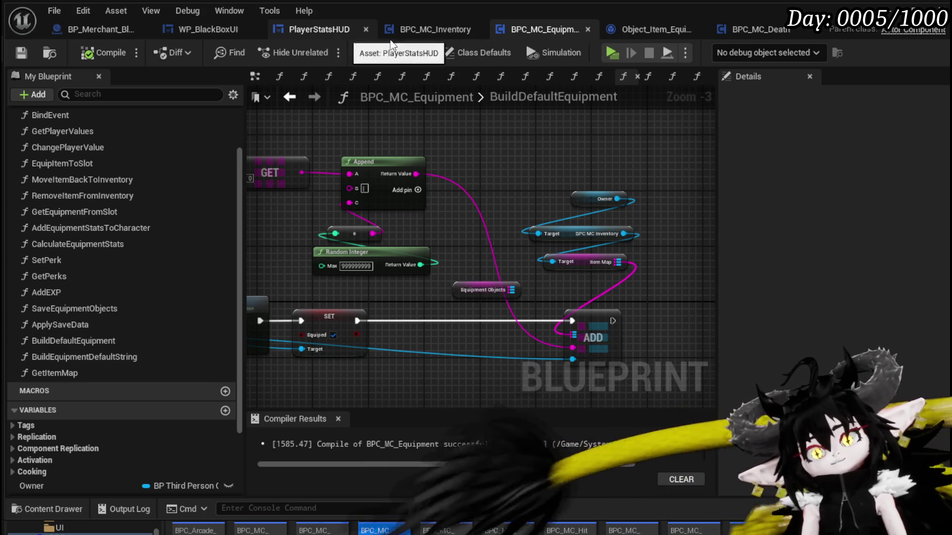
In BPC_MC_Death's HardcoreItemReset, arrange the Owner, BPC MC Inventory and Item Map nodes above CLEAR.
click(779, 20)
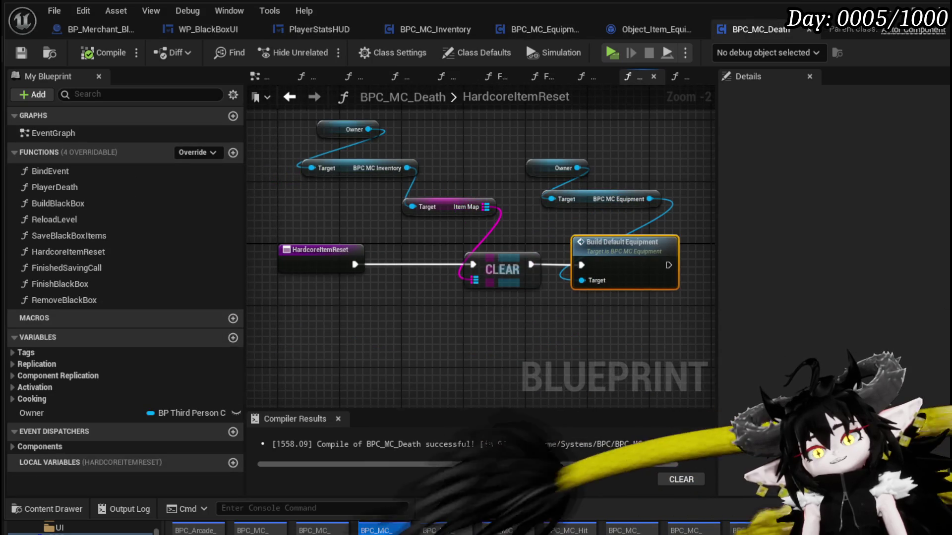
drag(513, 173, 526, 186)
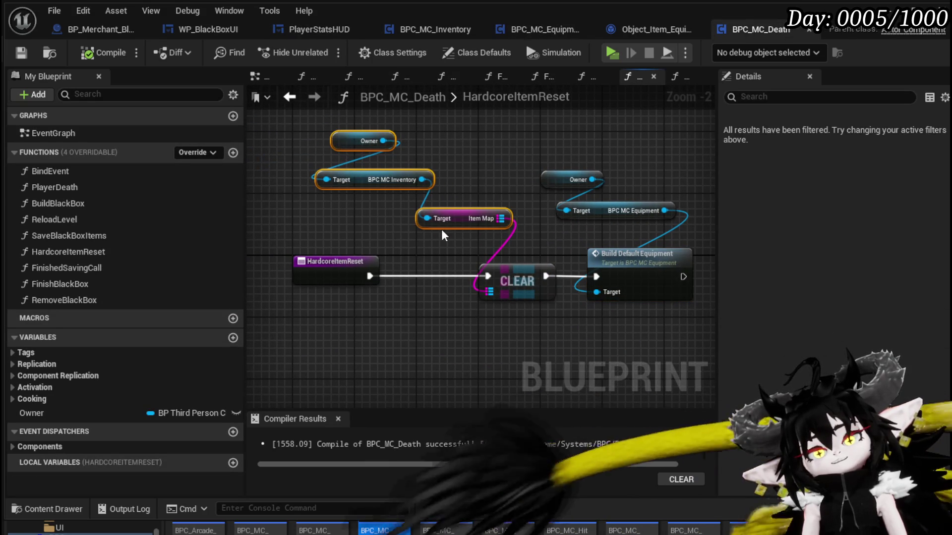
drag(441, 231, 473, 235)
drag(346, 194, 394, 203)
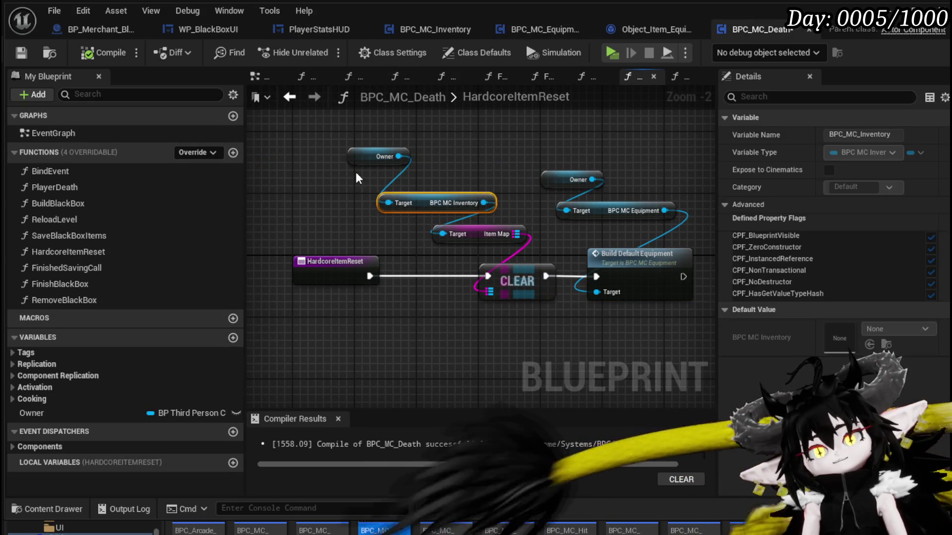
click(361, 160)
click(353, 173)
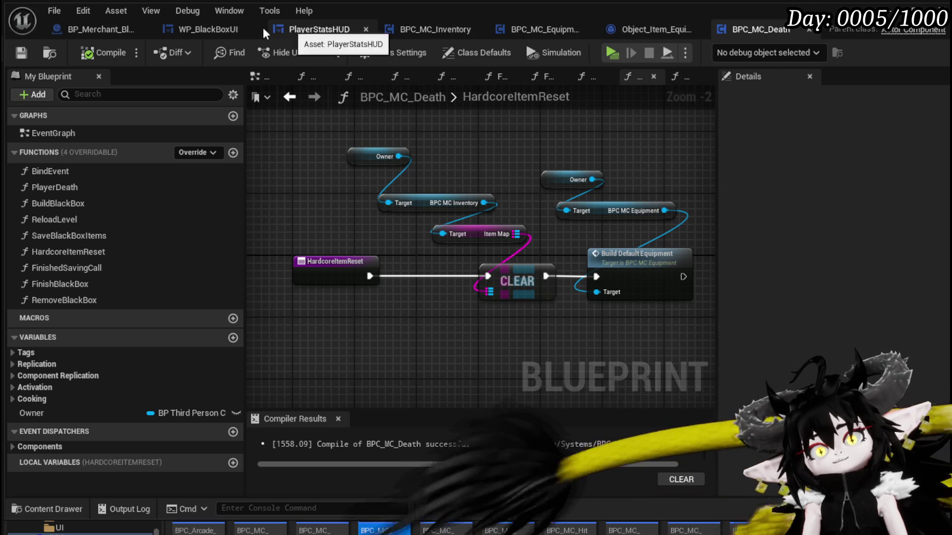
click(206, 29)
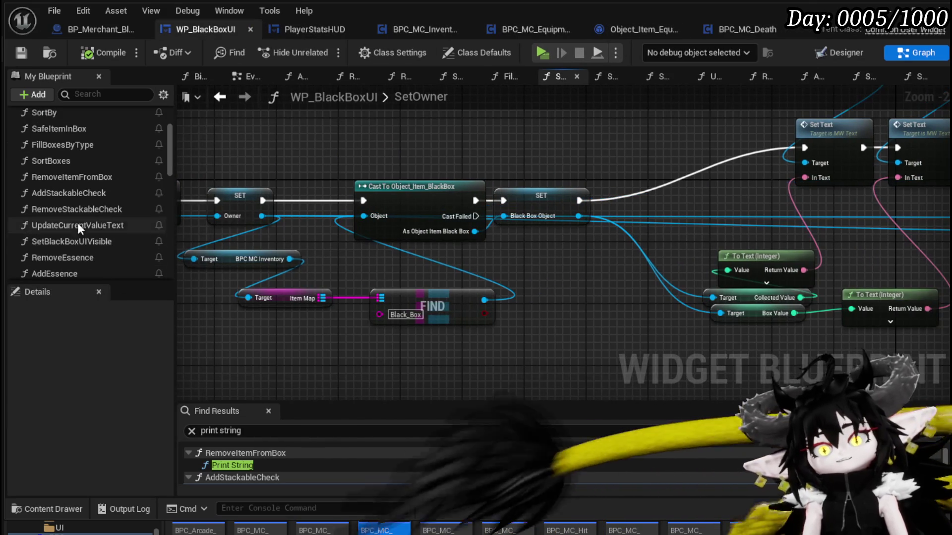
Open WP_BlackBoxUI's SafeItemInBox function and locate its Save Black Box call.
scroll(725, 208, down, 5)
drag(519, 208, 648, 198)
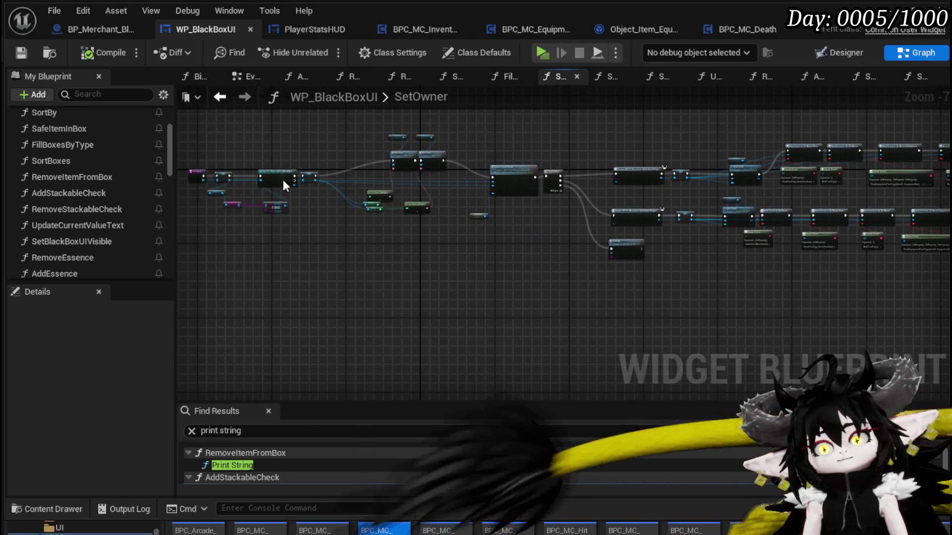
double_click(68, 127)
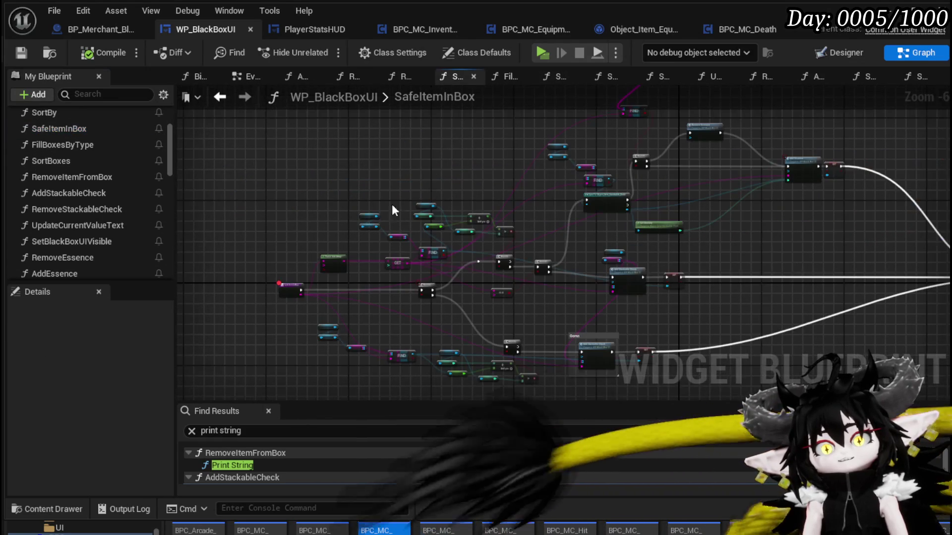
scroll(272, 213, up, 1)
drag(272, 213, 485, 244)
scroll(382, 142, up, 4)
drag(383, 142, 554, 216)
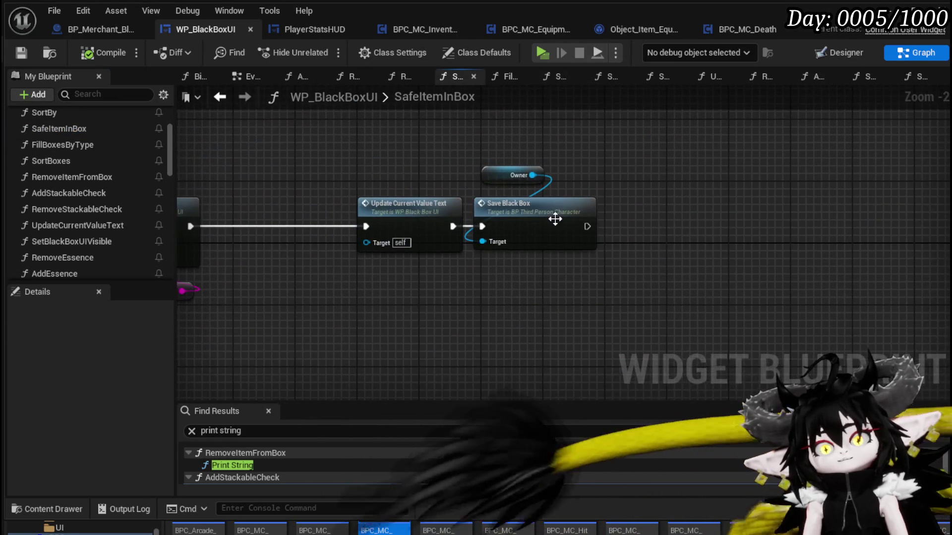
scroll(453, 247, up, 2)
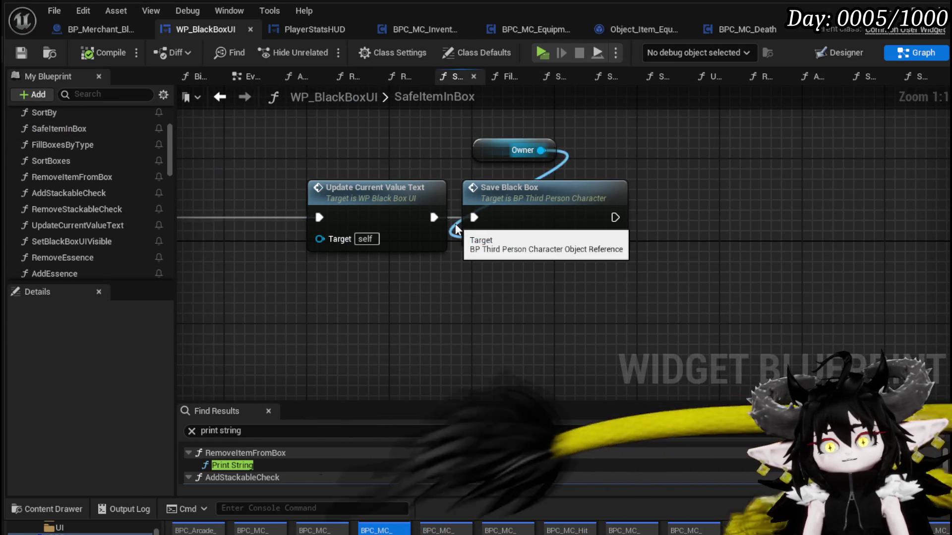
Move the Owner and Save Black Box nodes right, then open the SaveBlackBox function.
mouse_move(513, 126)
mouse_down()
mouse_move(531, 202)
mouse_move(613, 201)
mouse_up()
click(499, 181)
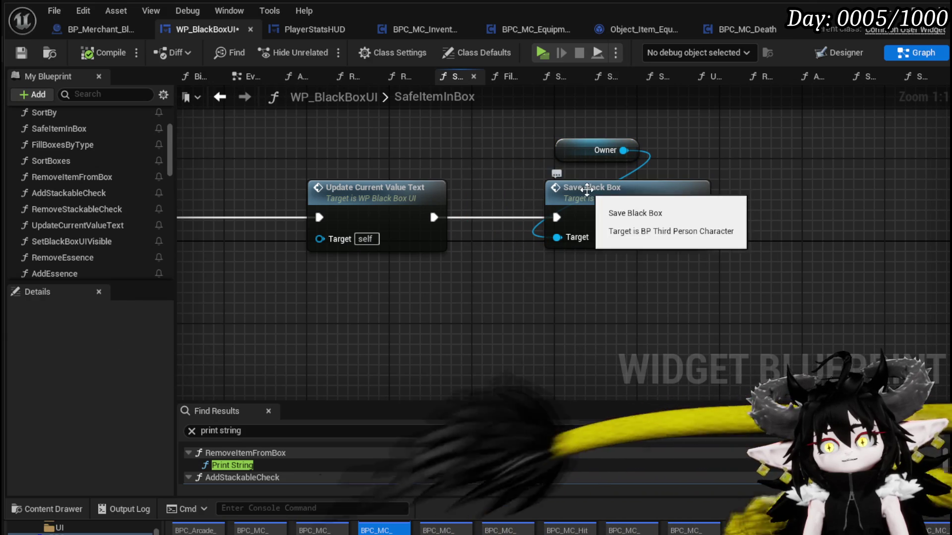
click(610, 192)
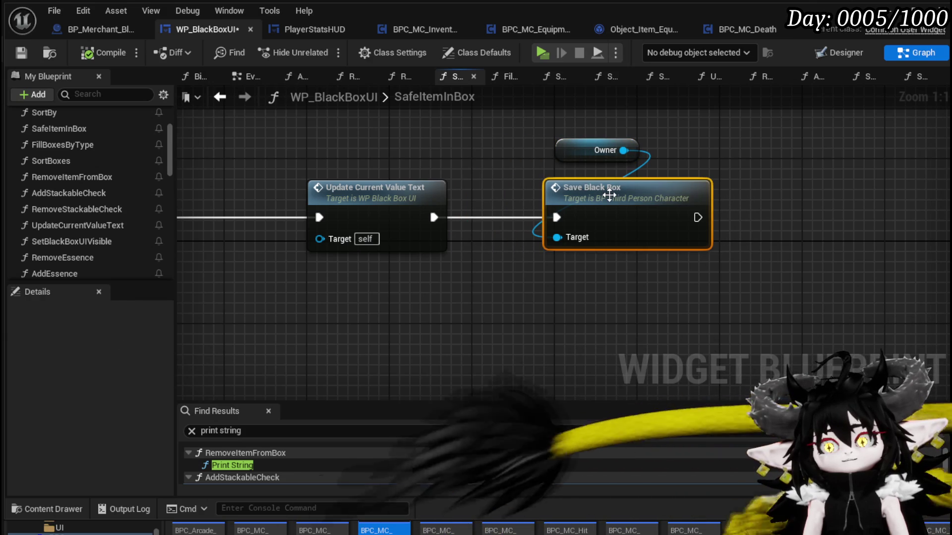
double_click(610, 191)
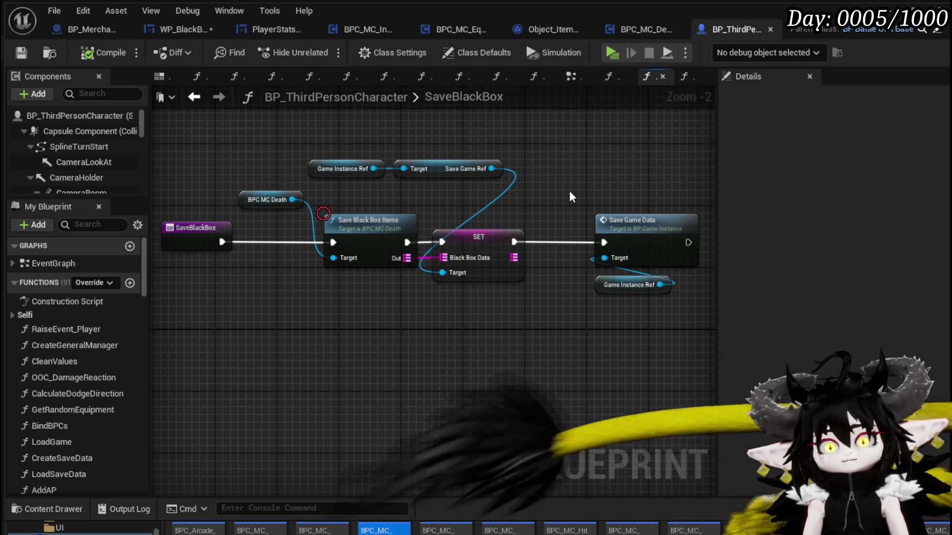
Save all unsaved assets, including the WP_BlackBoxUI widget.
mouse_move(347, 242)
mouse_down()
mouse_move(631, 323)
mouse_move(307, 199)
mouse_move(640, 346)
mouse_up()
click(639, 346)
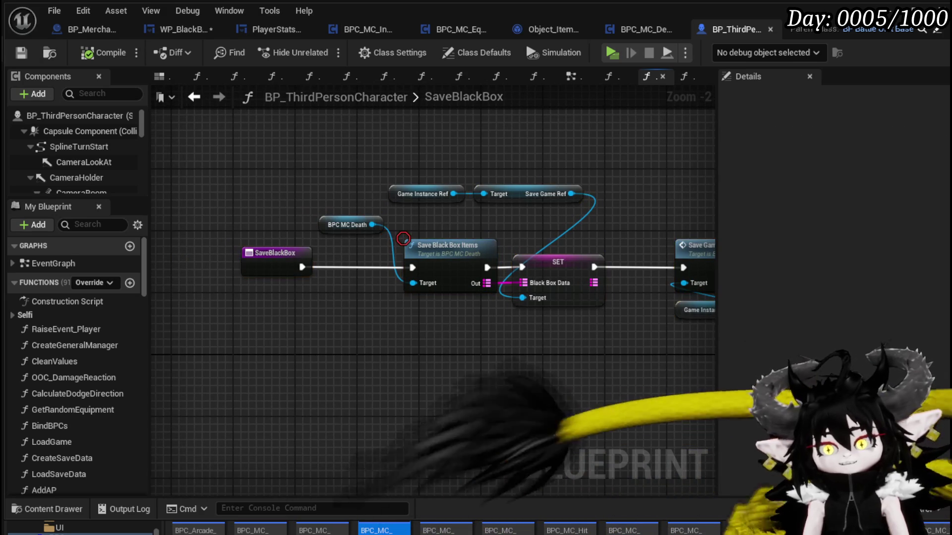
key(ctrl+shift+s)
click(725, 478)
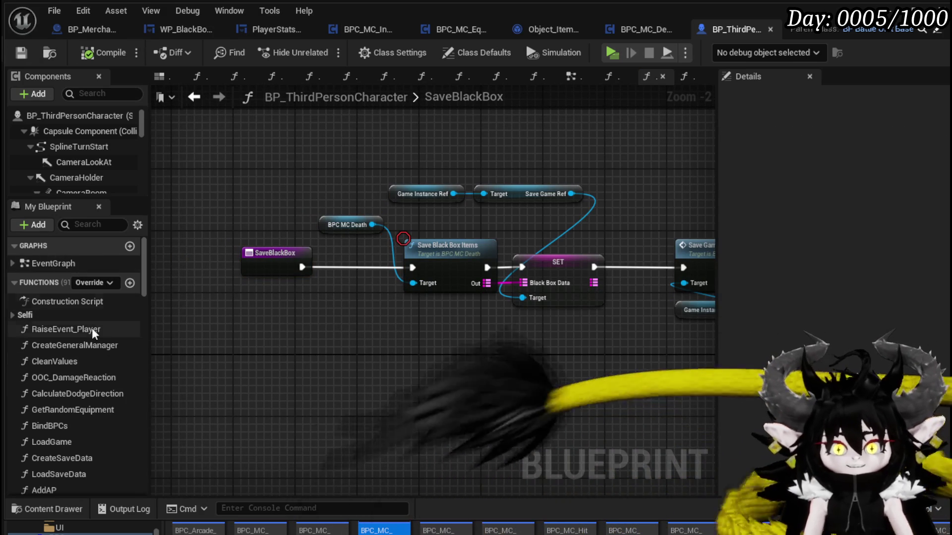
Open the LoadSaveData function and move its Inventory Data getter to the left.
scroll(90, 323, down, 3)
double_click(82, 393)
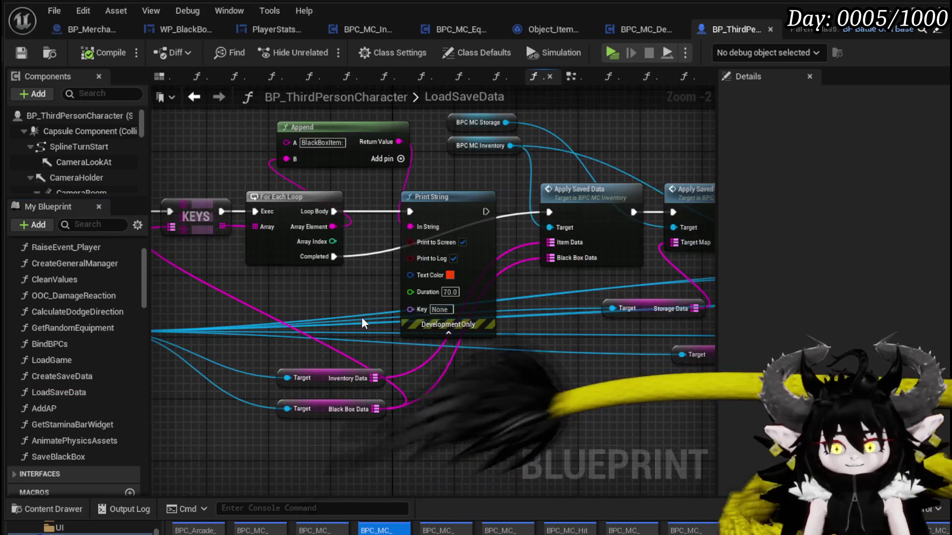
mouse_move(427, 304)
mouse_down()
mouse_move(575, 298)
mouse_move(475, 283)
mouse_up()
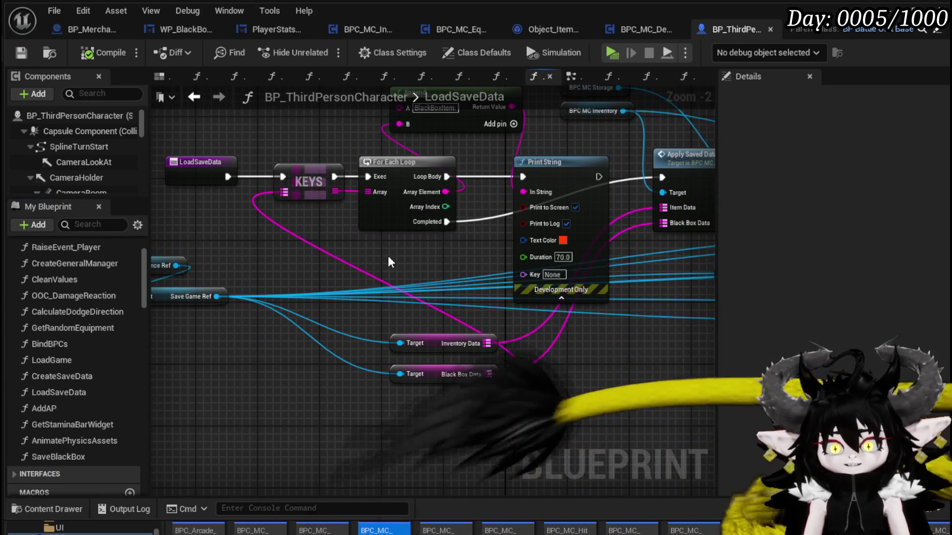
mouse_move(445, 349)
mouse_down()
mouse_move(260, 236)
mouse_move(380, 263)
mouse_up()
drag(573, 323, 260, 324)
click(433, 350)
drag(432, 350, 161, 331)
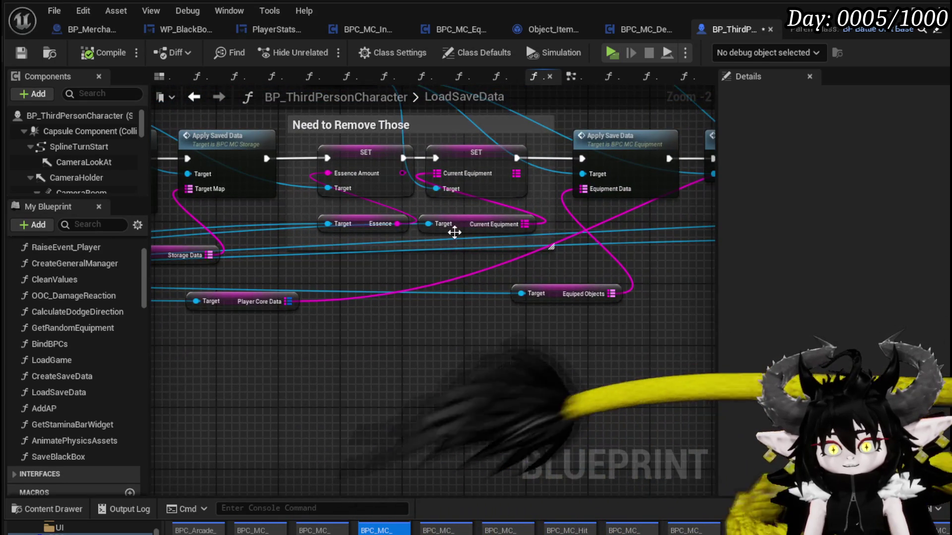
Stack the Current Equipment and Equiped Objects getters together lower in LoadSaveData.
drag(471, 230, 447, 297)
mouse_move(561, 293)
mouse_down()
mouse_move(411, 343)
mouse_move(427, 332)
mouse_up()
ctrl+click(443, 293)
drag(443, 297, 443, 345)
drag(510, 339, 484, 296)
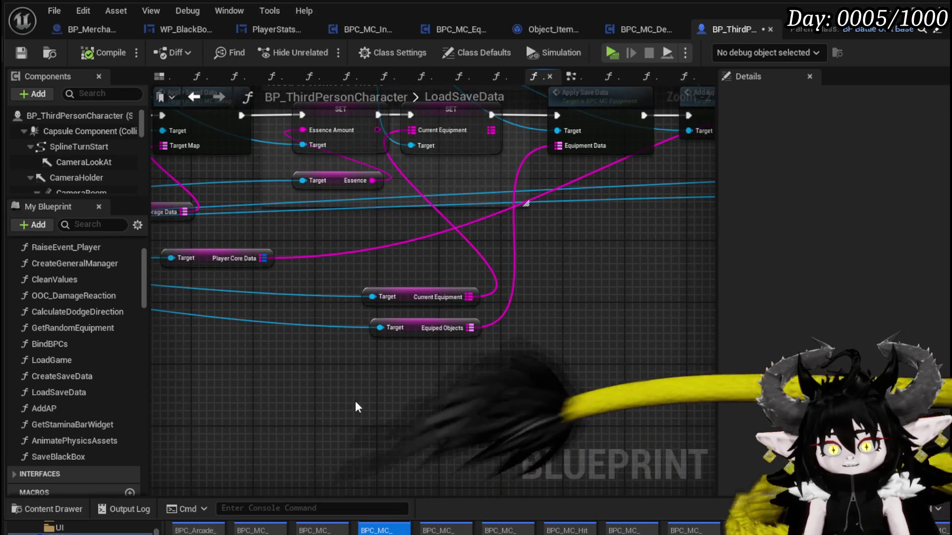
drag(407, 292, 407, 321)
click(435, 271)
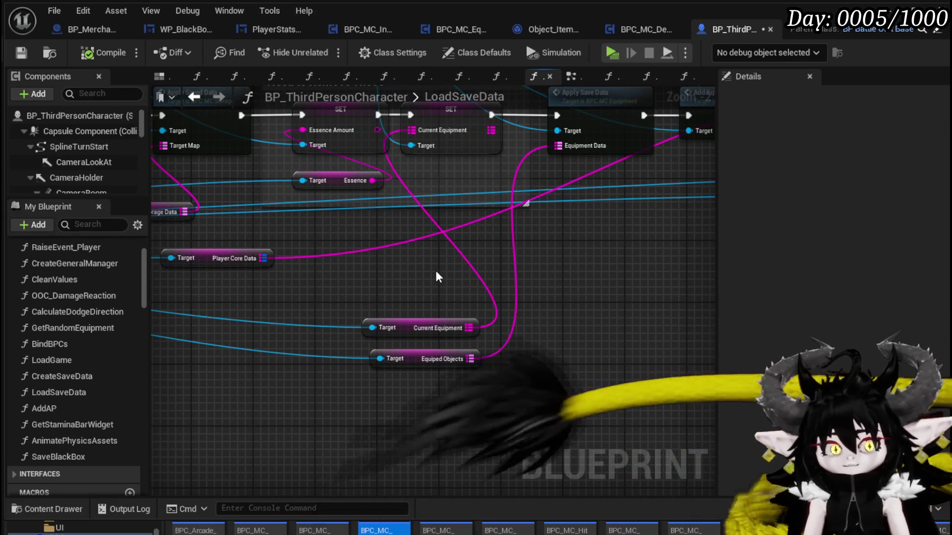
mouse_move(436, 270)
mouse_down()
mouse_move(546, 320)
mouse_move(542, 303)
mouse_up()
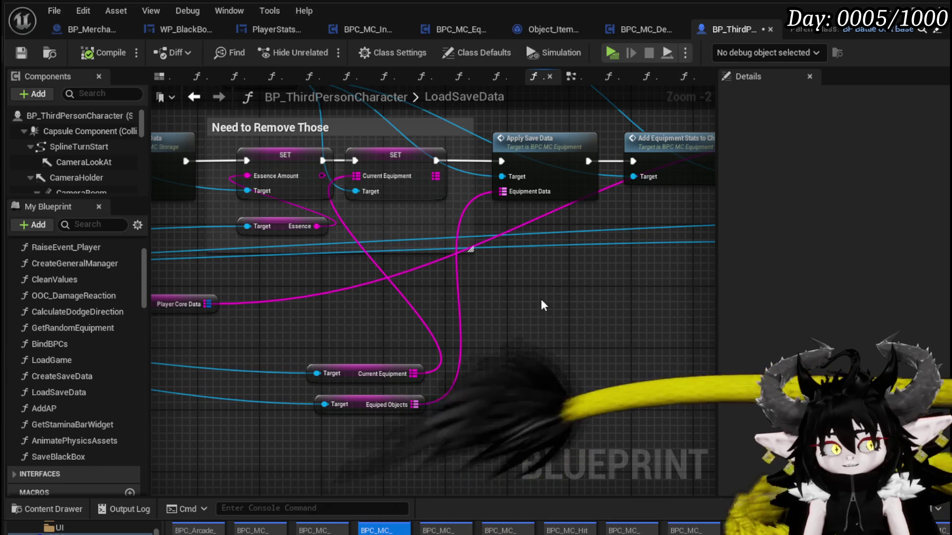
Open BPC_MC_Inventory's ApplySavedData function from the Apply Saved Data call.
mouse_move(541, 305)
mouse_down()
mouse_move(366, 330)
mouse_move(528, 287)
mouse_move(388, 311)
mouse_move(317, 298)
mouse_move(335, 302)
mouse_up()
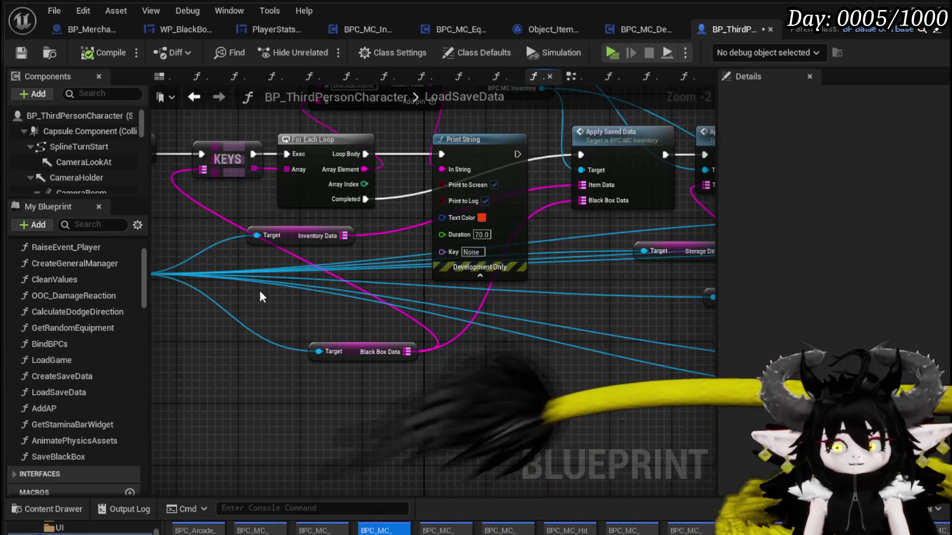
drag(329, 222, 329, 222)
click(358, 215)
click(268, 233)
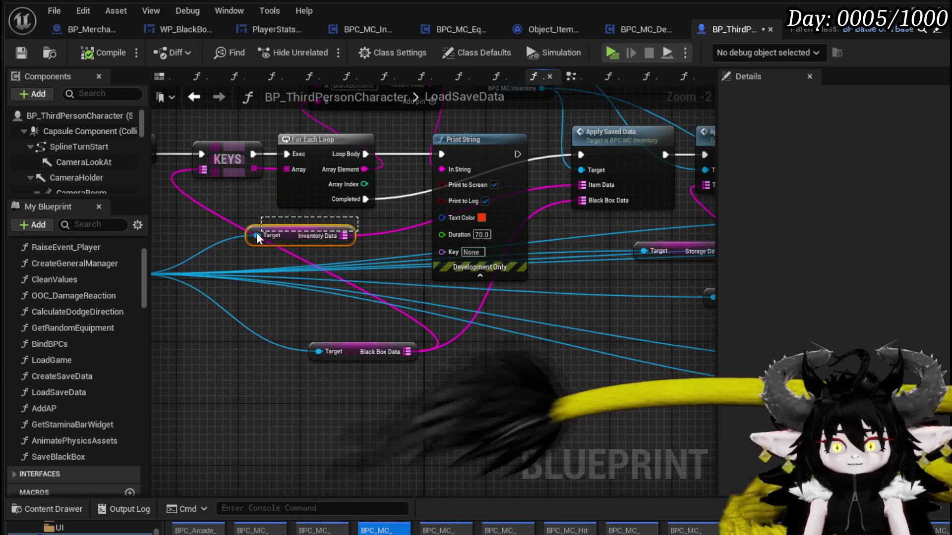
click(233, 209)
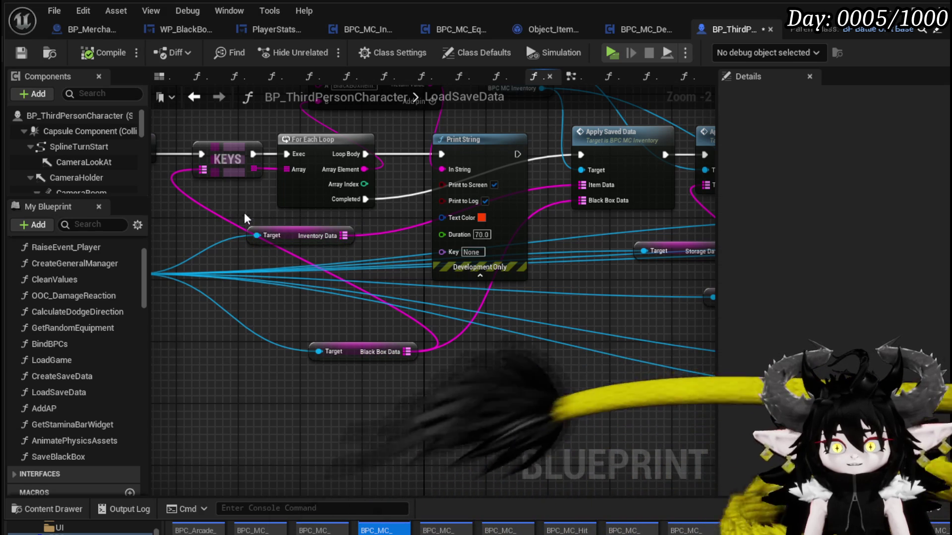
click(327, 236)
drag(368, 252, 212, 263)
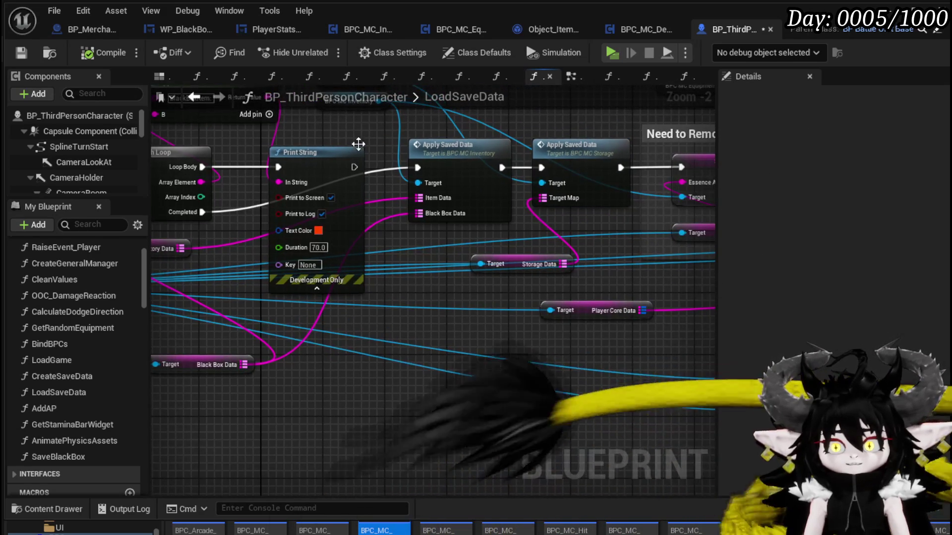
double_click(456, 161)
scroll(463, 301, down, 1)
mouse_move(616, 304)
mouse_down()
mouse_move(308, 304)
mouse_move(348, 297)
mouse_up()
Move the Random Integer, reroute and Append nodes upward to make room.
drag(644, 293, 350, 286)
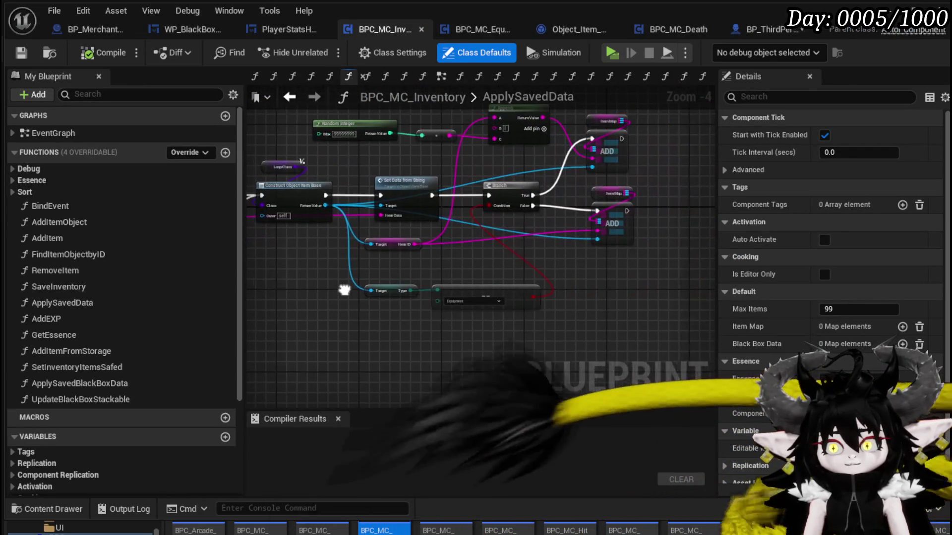
scroll(570, 253, up, 2)
mouse_move(563, 327)
mouse_down()
mouse_move(538, 357)
mouse_move(521, 353)
mouse_move(529, 336)
mouse_move(608, 318)
mouse_move(594, 356)
mouse_move(644, 377)
mouse_move(498, 364)
mouse_up()
drag(323, 247, 662, 158)
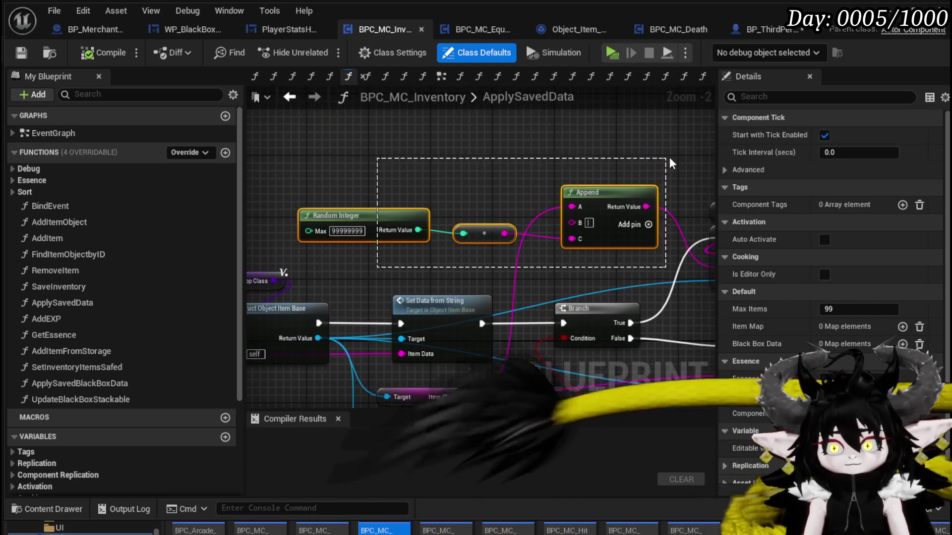
drag(595, 202, 599, 128)
Cast the constructed item to Object_Item_Equipment_Child, running after the upper ADD node.
mouse_move(558, 251)
mouse_down()
mouse_move(518, 192)
mouse_move(623, 156)
mouse_move(431, 175)
mouse_move(598, 156)
mouse_move(538, 201)
mouse_up()
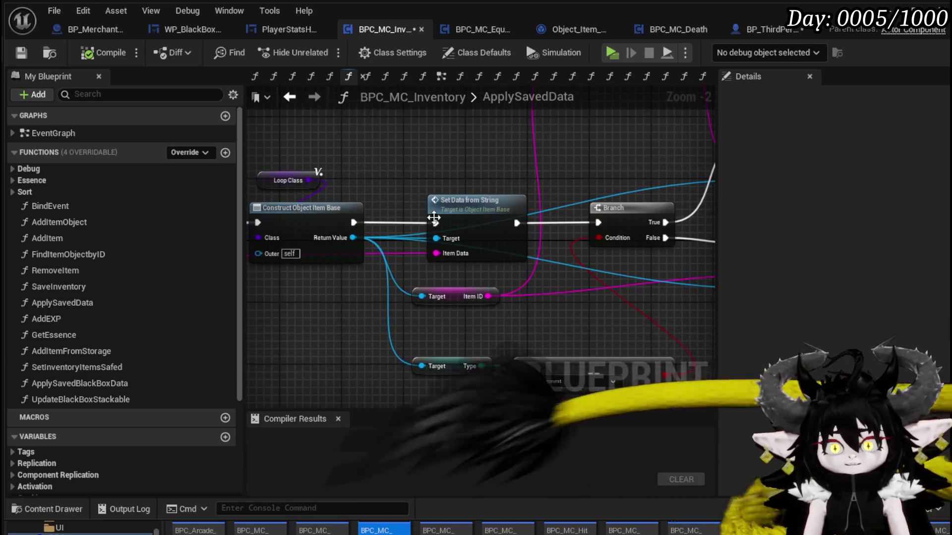
mouse_move(462, 162)
mouse_down()
mouse_move(363, 252)
mouse_move(439, 240)
mouse_move(575, 189)
mouse_move(465, 212)
mouse_up()
drag(337, 286, 423, 194)
text(cast to equ)
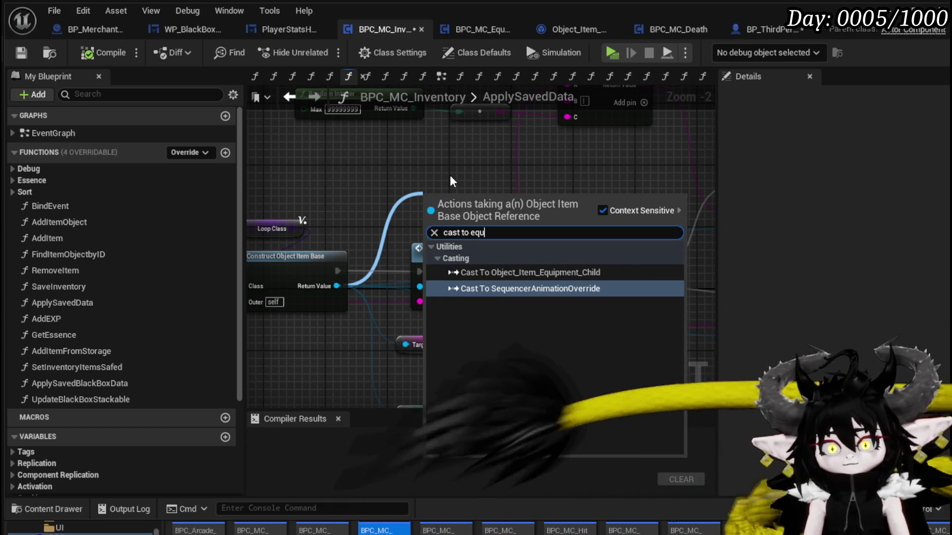
click(540, 273)
mouse_move(546, 208)
mouse_down()
mouse_move(411, 216)
mouse_move(642, 209)
mouse_up()
drag(485, 208, 536, 209)
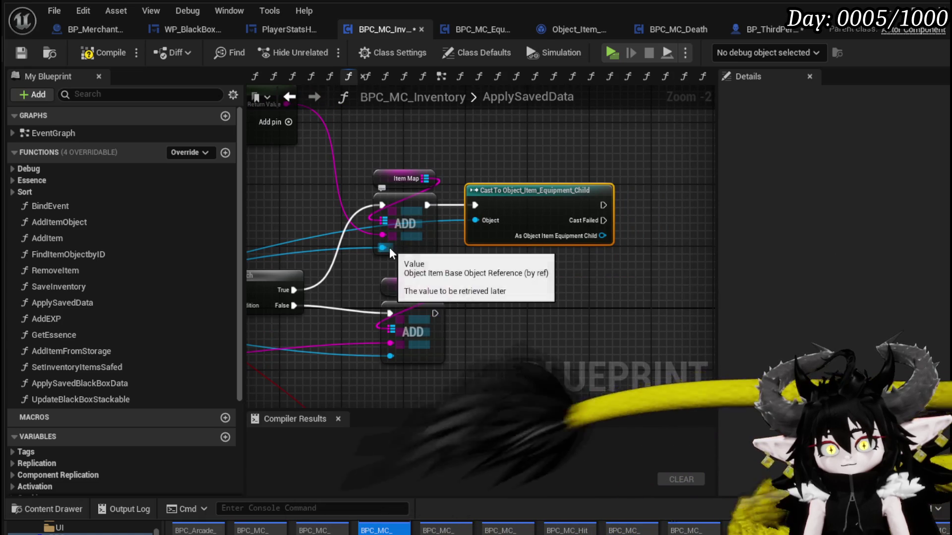
mouse_move(574, 267)
mouse_down()
mouse_move(709, 233)
mouse_move(714, 208)
mouse_move(316, 254)
mouse_up()
Get the cast item's Equiped value and branch on it after a successful cast.
drag(407, 220, 486, 234)
text(Equipe)
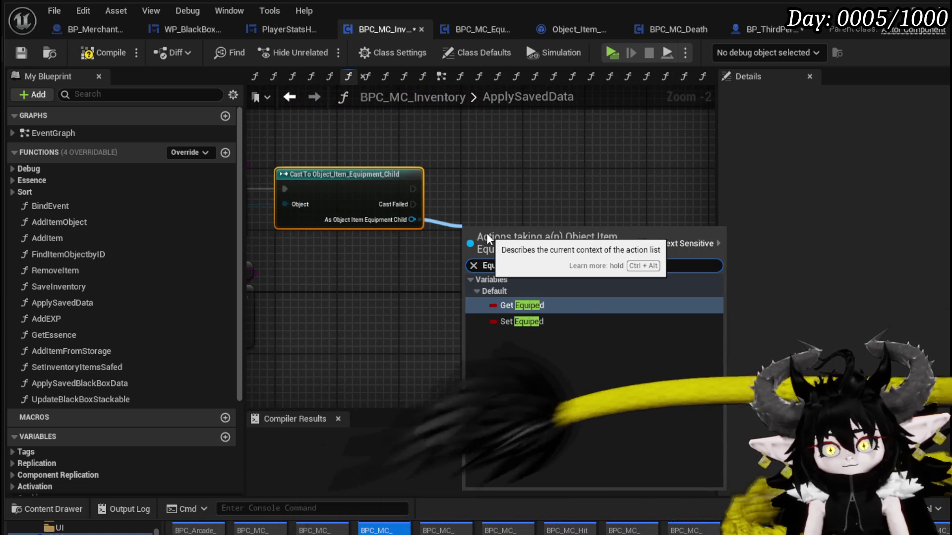
click(518, 306)
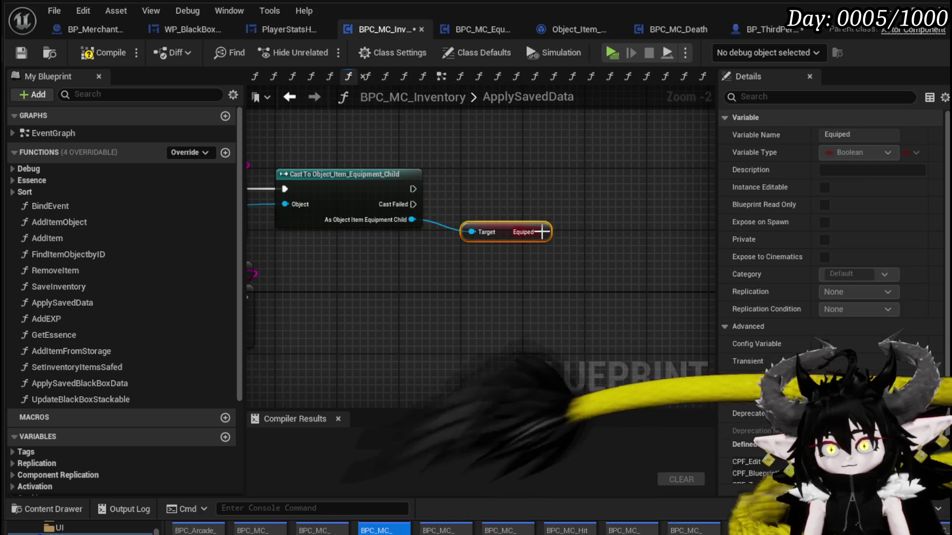
click(539, 177)
mouse_move(413, 189)
mouse_down()
mouse_move(562, 191)
mouse_move(530, 185)
mouse_up()
drag(505, 233, 356, 245)
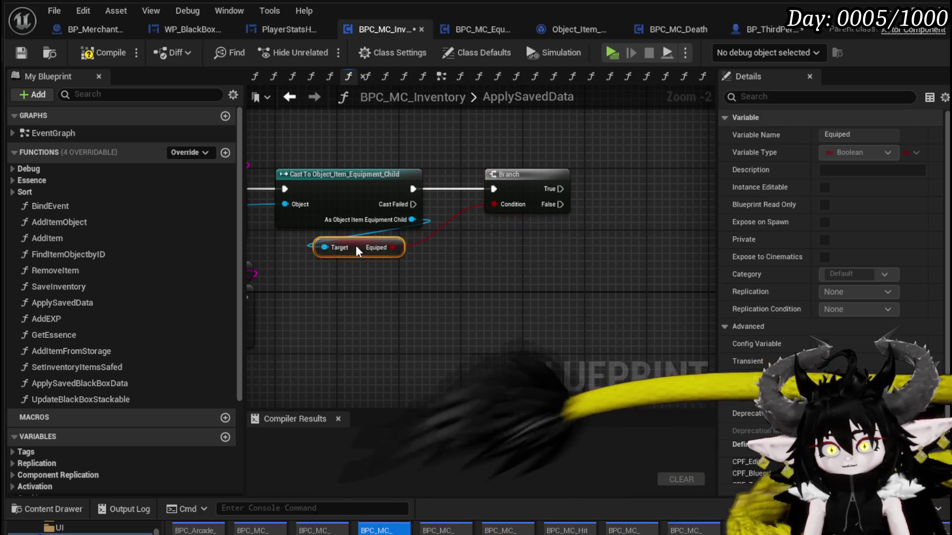
click(473, 263)
drag(473, 262, 545, 302)
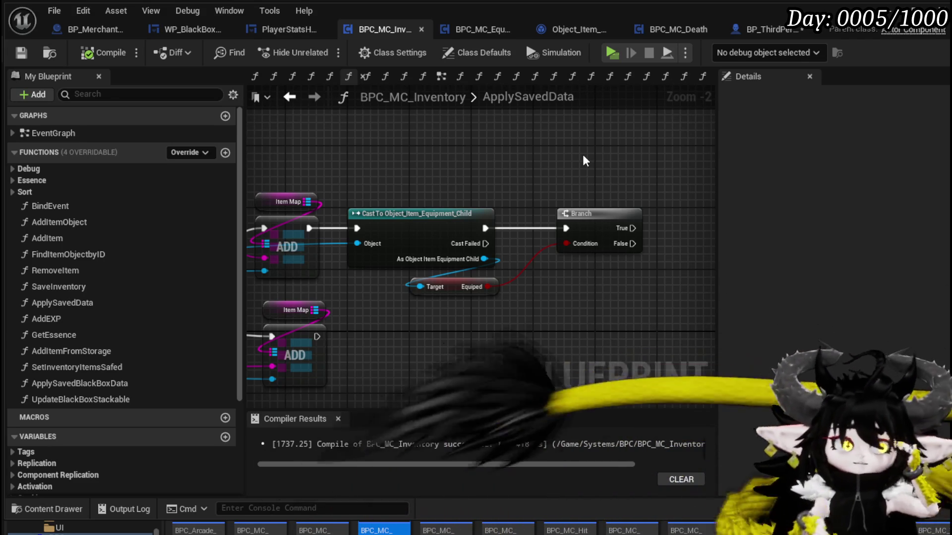
Bring the Owner variable into the graph near Set Data from String.
mouse_move(582, 154)
mouse_down()
mouse_move(682, 153)
mouse_move(709, 190)
mouse_move(712, 131)
mouse_up()
scroll(396, 183, down, 1)
mouse_move(397, 184)
mouse_down()
mouse_move(528, 121)
mouse_move(528, 145)
mouse_move(321, 190)
mouse_move(246, 183)
mouse_move(213, 213)
mouse_up()
scroll(167, 292, down, 5)
mouse_move(96, 391)
mouse_down()
mouse_move(433, 149)
mouse_move(503, 151)
mouse_up()
Add an Owner getter and get its BPC MC Equipment component beneath it.
click(527, 153)
drag(559, 173, 428, 186)
scroll(428, 186, up, 2)
drag(384, 143, 462, 170)
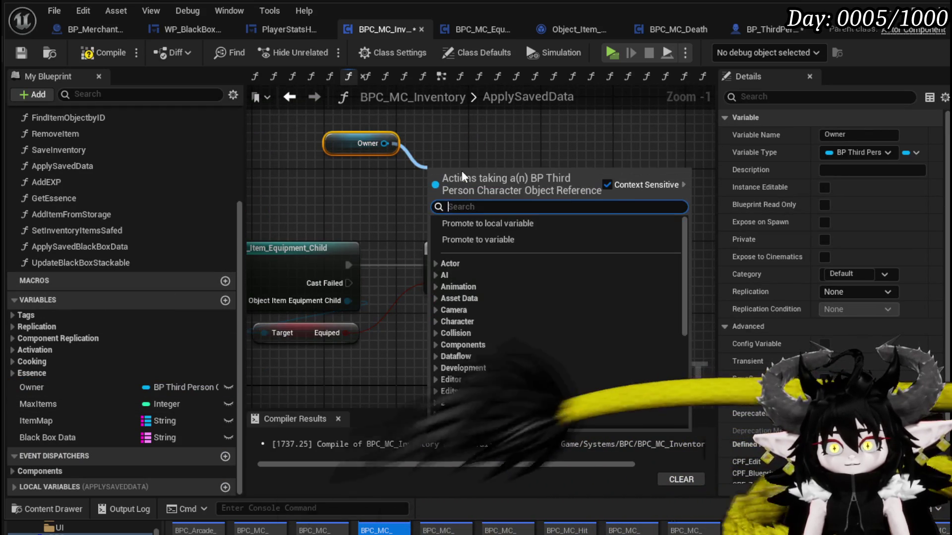
text(Equipment)
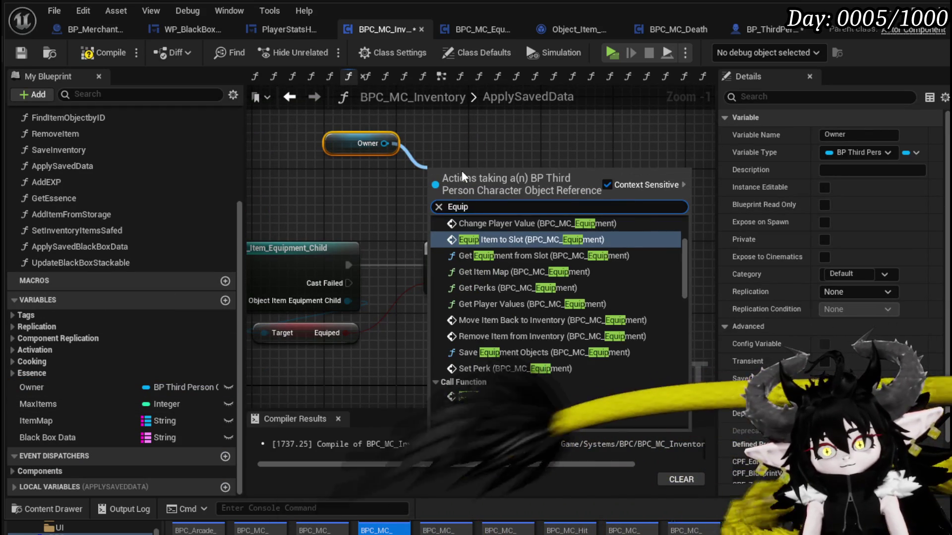
drag(684, 292, 662, 392)
click(555, 404)
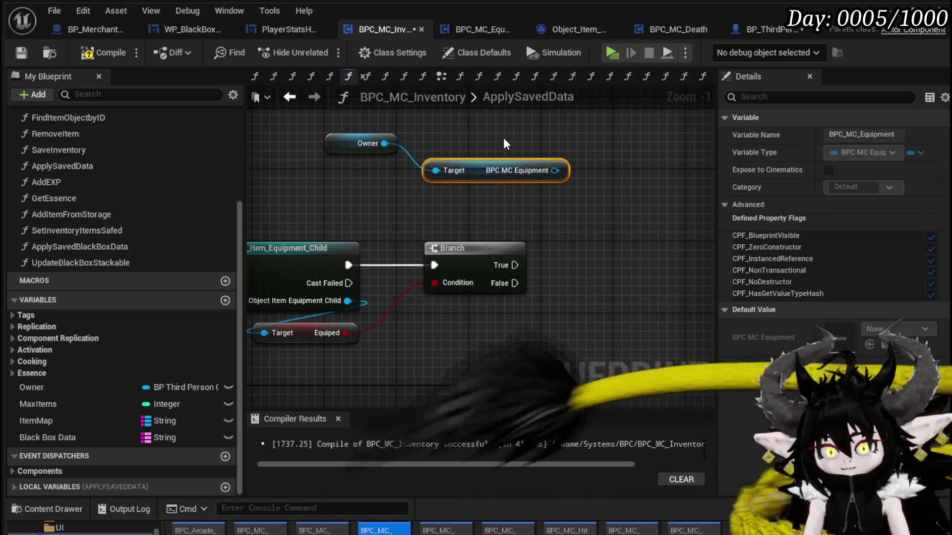
drag(480, 174, 391, 173)
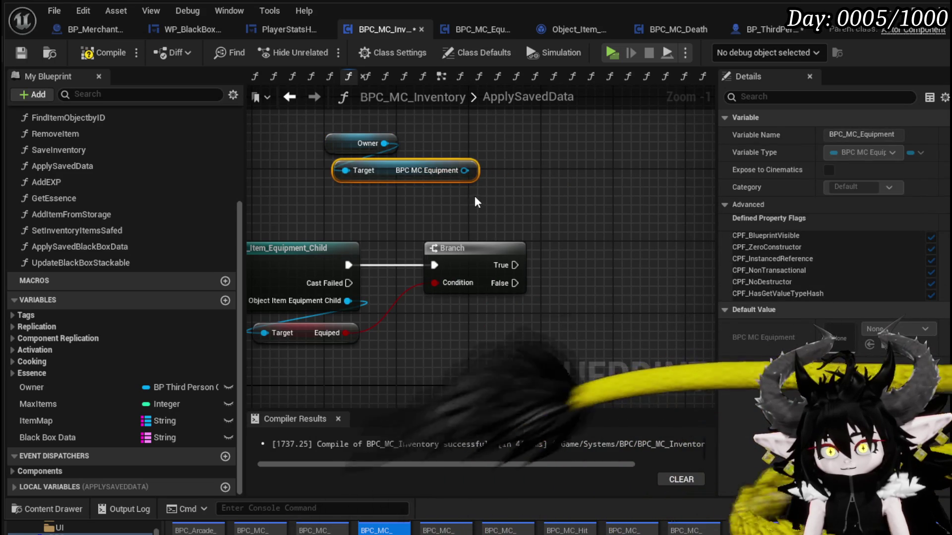
click(474, 197)
Compile and save the inventory blueprint.
click(92, 49)
click(22, 51)
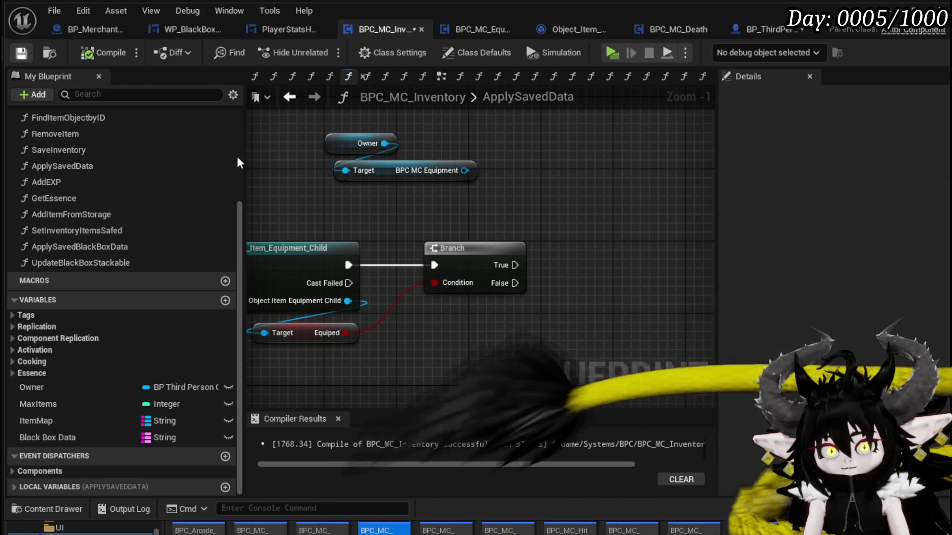
mouse_move(464, 170)
mouse_down()
mouse_move(530, 200)
mouse_move(573, 195)
mouse_up()
click(21, 53)
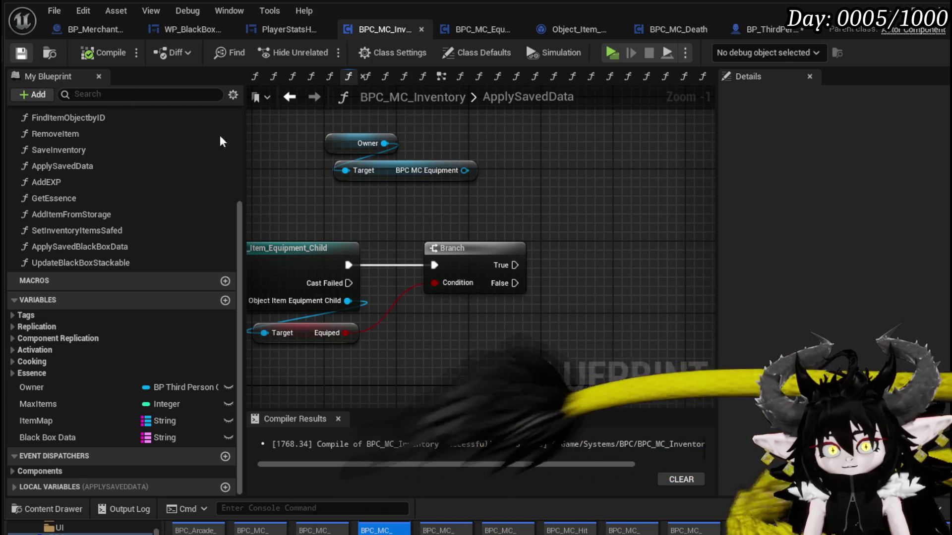
Call Equip Item to Slot on the equipment component from the Branch's True output.
drag(465, 170, 580, 212)
text(Equip)
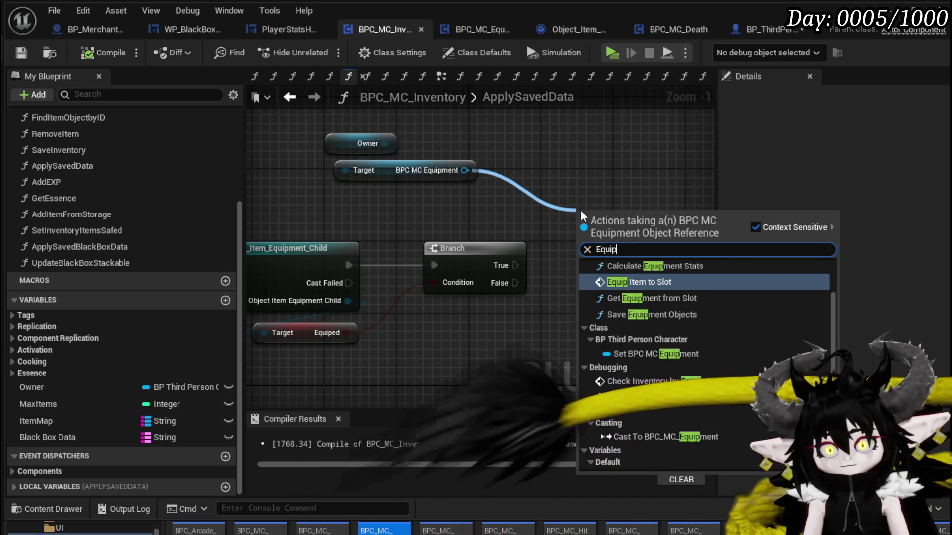
click(687, 312)
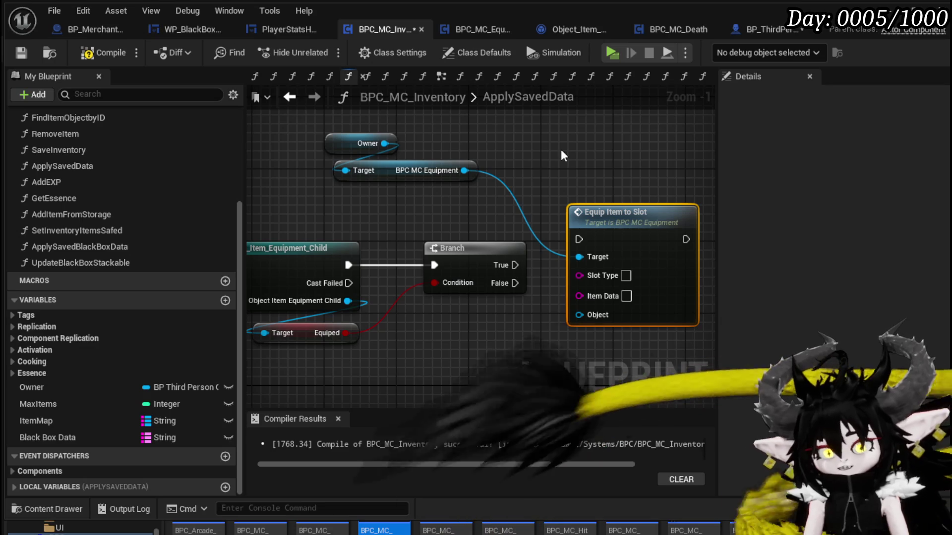
mouse_move(515, 265)
mouse_down()
mouse_move(560, 249)
mouse_move(659, 266)
mouse_up()
drag(612, 213, 598, 127)
Wire the cast equipment object into Equip Item to Slot's Object input and compile with F7.
scroll(598, 127, down, 4)
scroll(414, 244, up, 2)
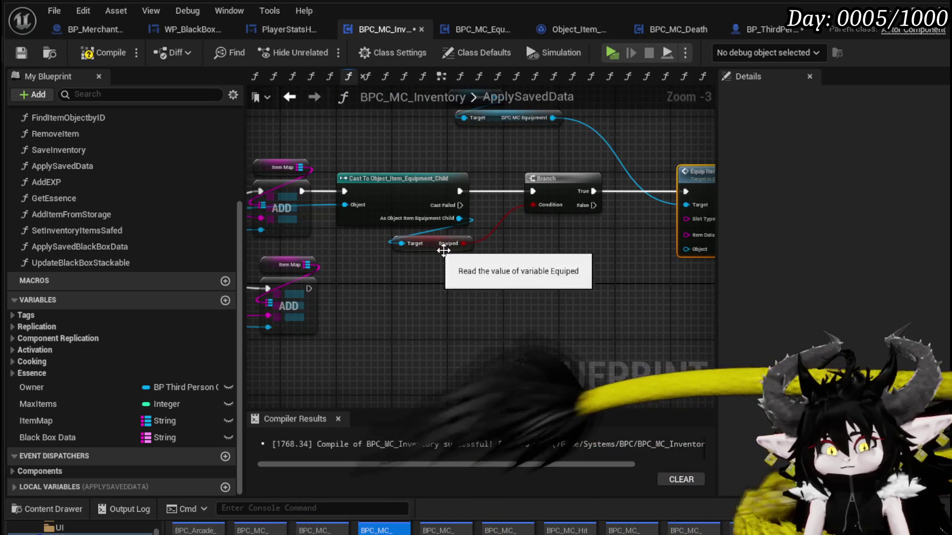
scroll(425, 255, up, 1)
drag(425, 255, 362, 253)
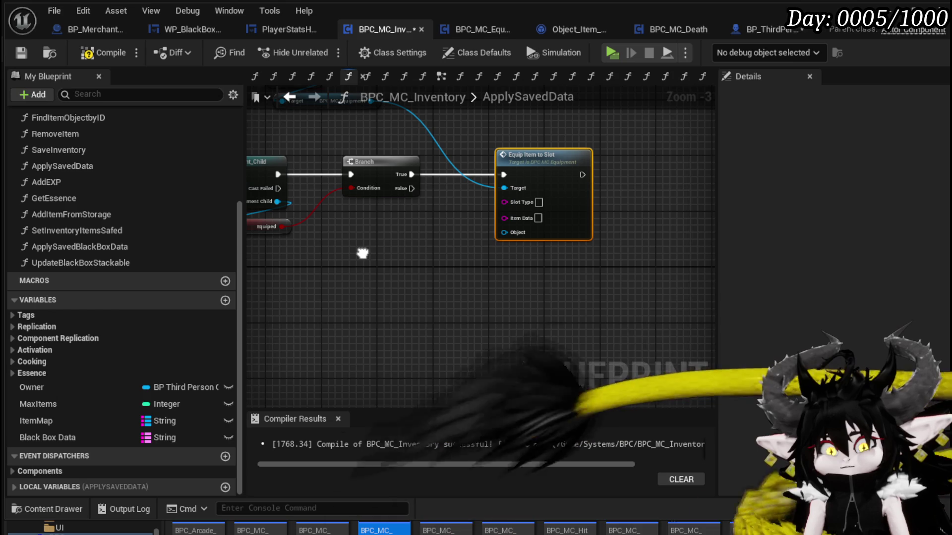
drag(363, 254, 530, 276)
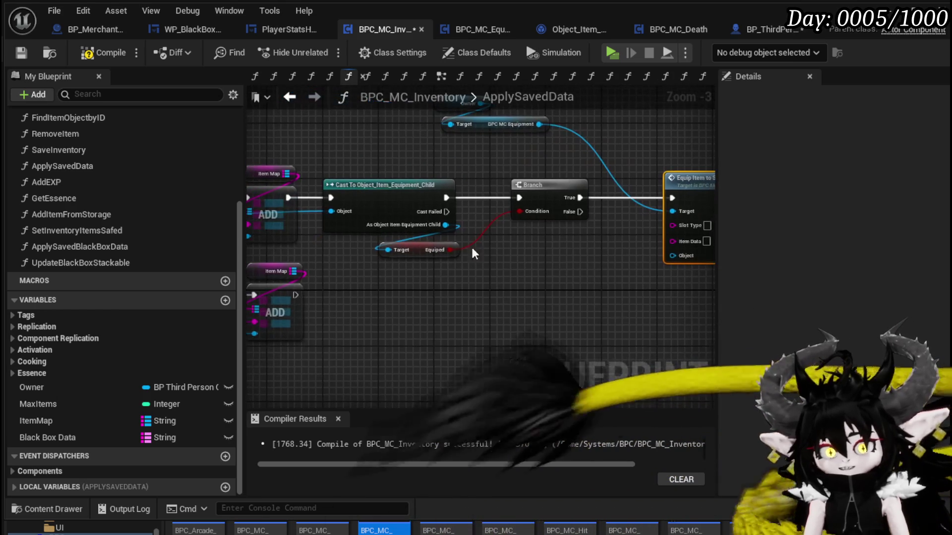
mouse_move(446, 225)
mouse_down()
mouse_move(674, 255)
mouse_move(431, 283)
mouse_up()
drag(577, 204, 618, 203)
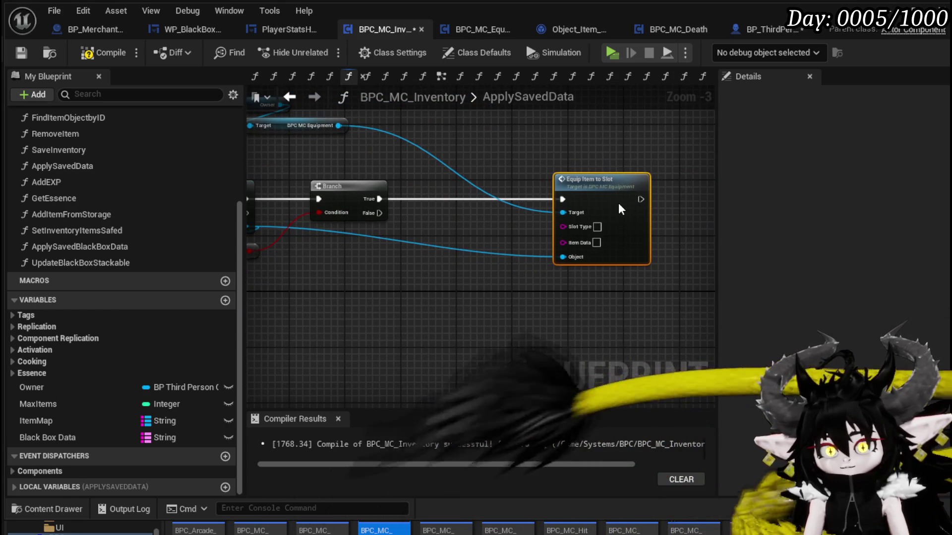
key(F7)
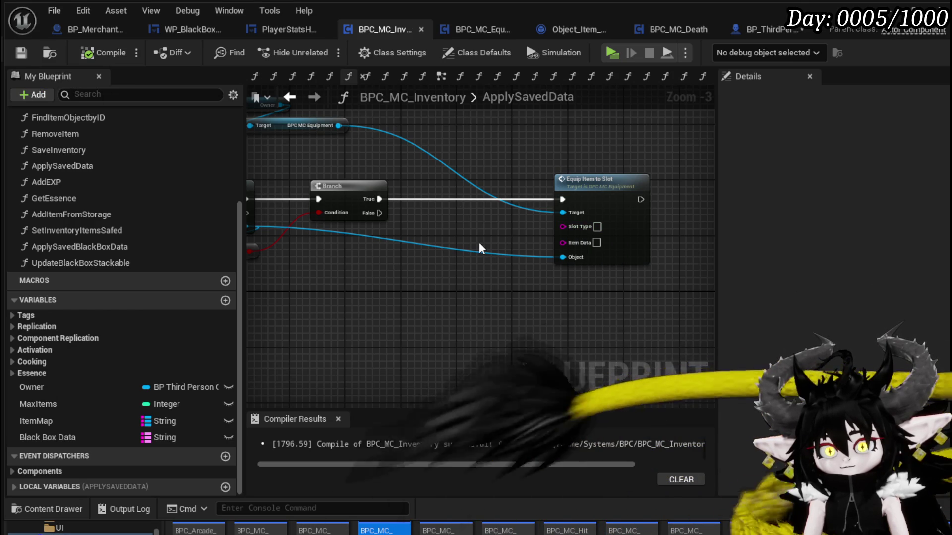
drag(479, 248, 578, 253)
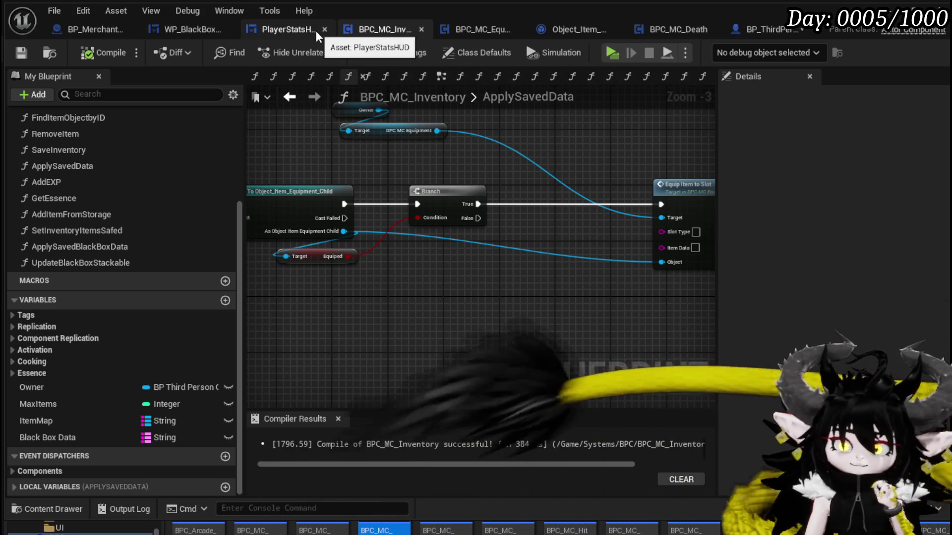
Return to BP_ThirdPersonCharacter's LoadSaveData graph and save all modified assets.
click(742, 31)
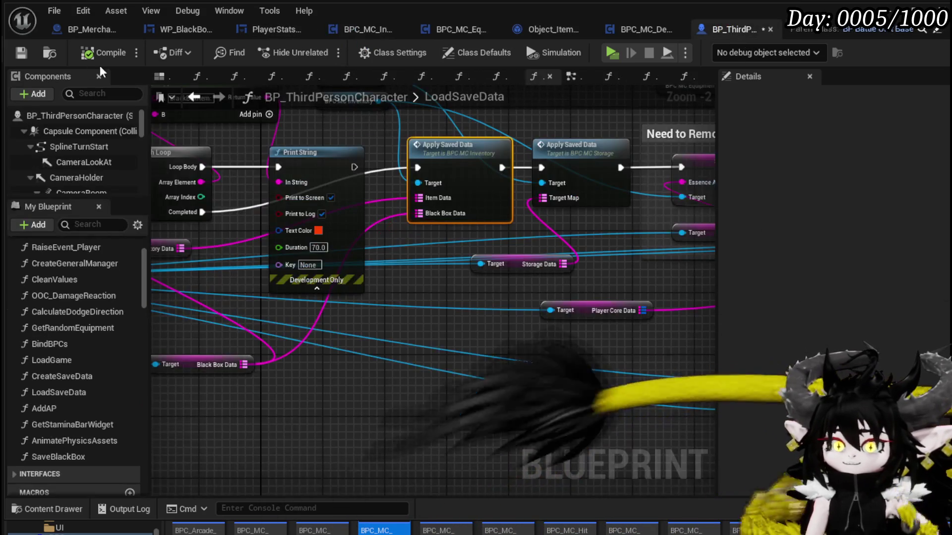
key(ctrl+s)
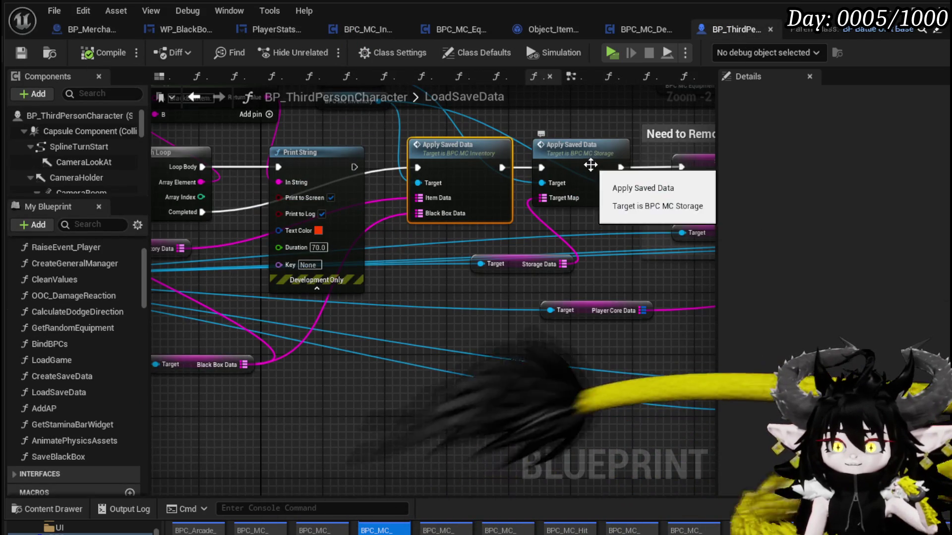
mouse_move(545, 147)
mouse_down()
mouse_move(304, 250)
mouse_move(410, 332)
mouse_up()
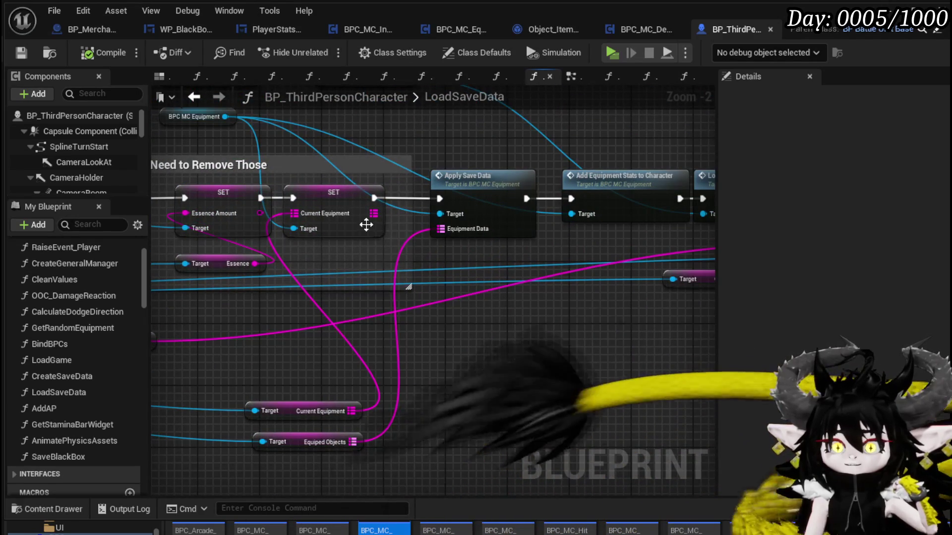
Line up SET Current Equipment, Apply Save Data and Add Equipment Stats in one row, then open AddEquipmentStatsToCharacter.
drag(337, 204, 367, 342)
mouse_move(448, 193)
mouse_down()
mouse_move(441, 335)
mouse_move(389, 271)
mouse_move(353, 271)
mouse_up()
mouse_move(538, 144)
mouse_down()
mouse_move(514, 304)
mouse_move(517, 284)
mouse_up()
mouse_move(480, 257)
mouse_down()
mouse_move(507, 224)
mouse_move(475, 338)
mouse_move(503, 202)
mouse_up()
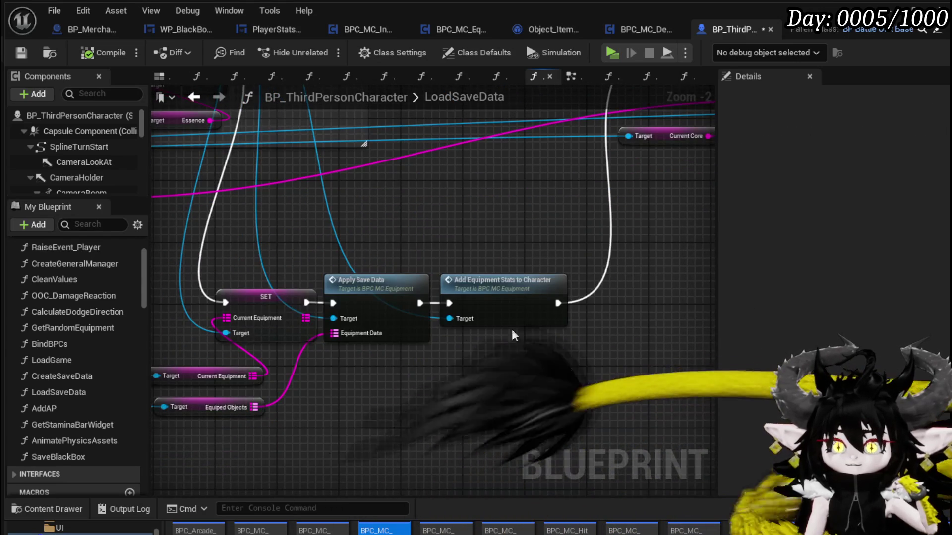
mouse_move(434, 277)
mouse_down()
mouse_move(305, 336)
mouse_move(466, 310)
mouse_up()
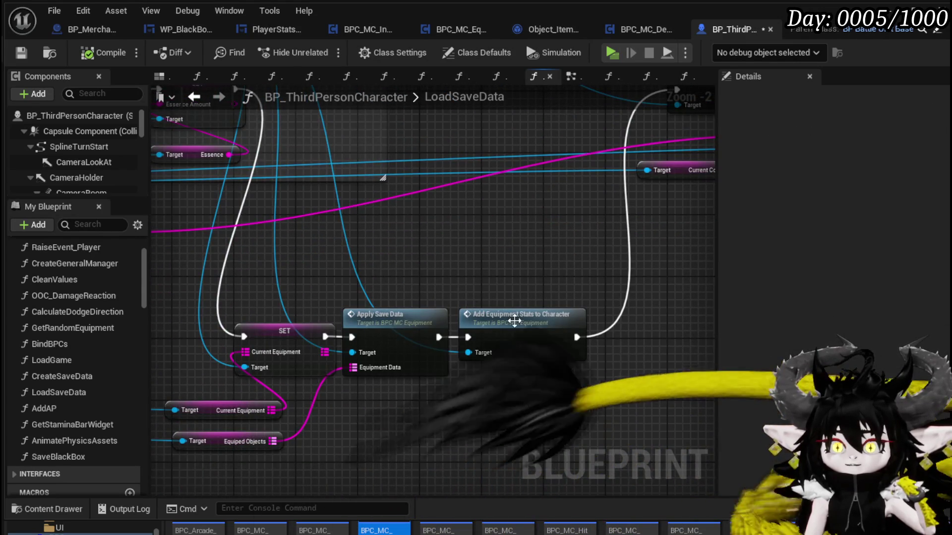
double_click(510, 317)
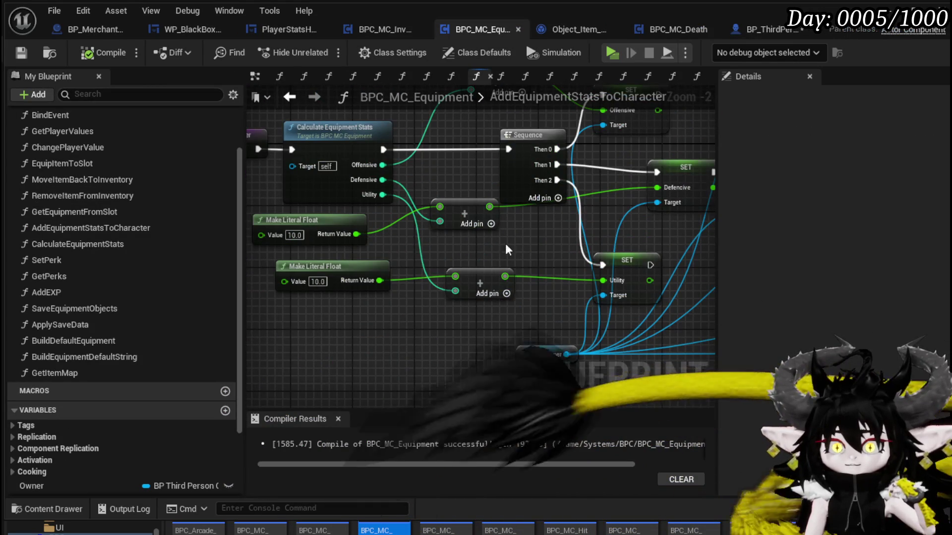
Open CalculateEquipmentStats and delete the extra Current Equipment KEYS and FIND nodes.
scroll(488, 242, down, 2)
drag(451, 238, 353, 269)
mouse_move(471, 281)
mouse_down()
mouse_move(498, 293)
mouse_move(653, 290)
mouse_up()
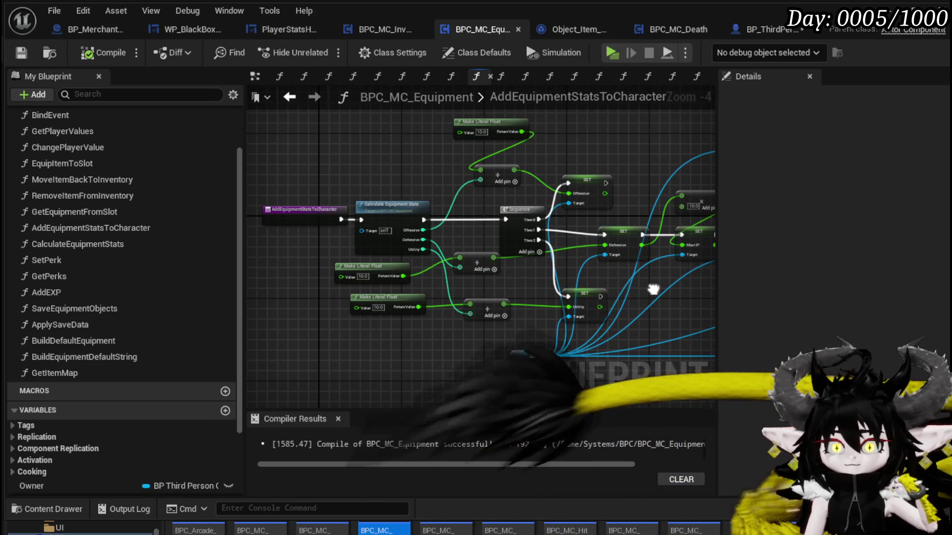
scroll(382, 181, up, 2)
double_click(375, 214)
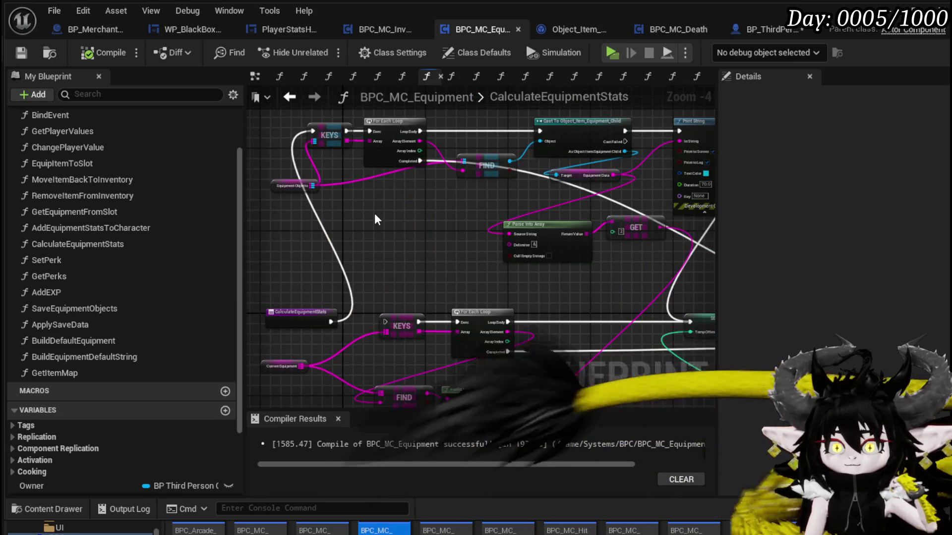
drag(415, 247, 546, 266)
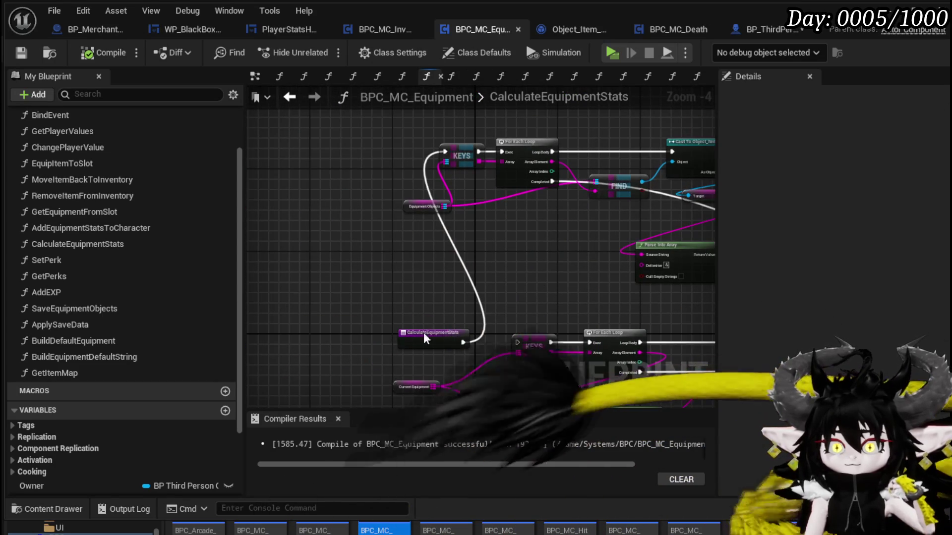
drag(423, 333, 341, 147)
drag(433, 287, 303, 157)
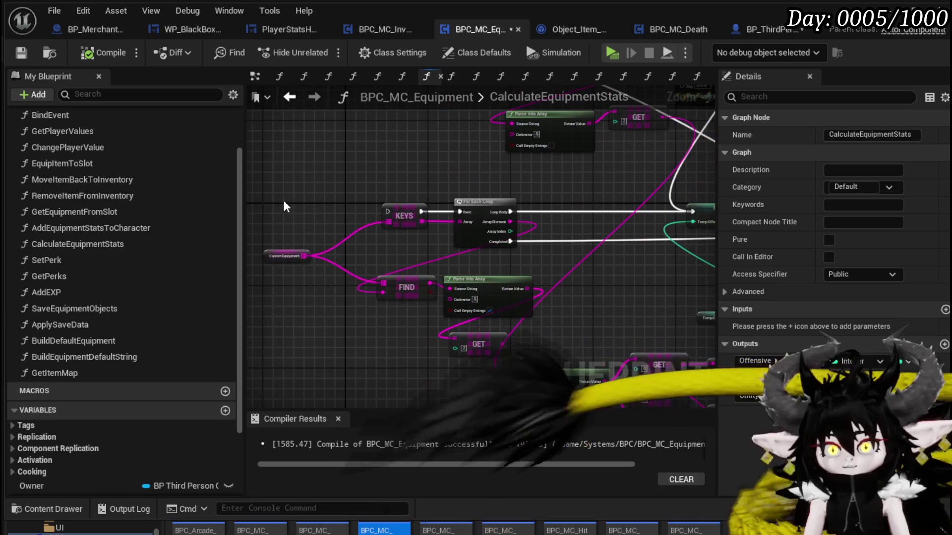
scroll(414, 297, down, 2)
key(Delete)
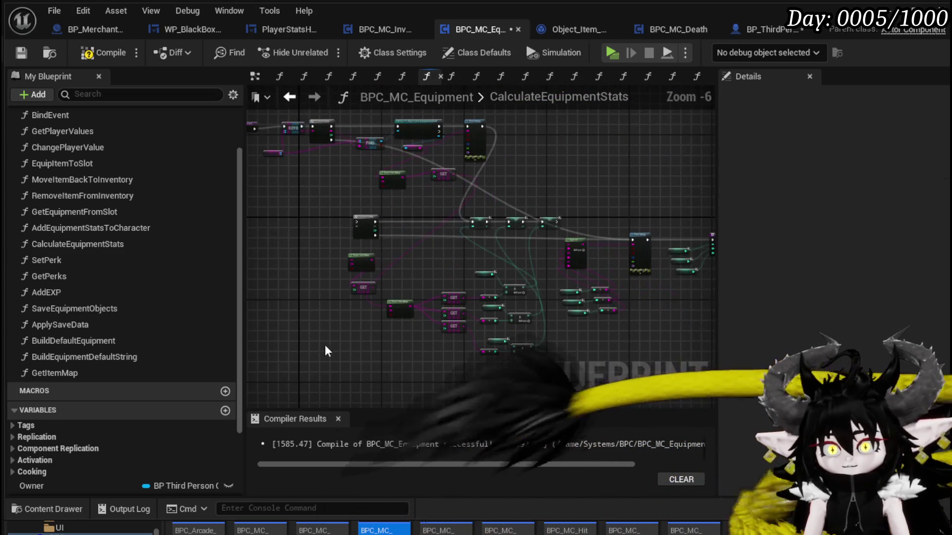
Move the three temp stat SET nodes up to the top row.
scroll(306, 303, up, 2)
drag(391, 169, 284, 286)
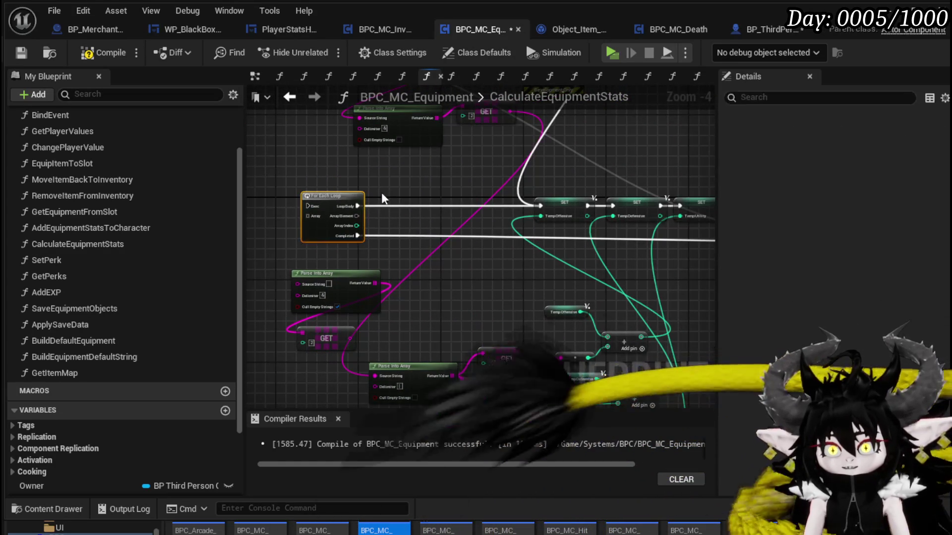
mouse_move(484, 219)
mouse_down()
mouse_move(397, 259)
mouse_move(413, 285)
mouse_move(414, 312)
mouse_up()
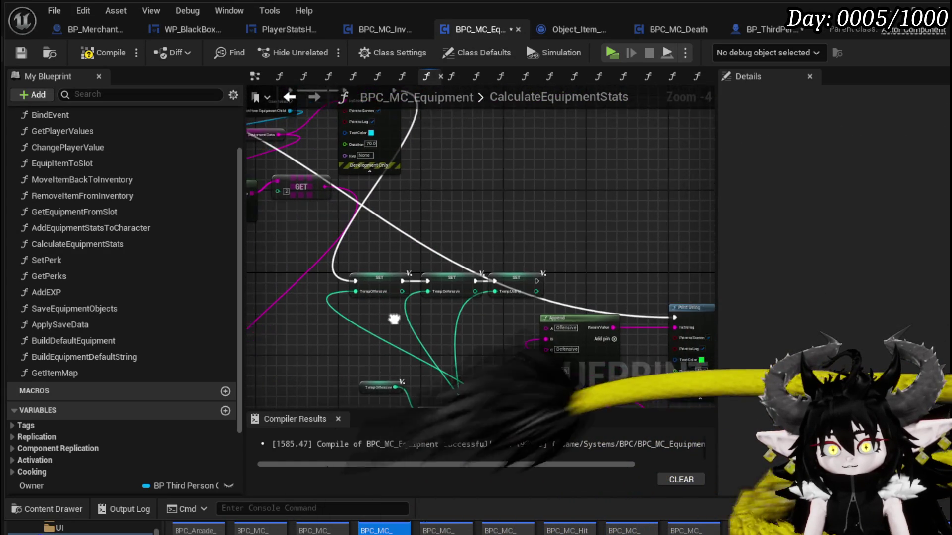
drag(570, 257, 362, 298)
drag(453, 182, 430, 223)
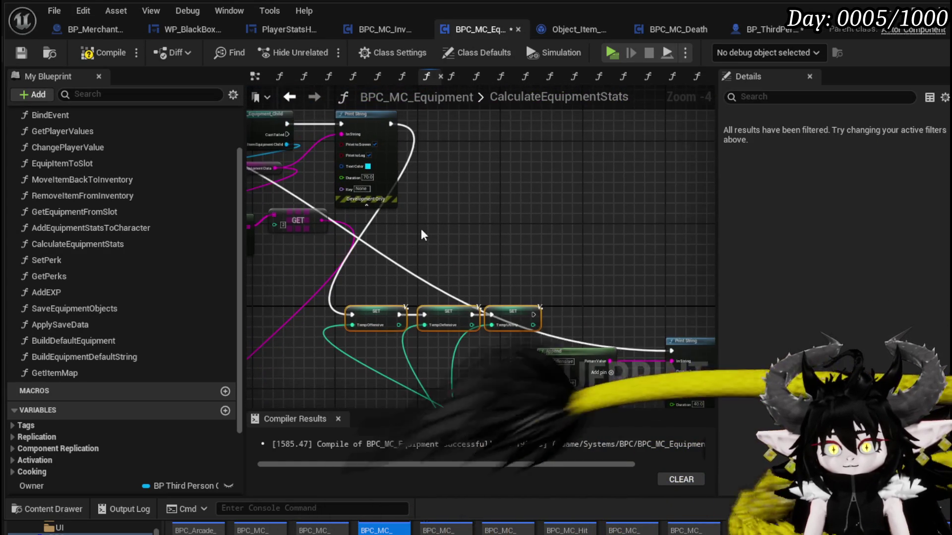
mouse_move(513, 311)
mouse_down()
mouse_move(603, 132)
mouse_move(598, 111)
mouse_up()
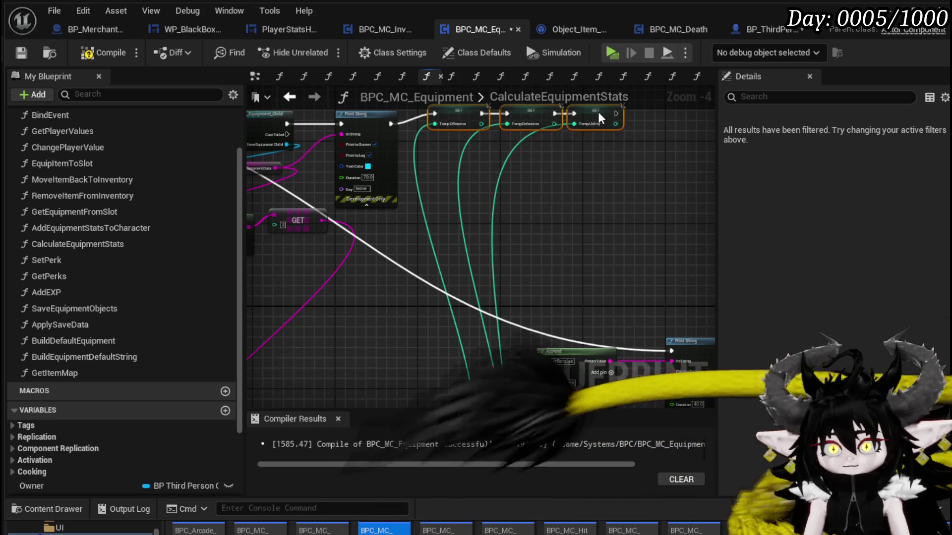
scroll(525, 196, down, 1)
scroll(511, 178, down, 1)
scroll(449, 205, up, 3)
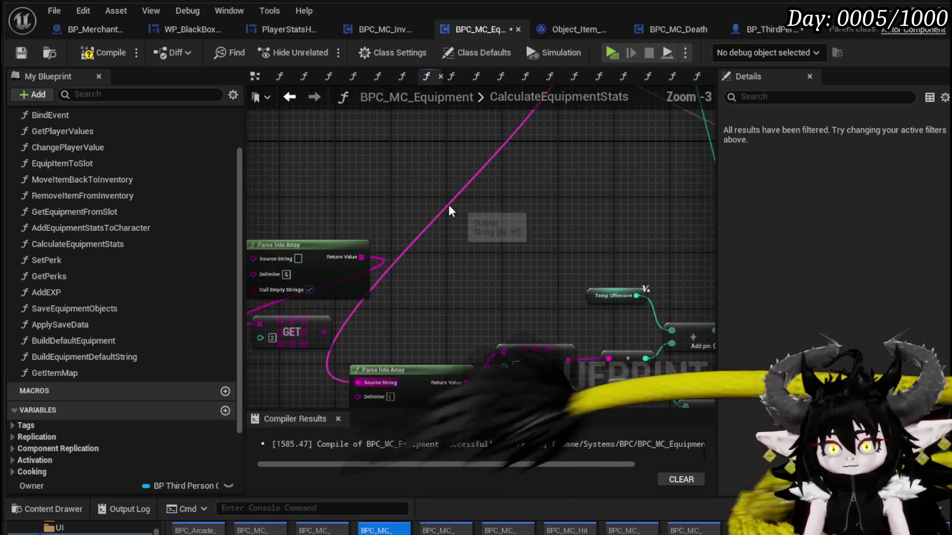
Delete the leftover Parse Into Array node and nudge the entry node up.
key(Delete)
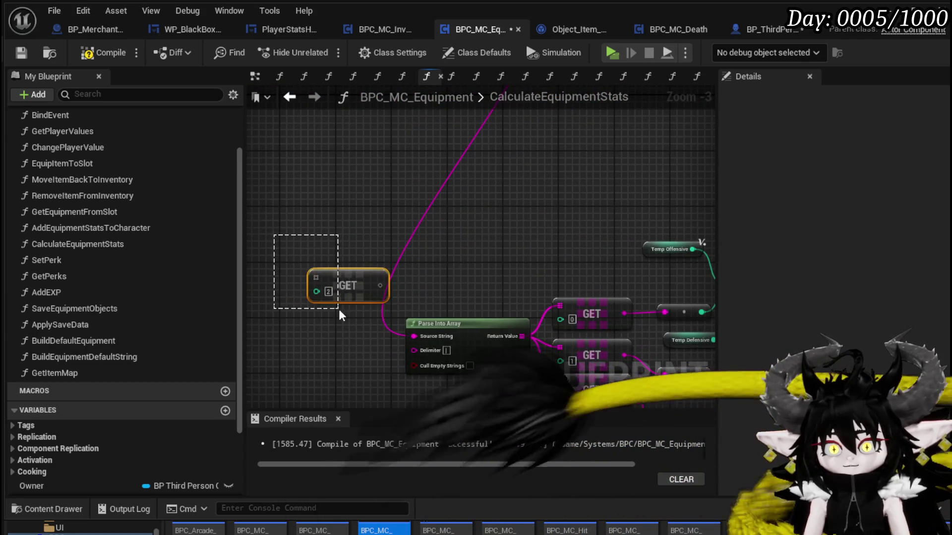
scroll(448, 240, down, 3)
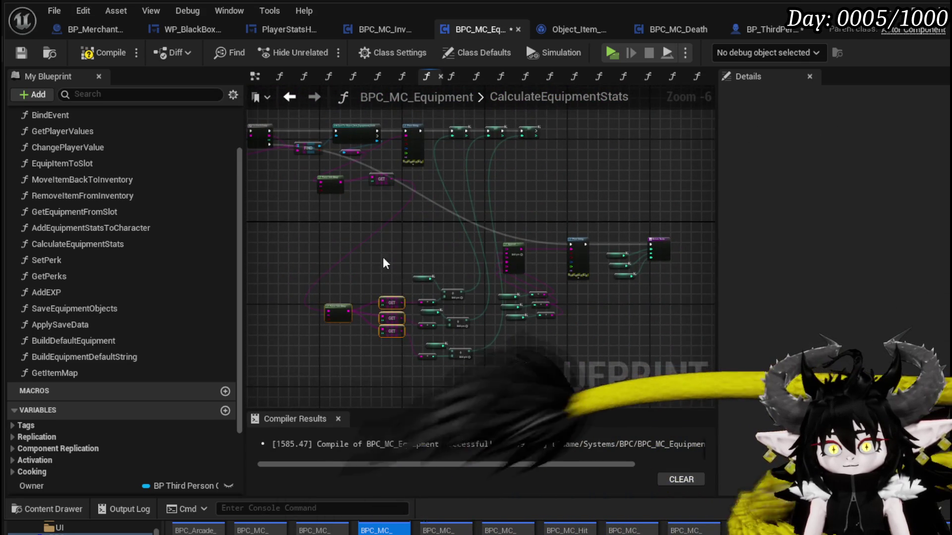
scroll(381, 256, up, 4)
mouse_move(263, 277)
mouse_down()
mouse_move(402, 301)
mouse_move(234, 284)
mouse_move(541, 317)
mouse_up()
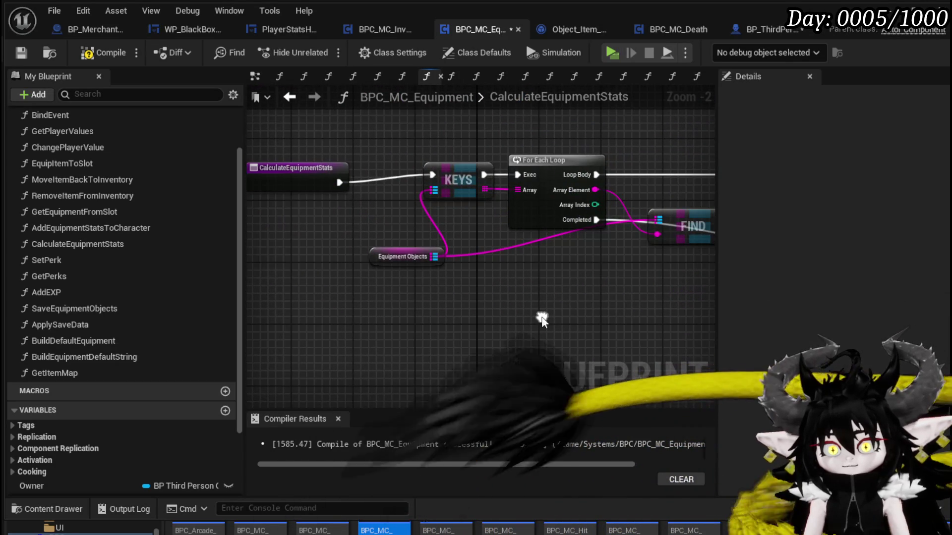
drag(297, 174, 296, 166)
Reposition the Equipment Objects node beside the function entry.
click(307, 220)
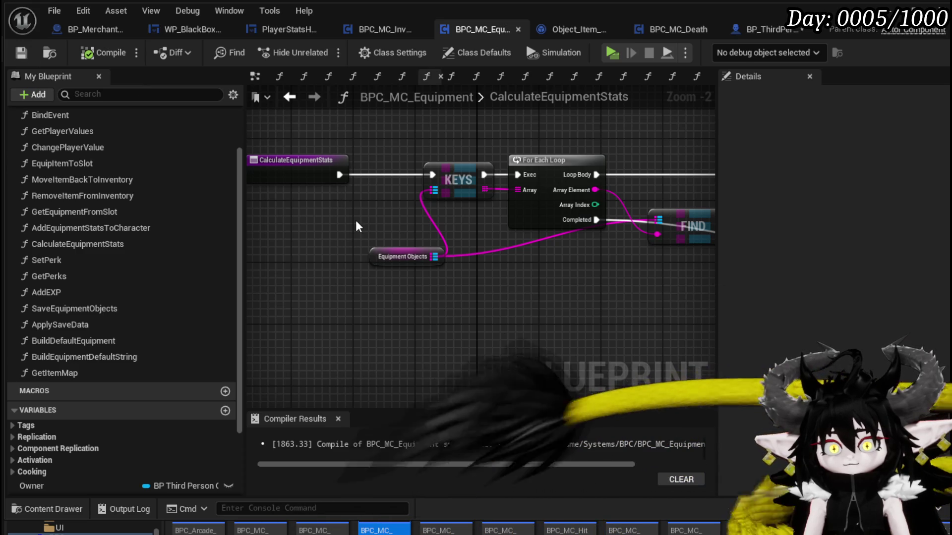
drag(386, 255, 353, 248)
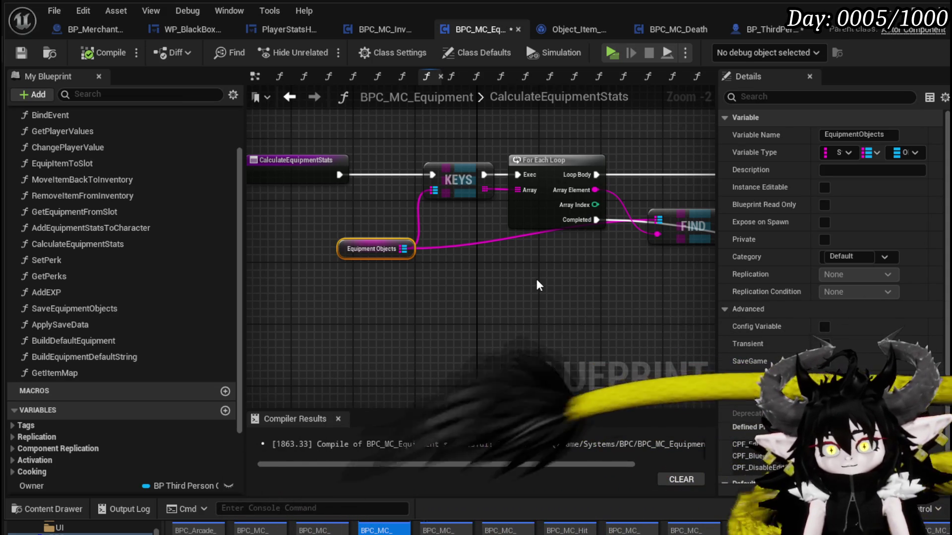
drag(537, 281, 342, 263)
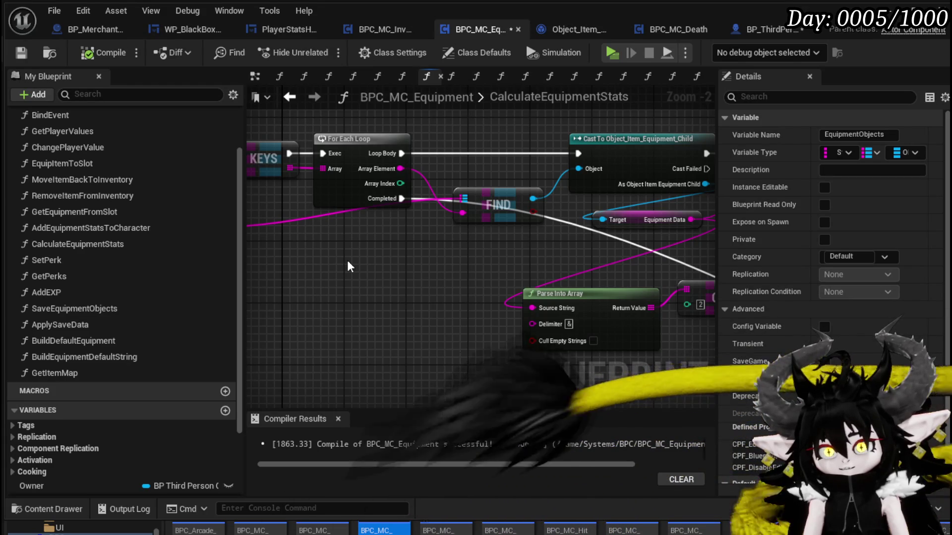
drag(347, 267, 605, 282)
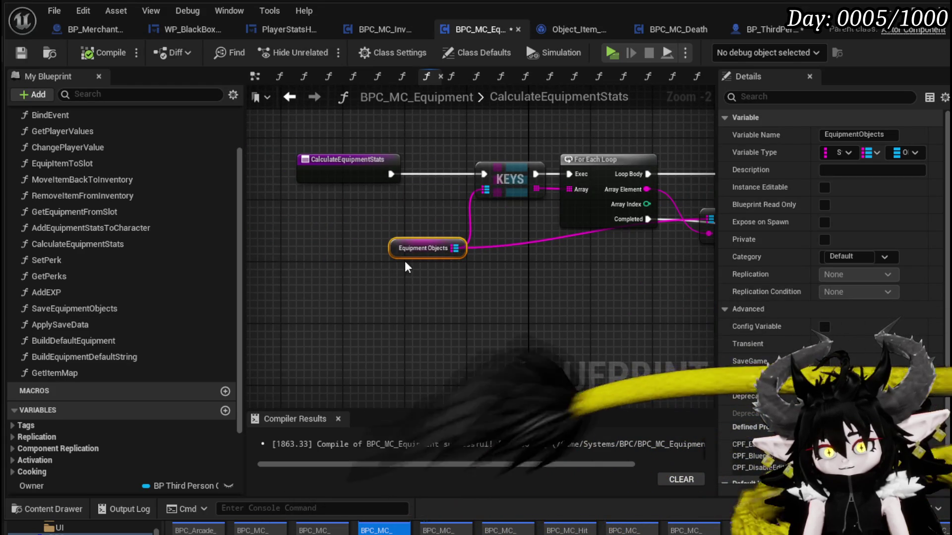
mouse_move(383, 291)
mouse_down()
mouse_move(397, 226)
mouse_move(382, 258)
mouse_up()
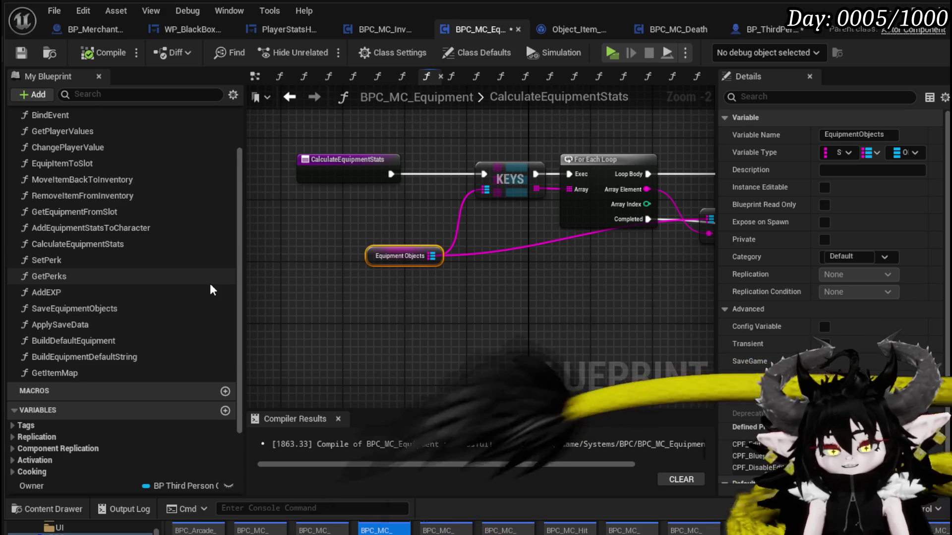
scroll(211, 283, down, 3)
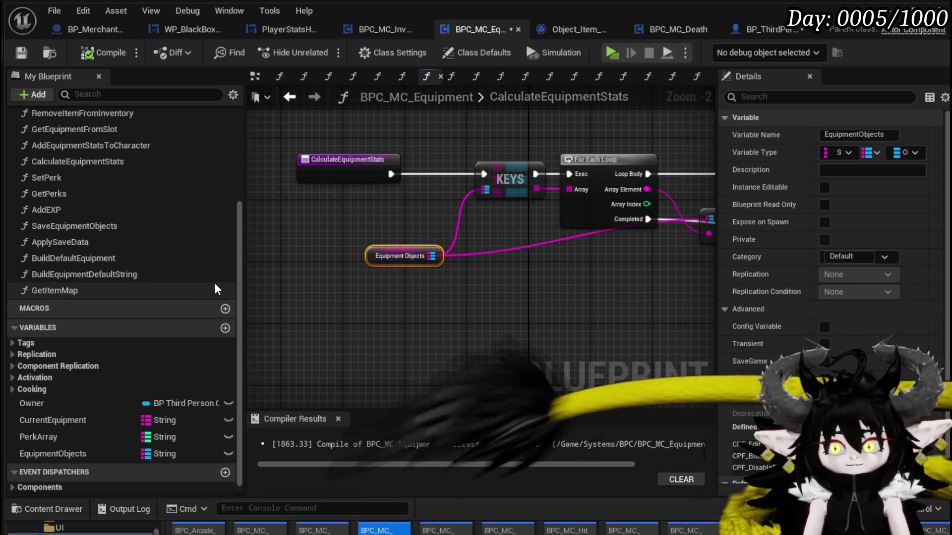
Drag GetItemMap from the My Blueprint functions list into the graph.
mouse_move(137, 292)
mouse_down()
mouse_move(412, 276)
mouse_move(416, 290)
mouse_up()
drag(527, 334, 368, 320)
scroll(368, 320, down, 1)
drag(645, 323, 372, 312)
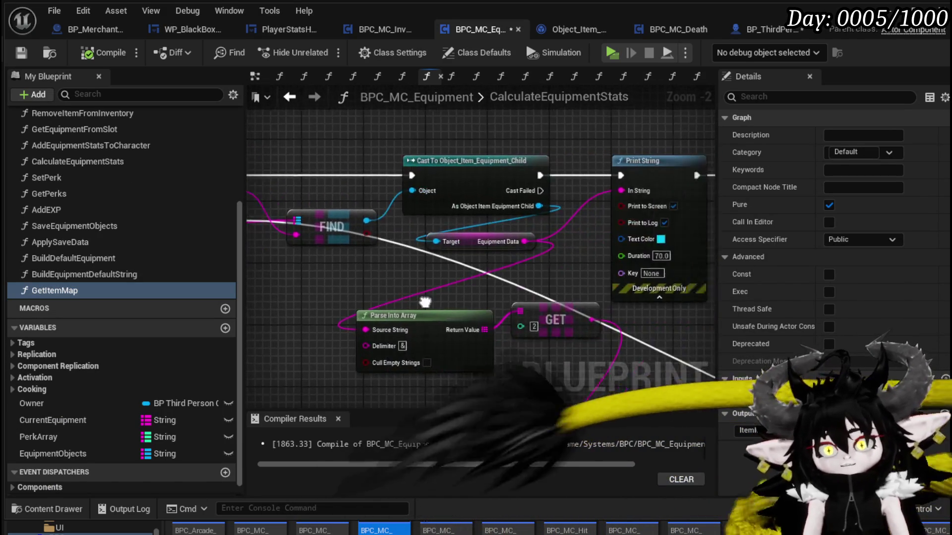
drag(620, 148, 451, 144)
mouse_move(591, 141)
mouse_down()
mouse_move(367, 158)
mouse_move(645, 208)
mouse_up()
scroll(387, 166, down, 1)
Insert a Branch on the cast item's Equiped flag before Print String.
drag(349, 179, 440, 182)
scroll(440, 181, up, 3)
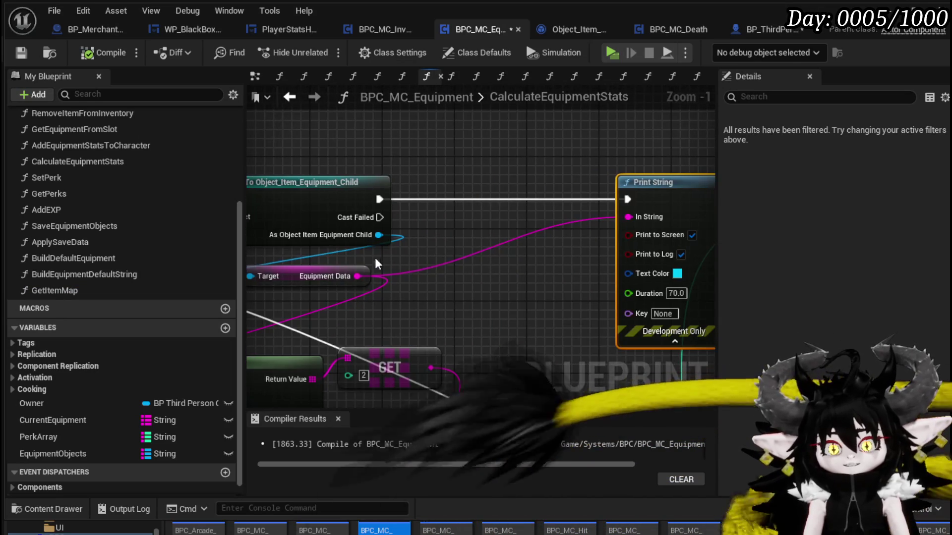
drag(378, 235, 441, 244)
text(Equi)
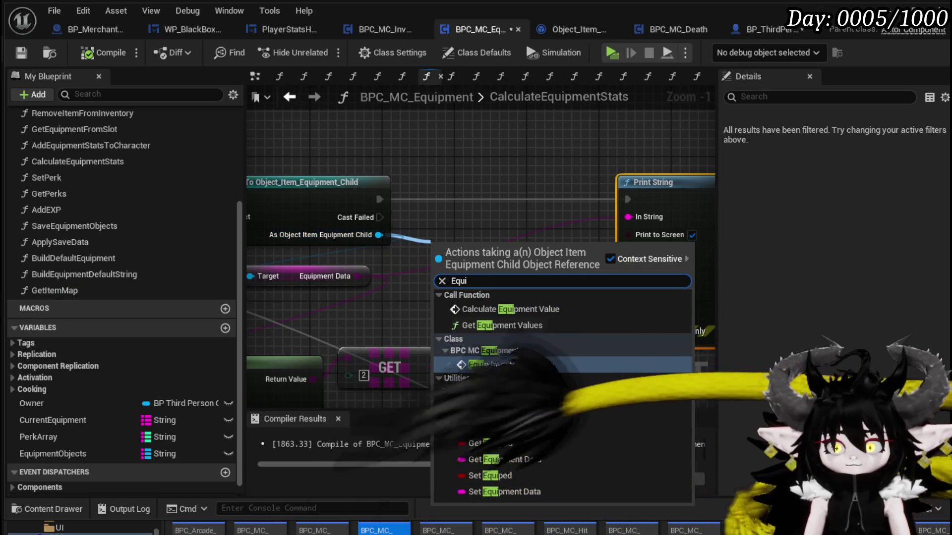
click(490, 443)
drag(521, 249, 521, 196)
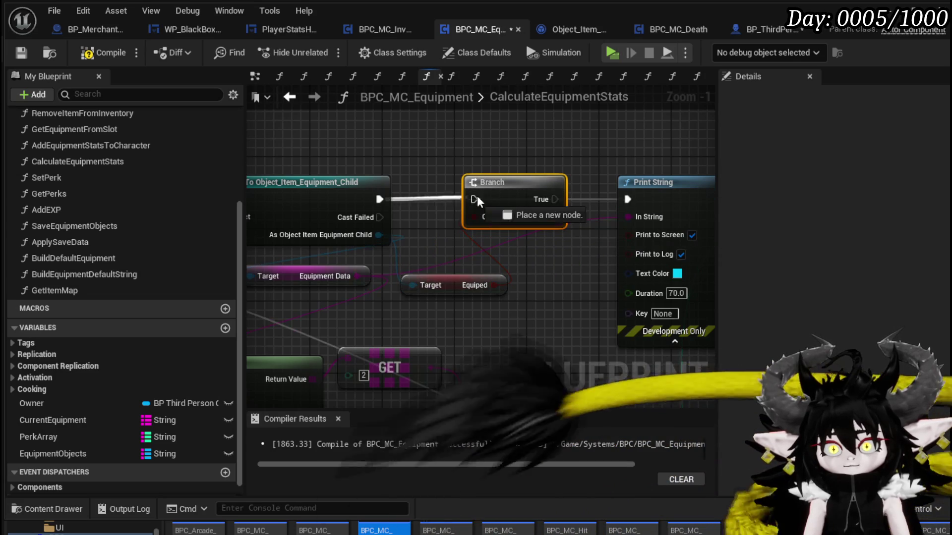
drag(480, 197, 468, 206)
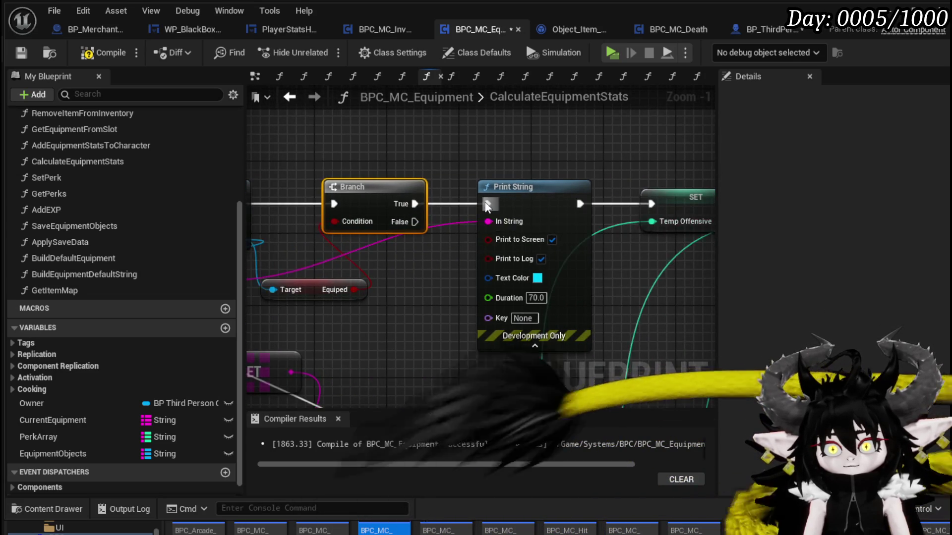
Relink the KEYS and FIND inputs to Get Item Map's Item Map output.
scroll(468, 206, down, 2)
drag(610, 233, 799, 212)
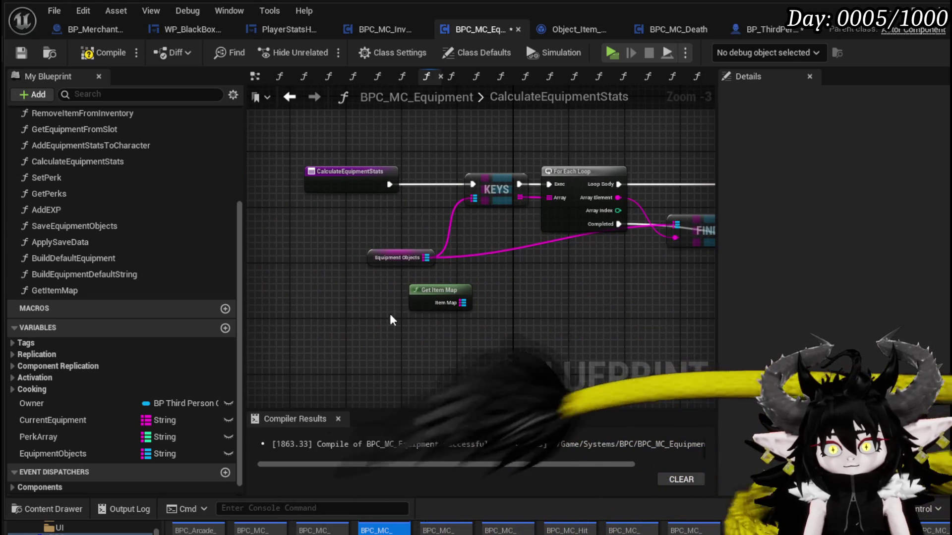
mouse_move(423, 257)
mouse_down()
mouse_move(469, 308)
mouse_move(393, 227)
mouse_move(355, 217)
mouse_move(343, 224)
mouse_up()
click(406, 212)
Compile, save all assets including BP_ThirdPersonCharacter, and park the unused Equipment Objects node.
click(100, 53)
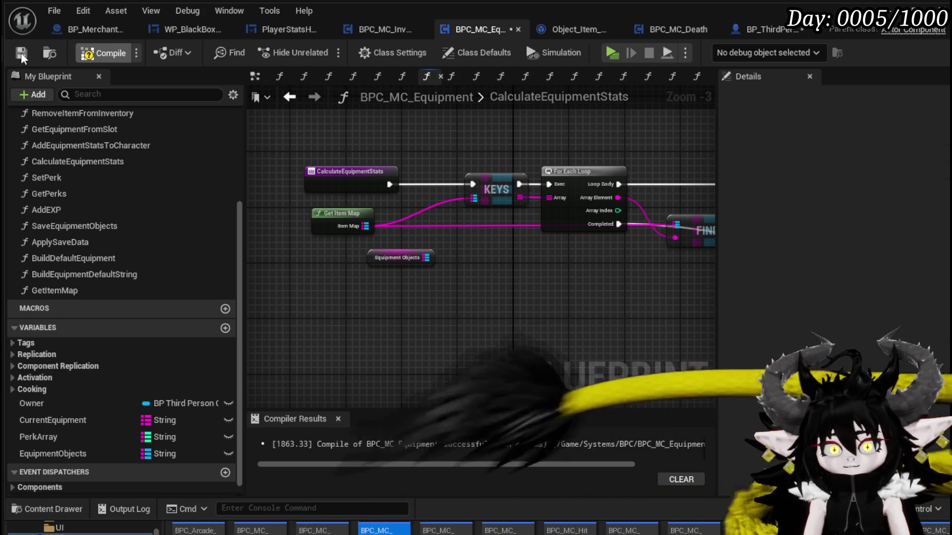
click(21, 52)
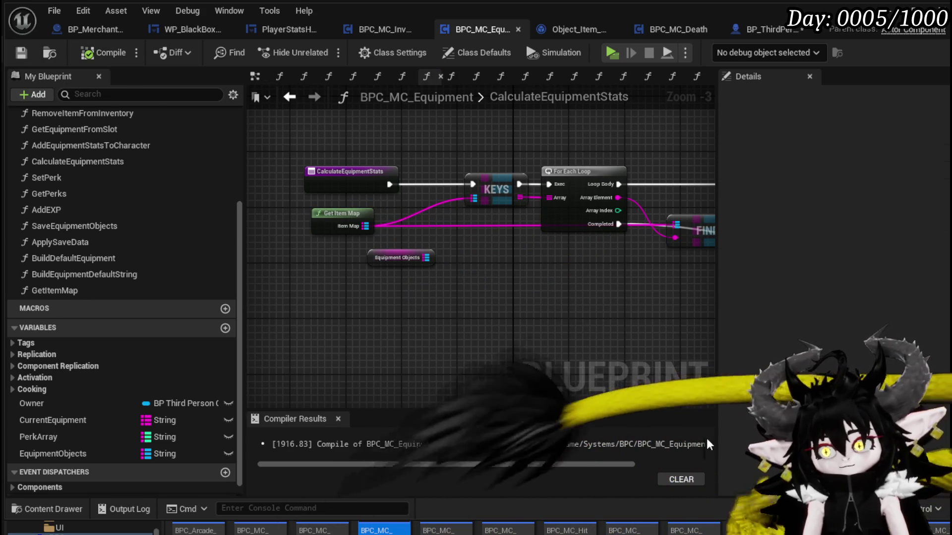
key(ctrl+shift+s)
click(713, 481)
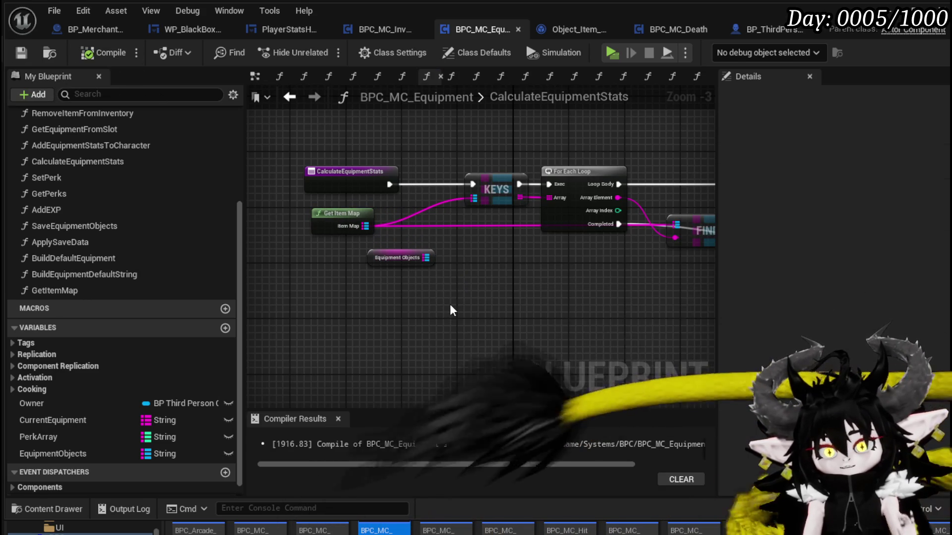
mouse_move(405, 264)
mouse_down()
mouse_move(418, 278)
mouse_move(404, 292)
mouse_up()
drag(351, 308, 503, 265)
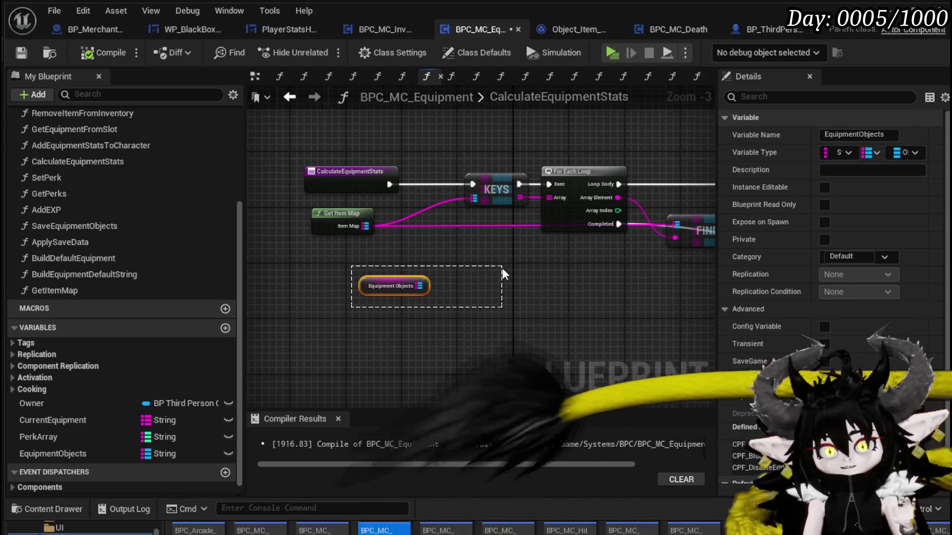
click(498, 280)
key(ctrl+s)
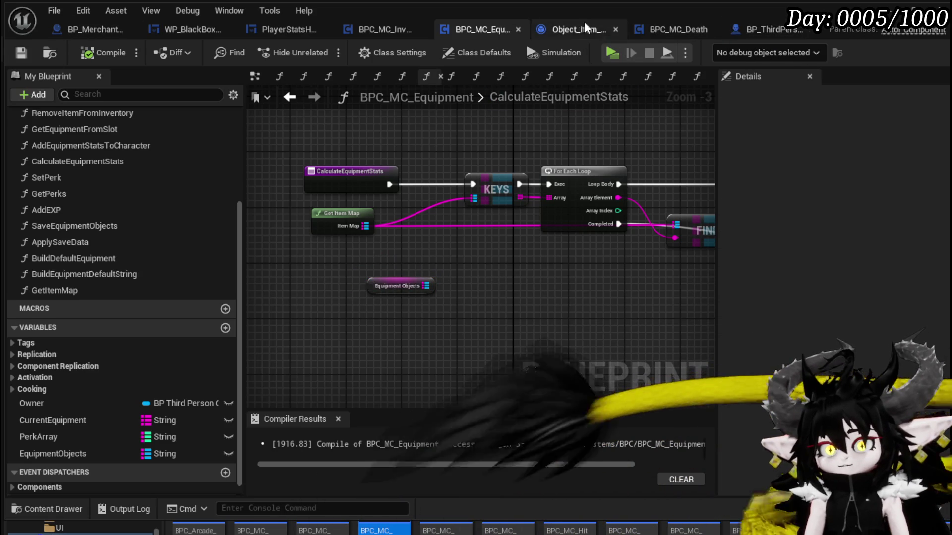
Open the Build Default Equipment function in BPC_MC_Death.
click(639, 30)
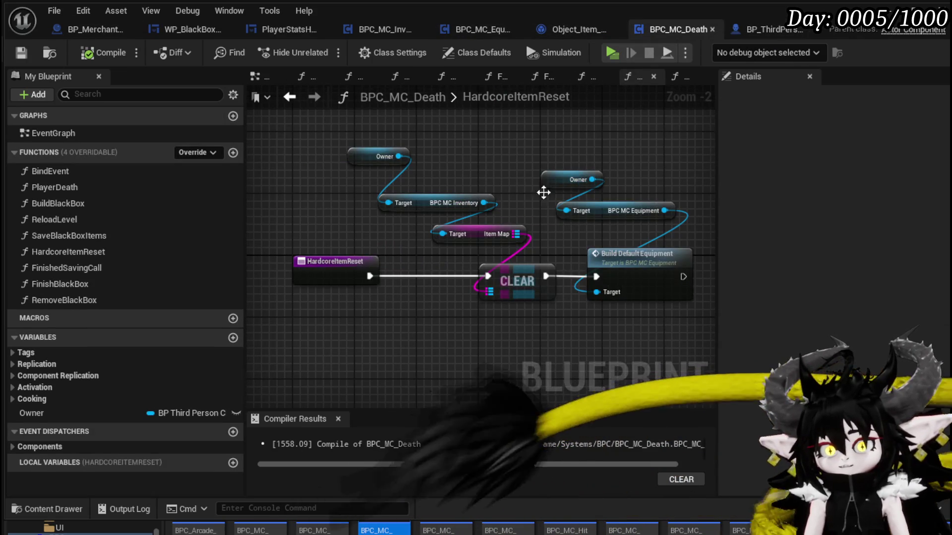
scroll(546, 277, up, 1)
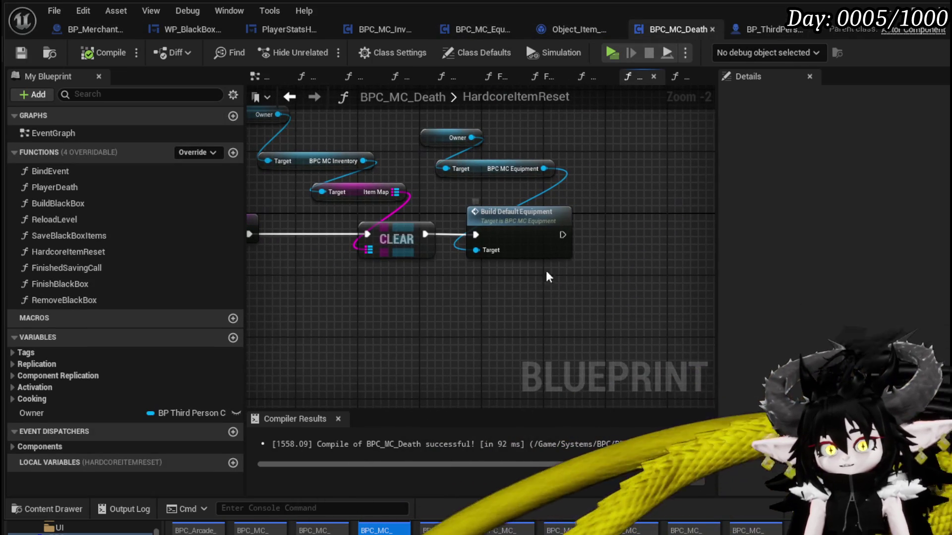
double_click(513, 217)
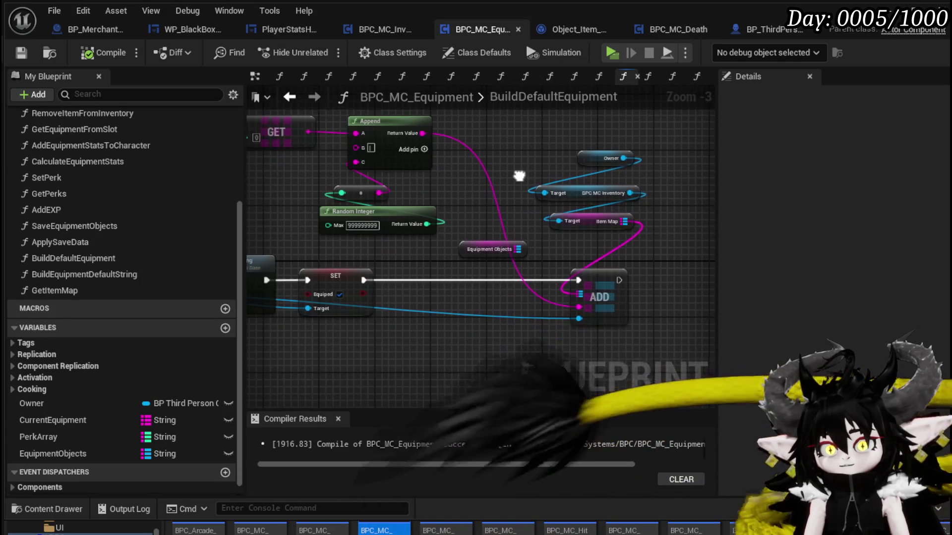
mouse_move(519, 176)
mouse_down()
mouse_move(566, 205)
mouse_move(611, 274)
mouse_move(568, 246)
mouse_move(708, 218)
mouse_move(510, 291)
mouse_move(395, 312)
mouse_move(491, 231)
mouse_move(436, 223)
mouse_move(330, 236)
mouse_up()
mouse_move(489, 227)
mouse_down()
mouse_move(281, 192)
mouse_move(327, 191)
mouse_move(463, 244)
mouse_move(292, 209)
mouse_move(504, 222)
mouse_up()
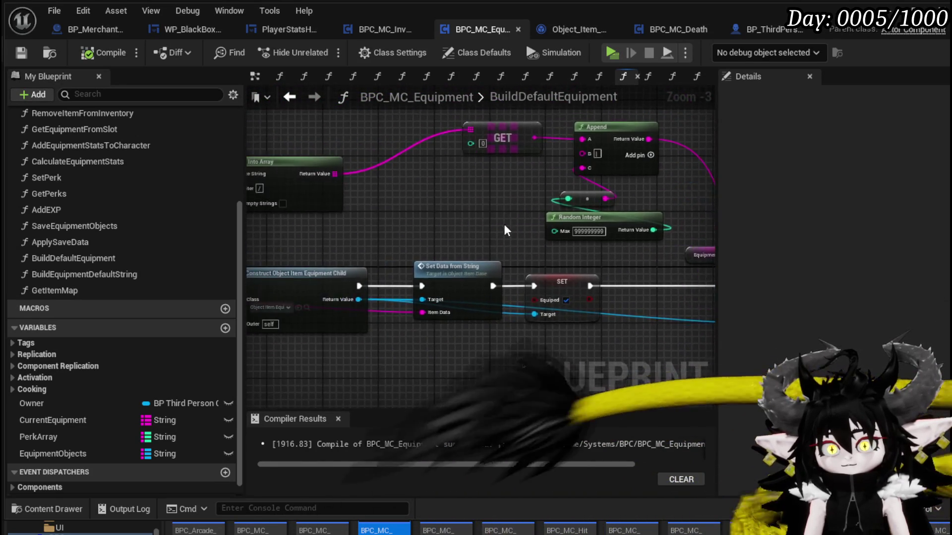
Wire CLEAR's exec output into the For Each Loop, then compile and save.
scroll(504, 222, down, 2)
scroll(452, 258, up, 2)
scroll(452, 258, down, 2)
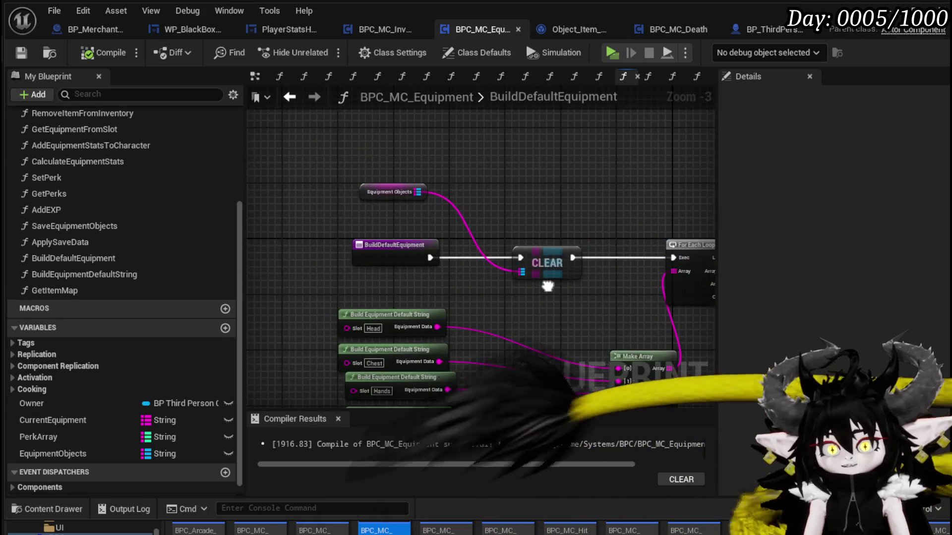
scroll(501, 241, up, 2)
drag(502, 240, 390, 230)
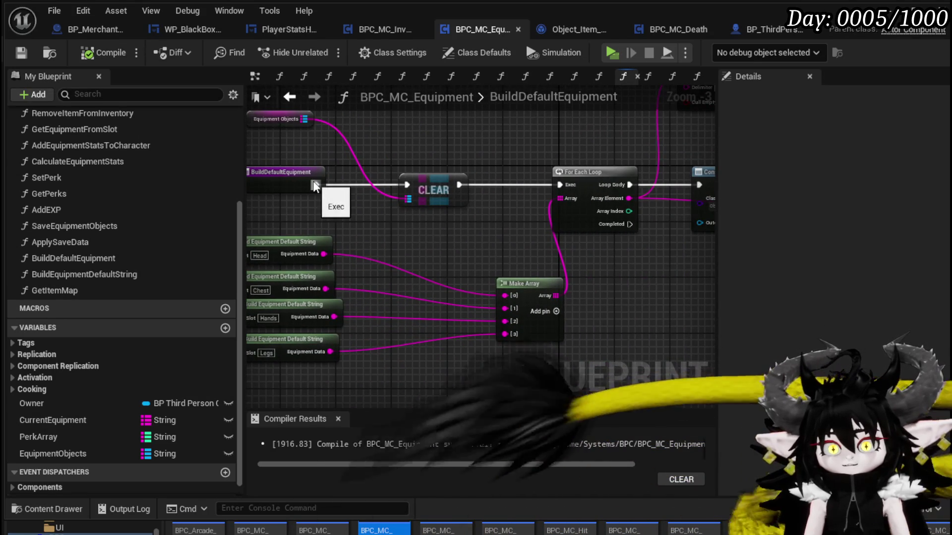
drag(603, 192, 559, 184)
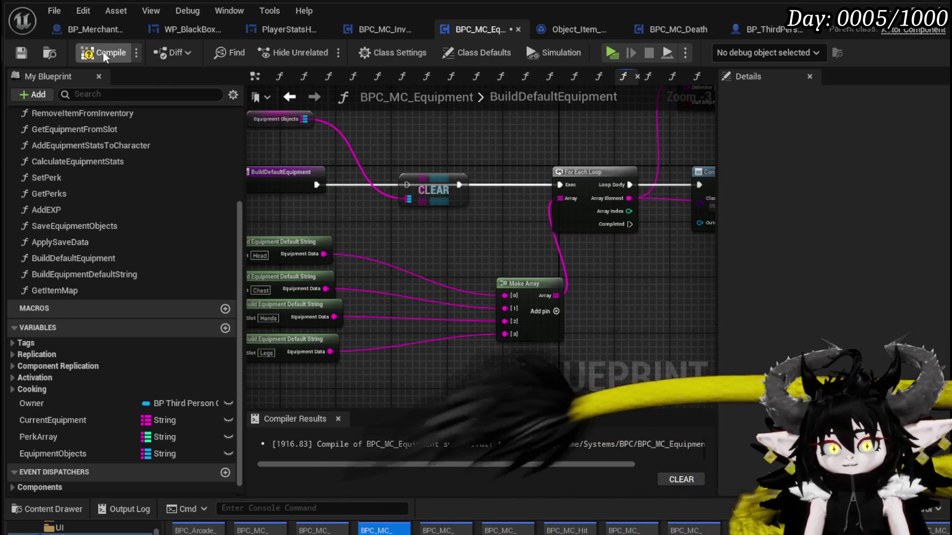
click(19, 53)
Pan through the graph to review the Construct Object and Build Equipment Default String nodes.
mouse_move(561, 150)
mouse_down()
mouse_move(680, 144)
mouse_move(650, 89)
mouse_up()
mouse_move(519, 148)
mouse_down()
mouse_move(520, 133)
mouse_move(397, 216)
mouse_move(270, 228)
mouse_up()
drag(606, 242, 467, 260)
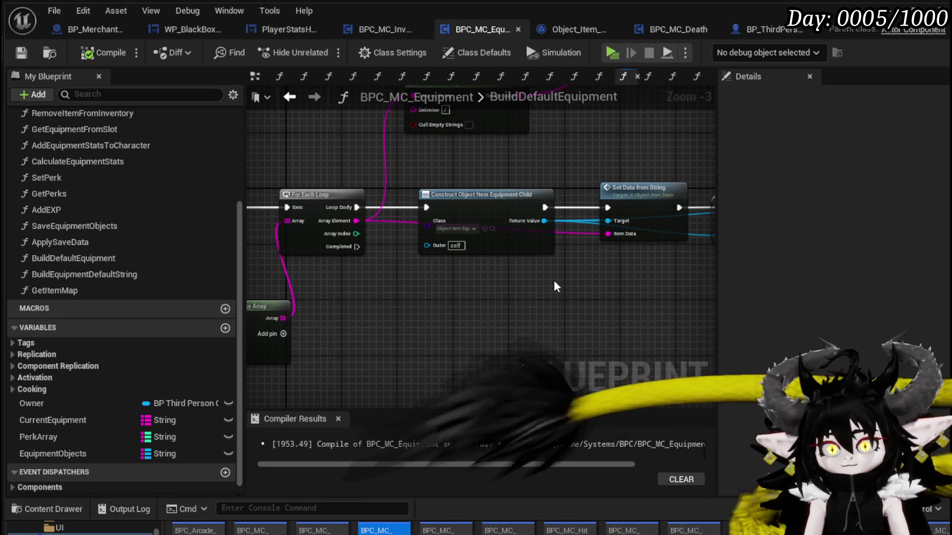
scroll(543, 276, down, 2)
drag(543, 275, 573, 269)
scroll(573, 269, up, 2)
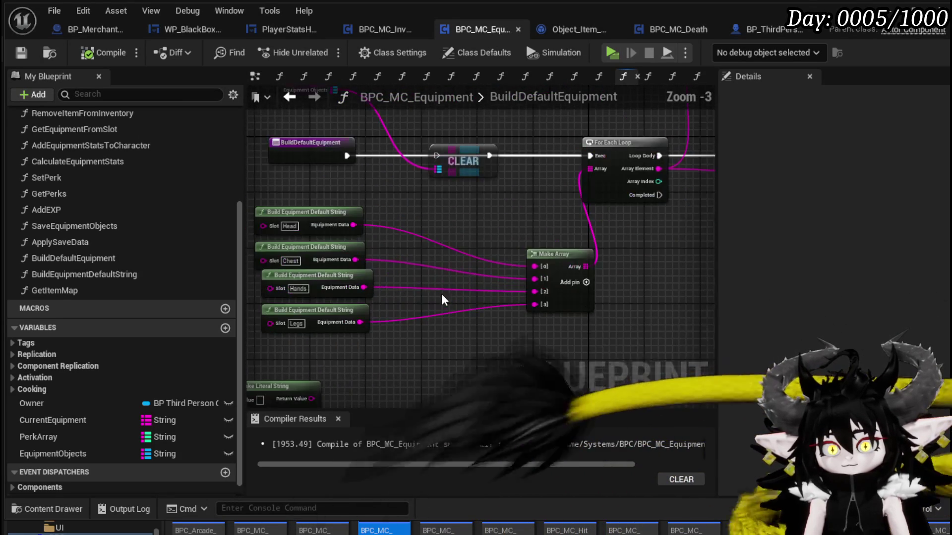
scroll(558, 288, down, 2)
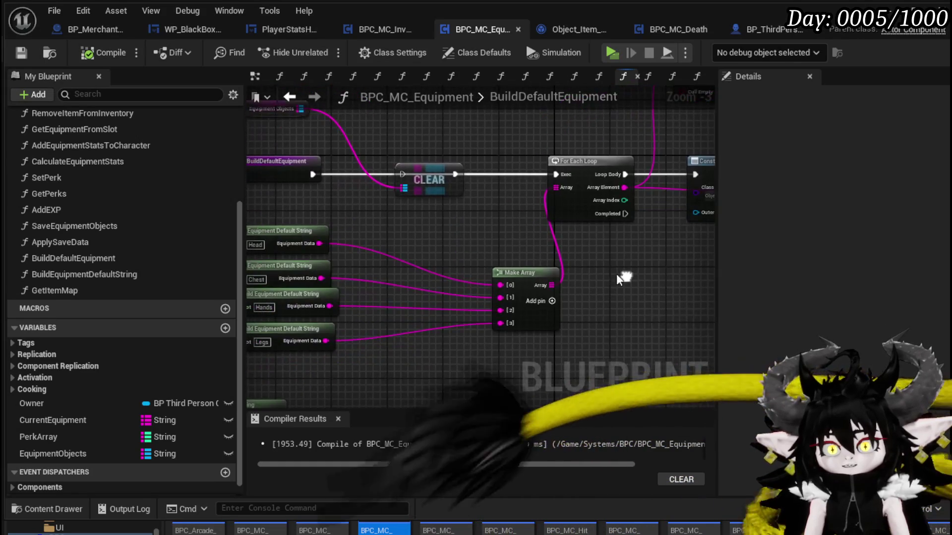
drag(371, 227, 435, 208)
In BuildEquipmentDefaultString, change the first literal's middle value to 5, then compile and save.
double_click(352, 220)
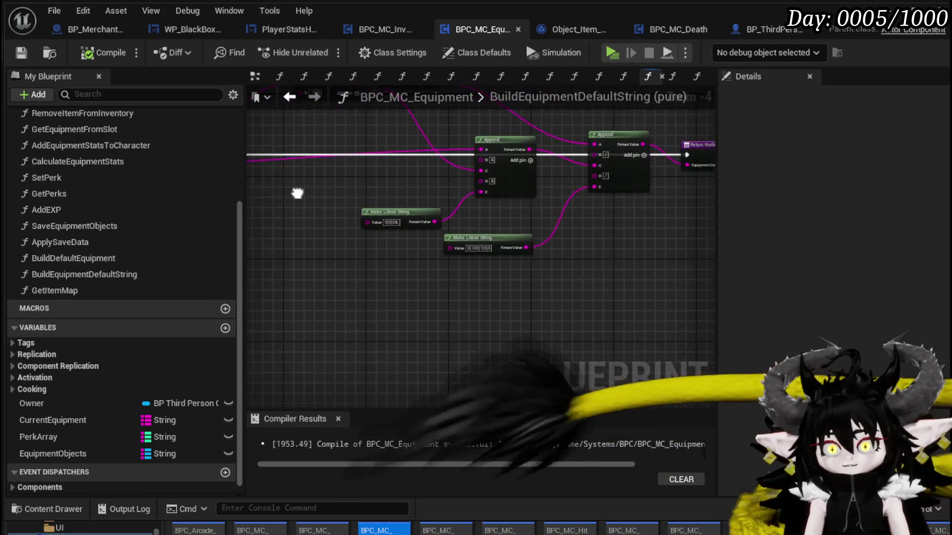
scroll(484, 239, up, 5)
mouse_move(440, 244)
mouse_down()
mouse_move(626, 263)
mouse_move(578, 308)
mouse_up()
click(398, 308)
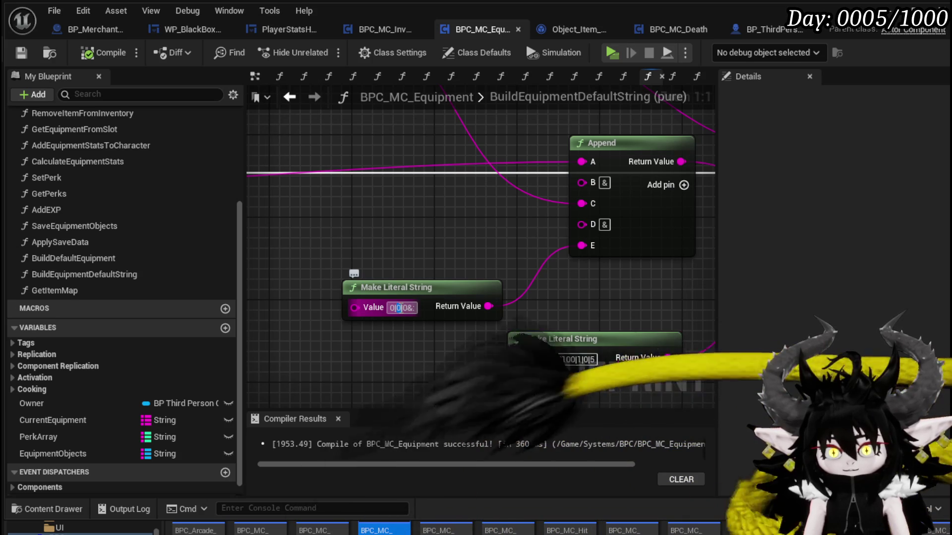
text(5)
key(Return)
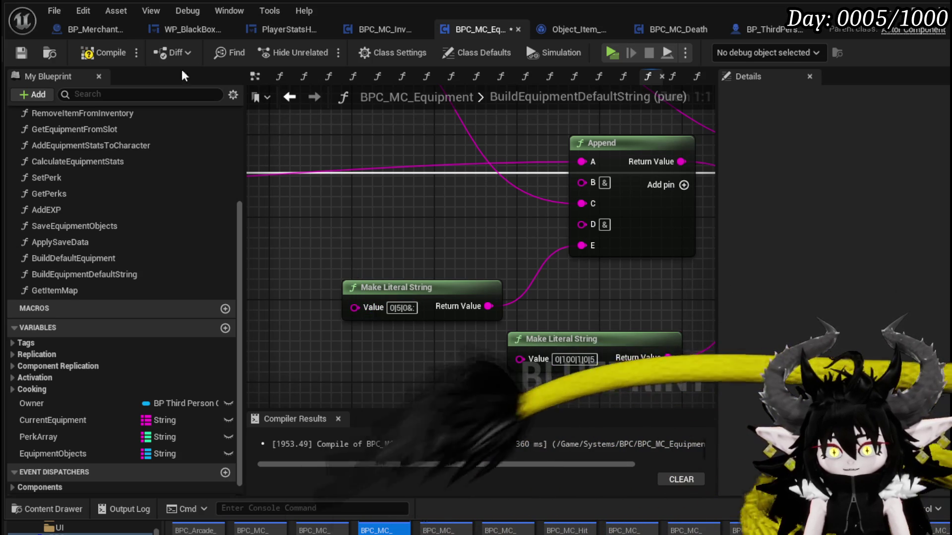
click(22, 52)
scroll(447, 239, down, 2)
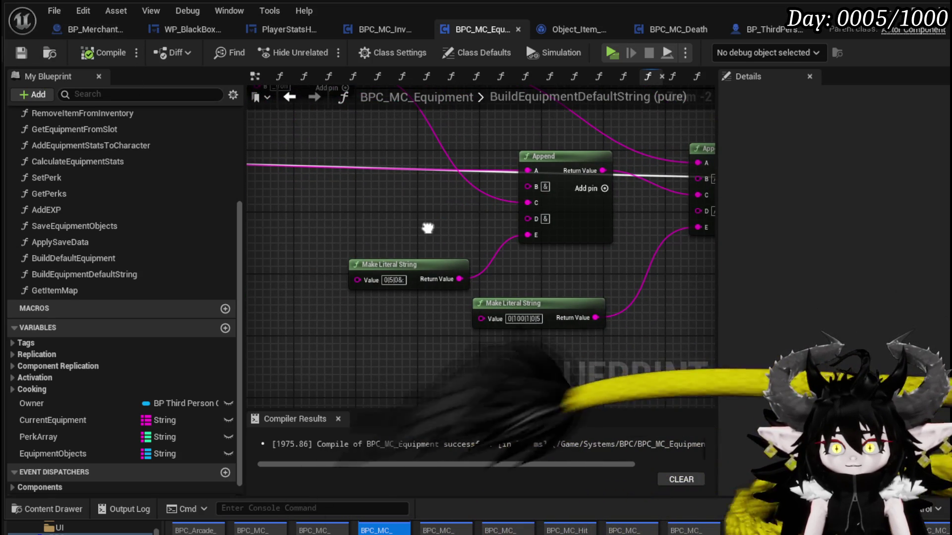
scroll(428, 228, up, 2)
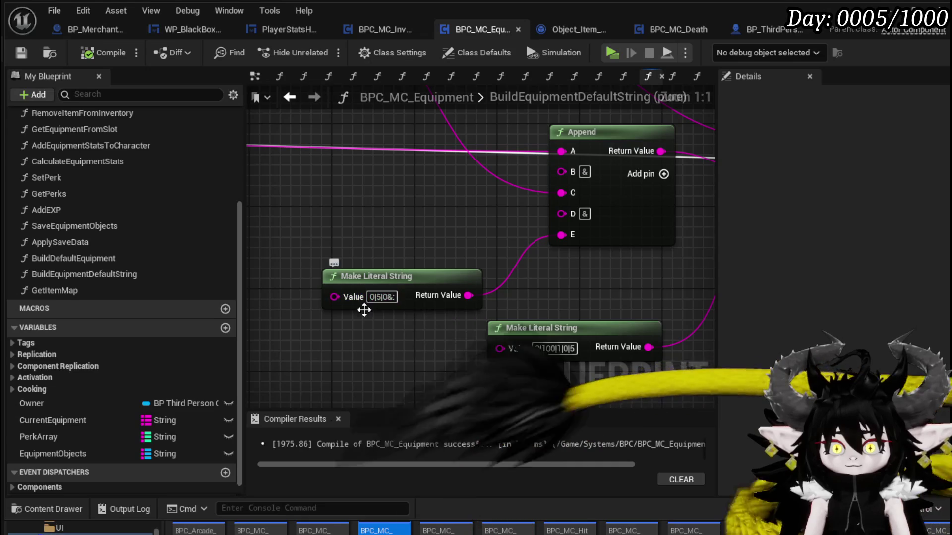
Change the literal's first value to 1 so it reads 1|5|2&:, and recompile.
click(372, 298)
text(1)
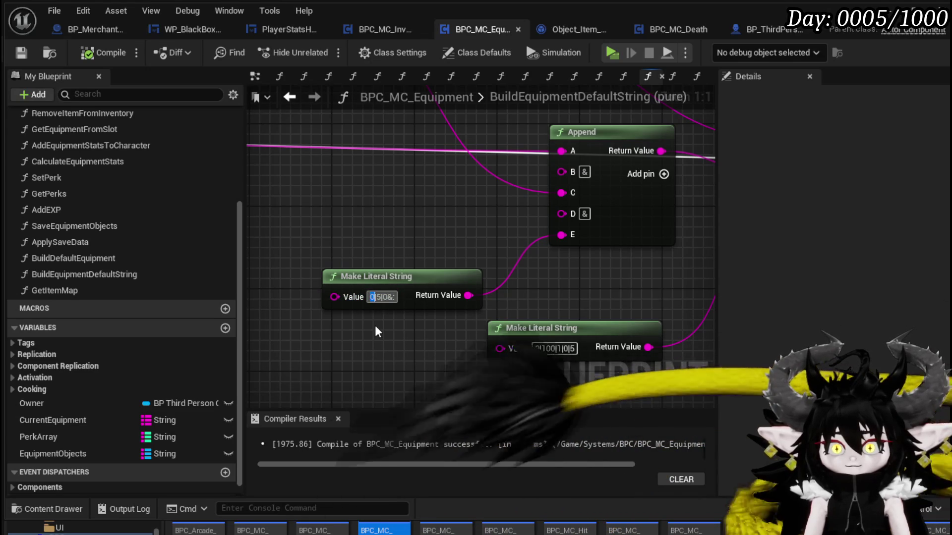
key(Return)
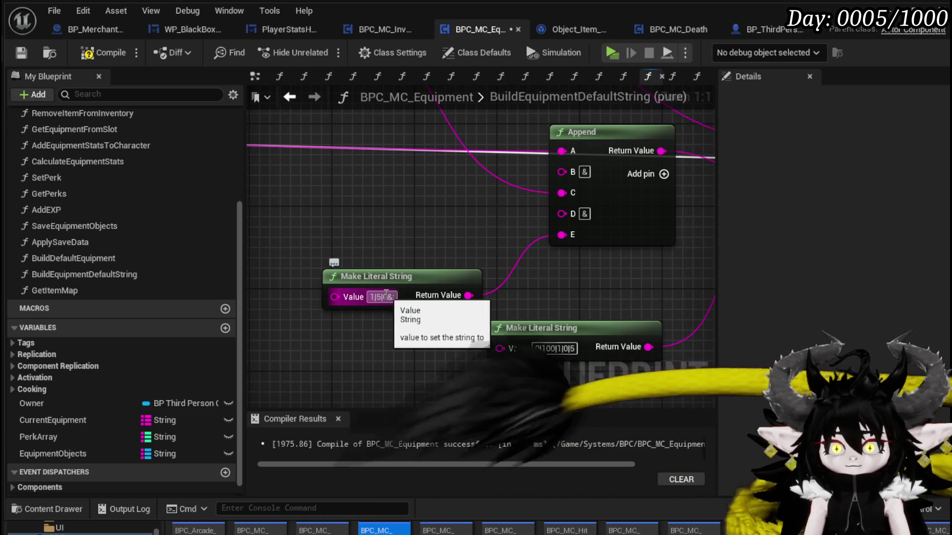
double_click(385, 297)
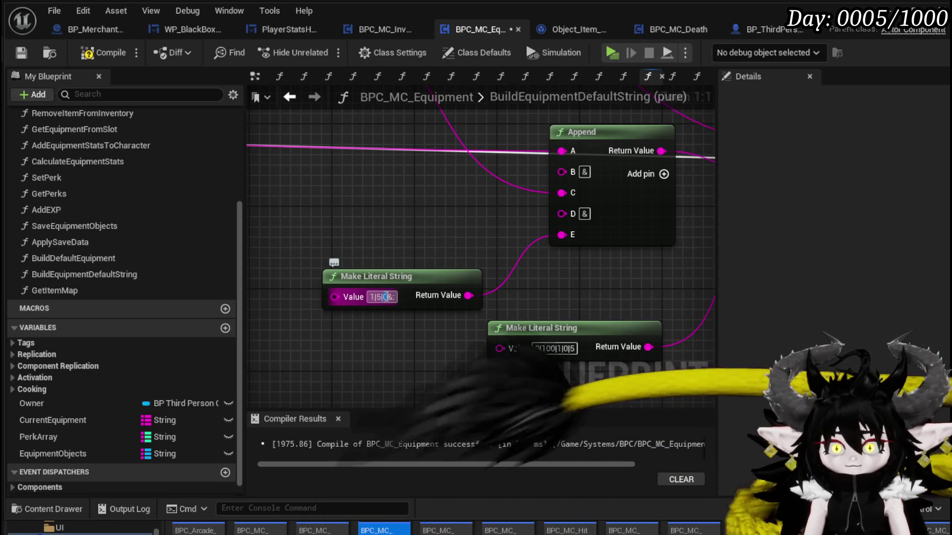
click(104, 53)
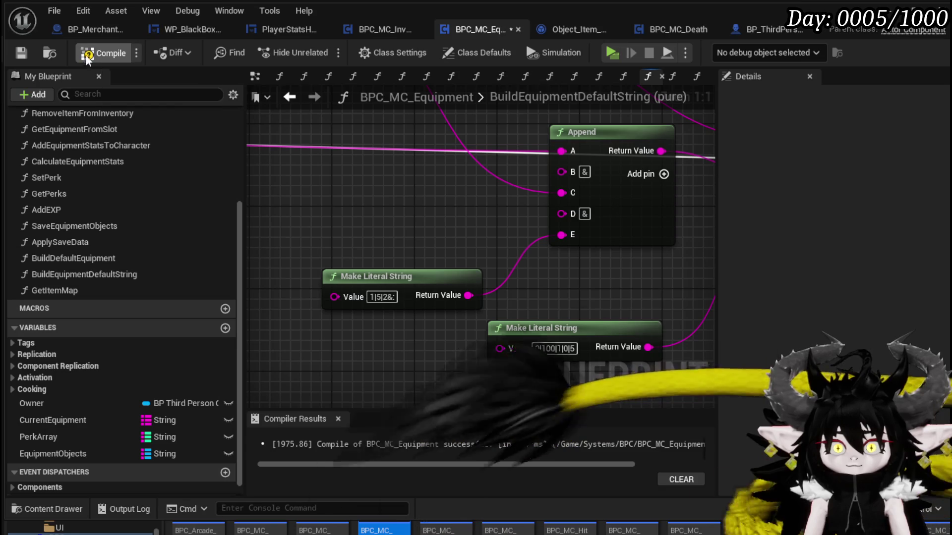
scroll(392, 232, down, 2)
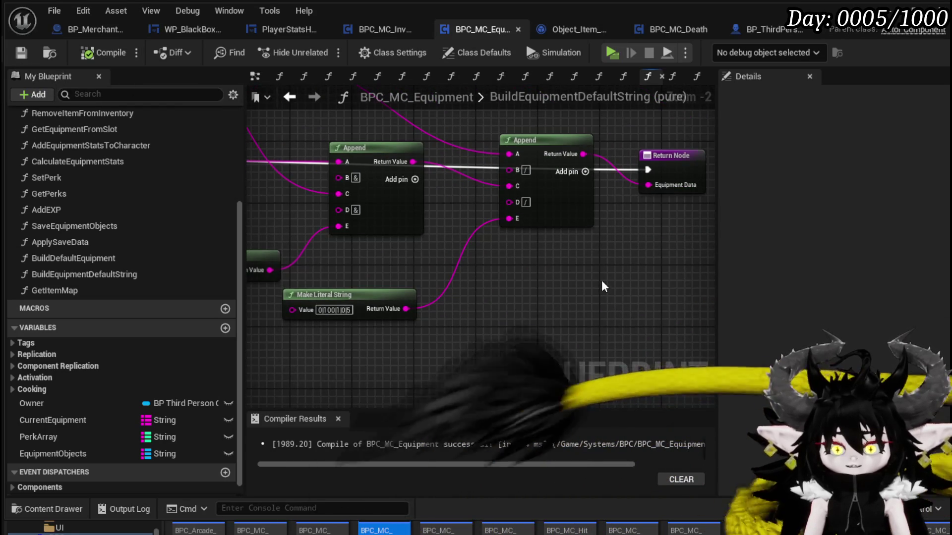
scroll(602, 278, down, 1)
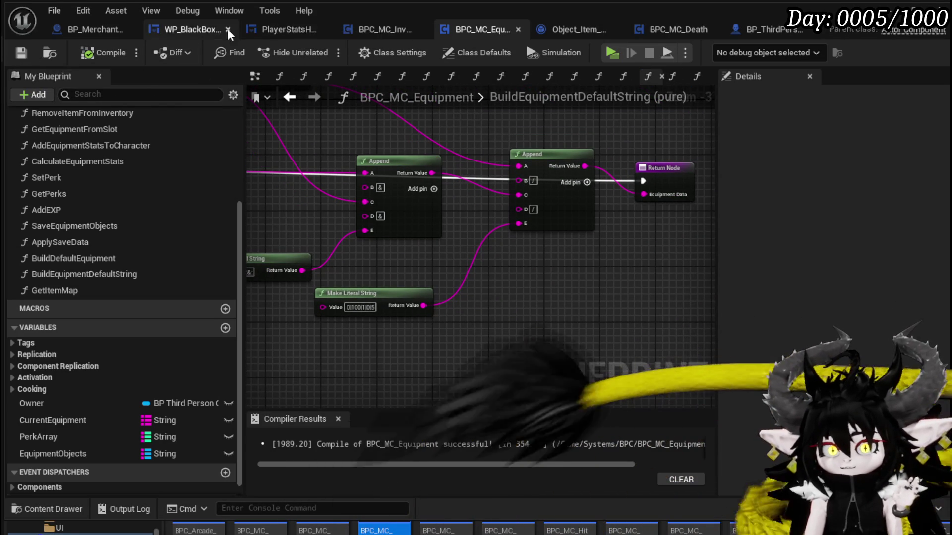
Reach BP_ThirdPersonCharacter's LoadSaveData function through the Load Save Data call in LoadGame.
click(751, 35)
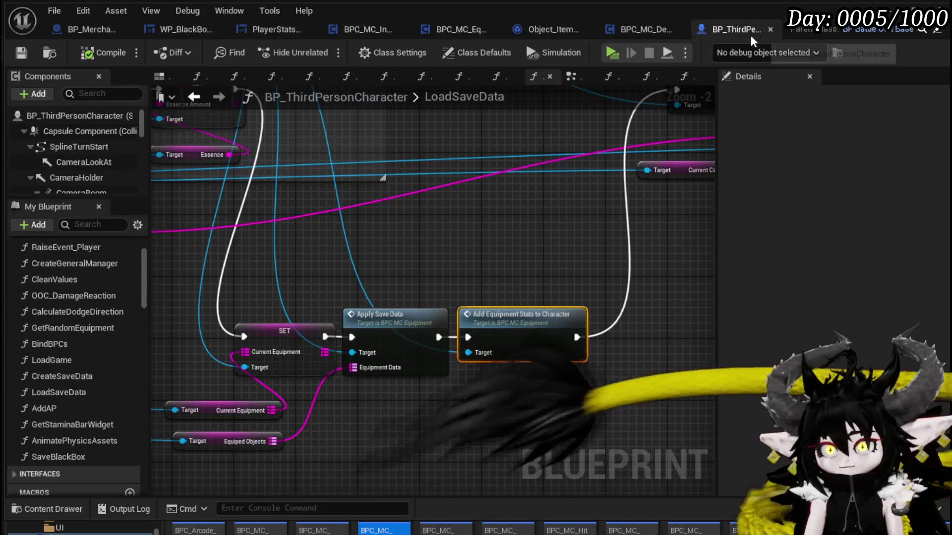
mouse_move(415, 212)
mouse_down()
mouse_move(521, 299)
mouse_move(563, 305)
mouse_up()
mouse_move(274, 352)
mouse_down()
mouse_move(688, 361)
mouse_move(624, 348)
mouse_move(634, 347)
mouse_up()
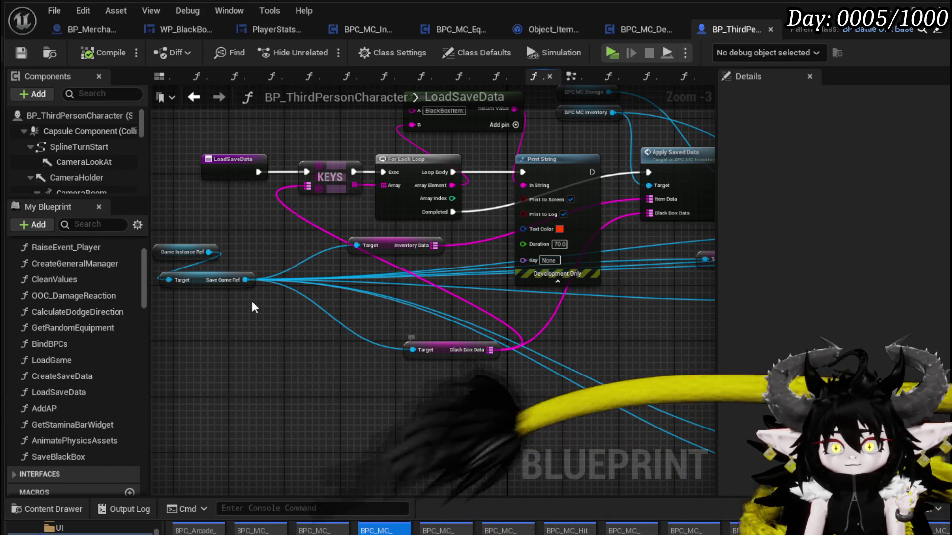
mouse_move(332, 310)
mouse_down()
mouse_move(379, 327)
mouse_move(382, 308)
mouse_up()
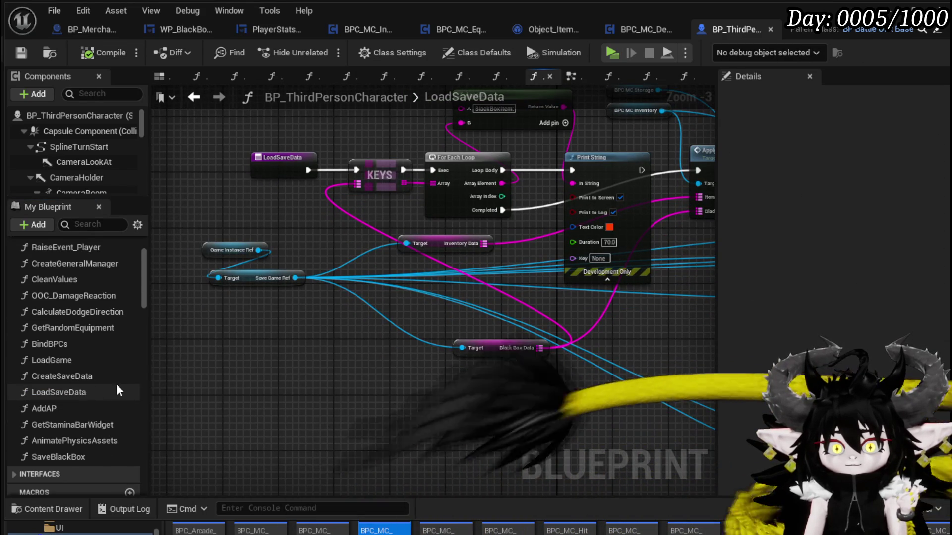
double_click(69, 360)
mouse_move(263, 320)
mouse_down()
mouse_move(365, 373)
mouse_move(642, 446)
mouse_up()
double_click(435, 237)
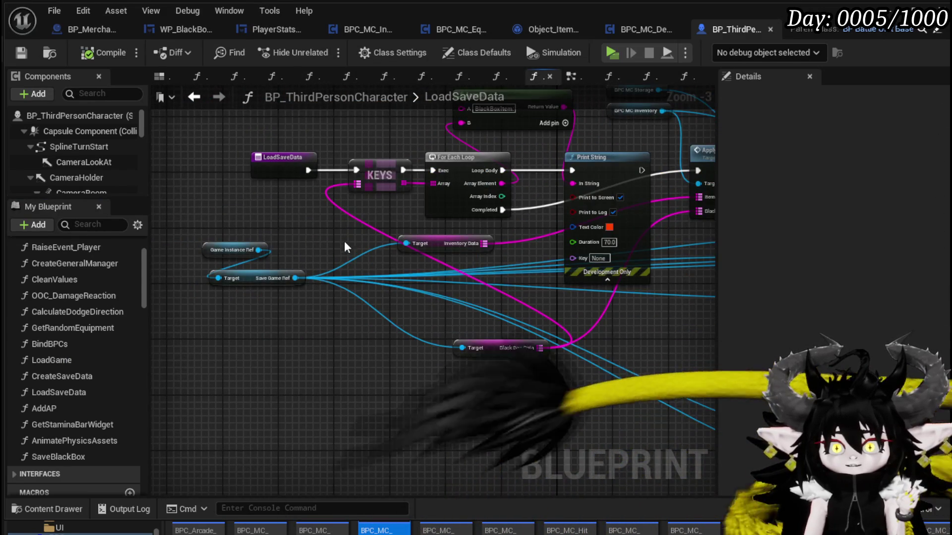
drag(318, 296, 324, 242)
Wire the LoadSaveData entry straight to Apply Saved Data, move the Print String loop aside, and save.
mouse_move(479, 354)
mouse_down()
mouse_move(286, 332)
mouse_move(442, 404)
mouse_move(512, 381)
mouse_move(573, 445)
mouse_up()
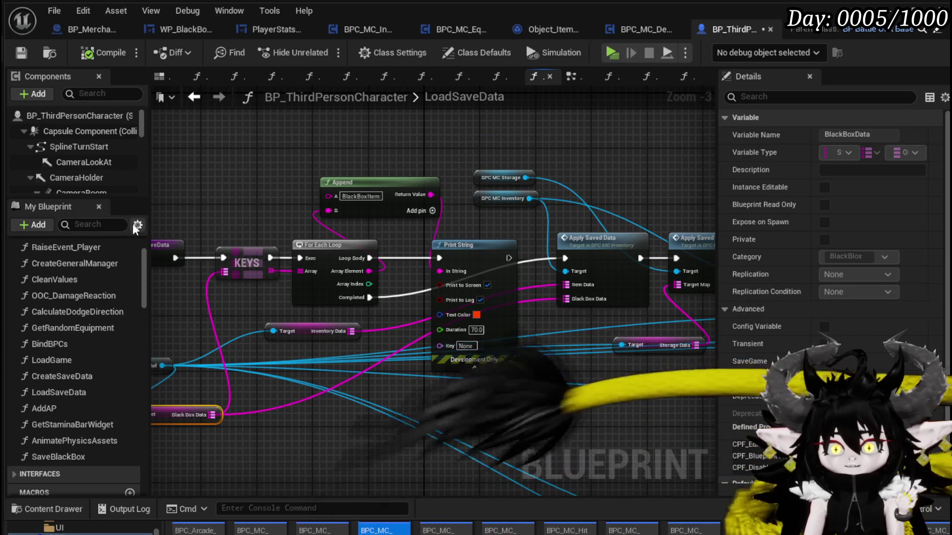
mouse_move(175, 257)
mouse_down()
mouse_move(532, 270)
mouse_move(564, 259)
mouse_up()
mouse_move(233, 168)
mouse_down()
mouse_move(450, 288)
mouse_move(447, 207)
mouse_move(427, 141)
mouse_move(389, 138)
mouse_up()
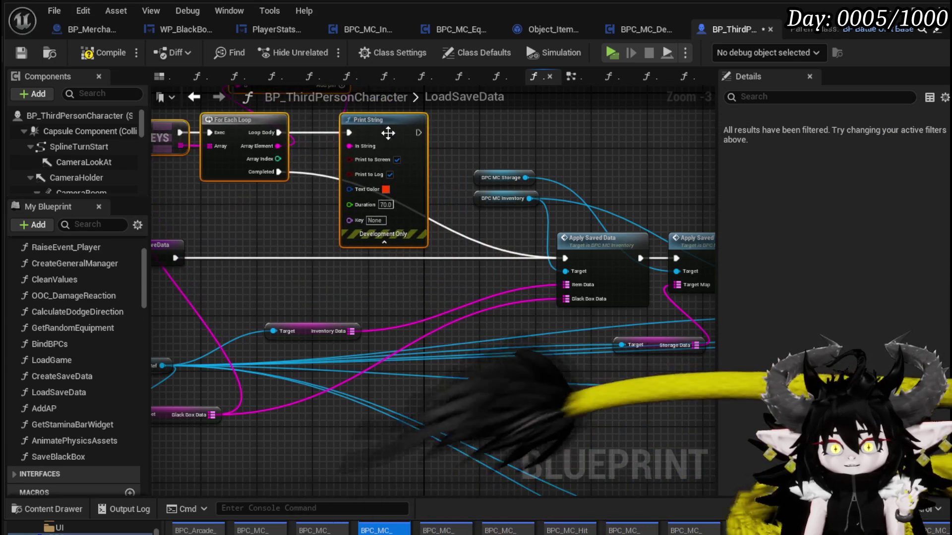
scroll(388, 132, down, 1)
scroll(228, 234, up, 1)
drag(406, 298, 278, 290)
drag(498, 150, 580, 142)
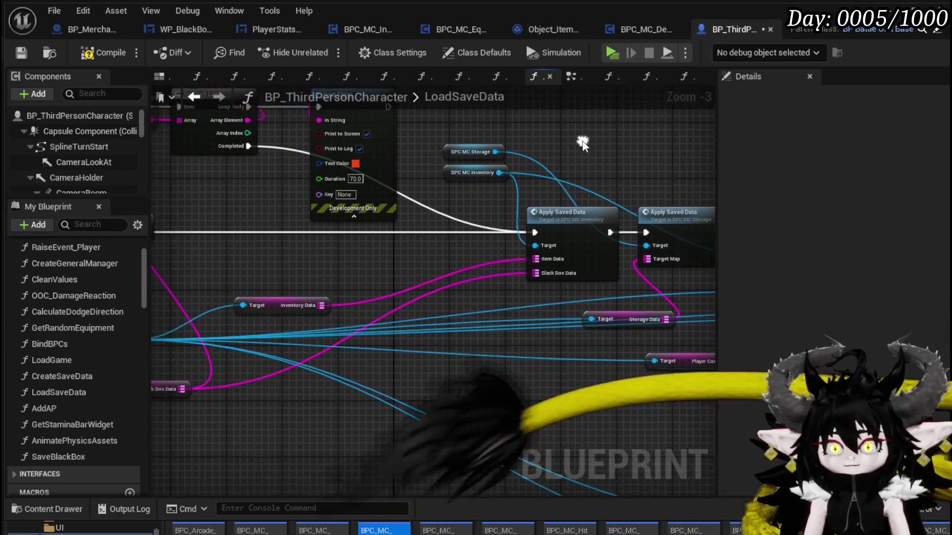
drag(273, 312, 430, 259)
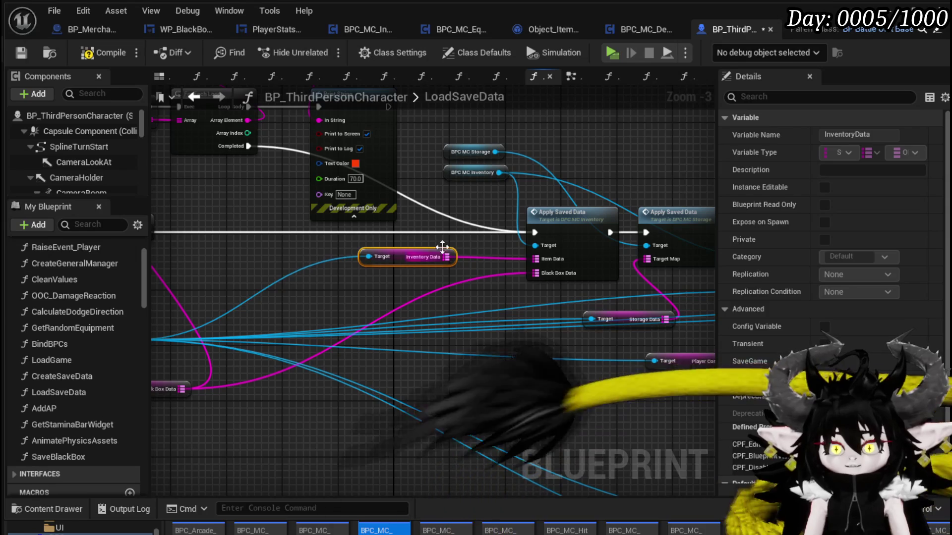
click(465, 239)
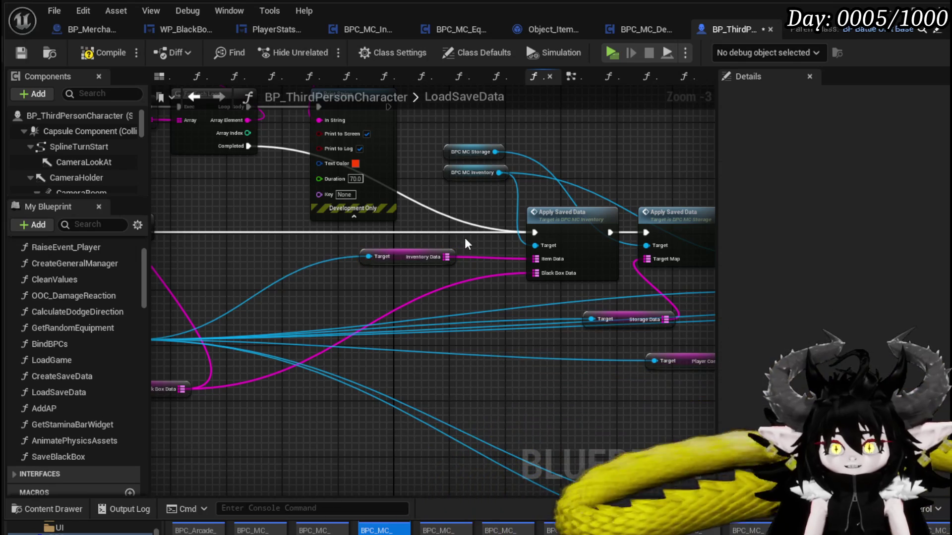
click(21, 52)
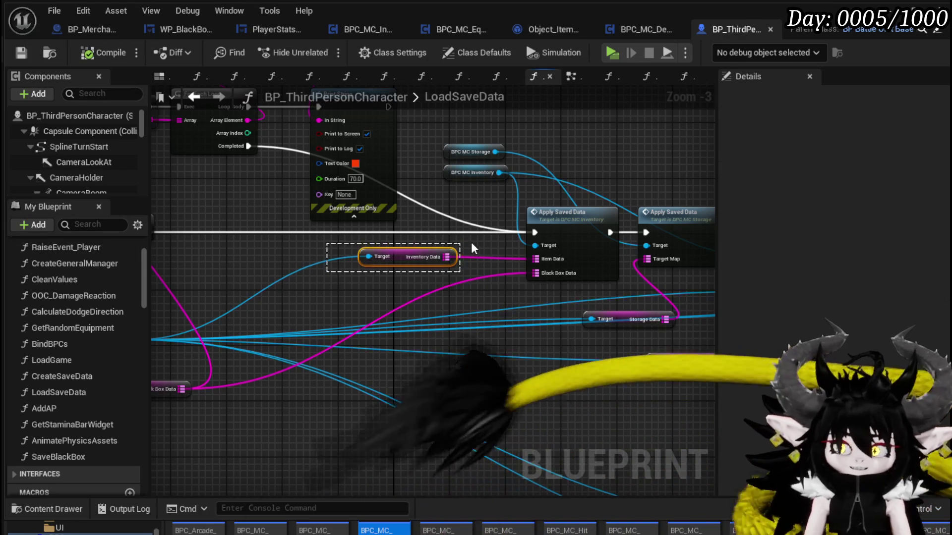
Review the remaining LoadSaveData nodes: SET nodes, Load Equipment and Add Equipment Stats to Character.
drag(461, 247, 475, 242)
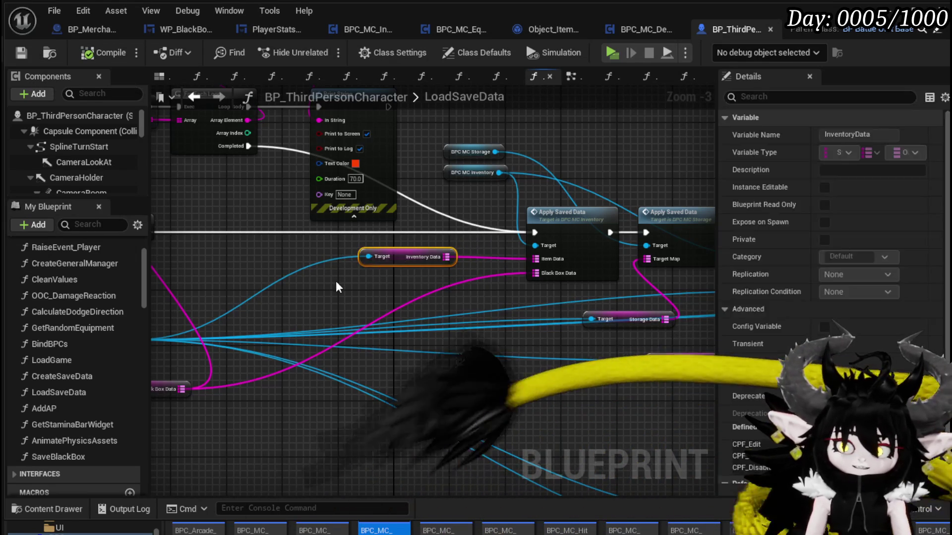
click(335, 281)
drag(458, 237, 197, 234)
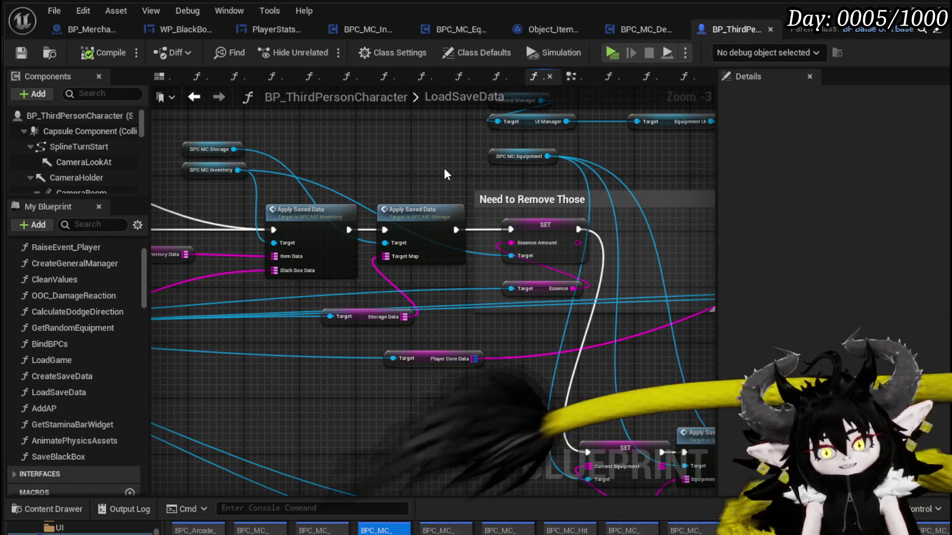
drag(444, 170, 214, 147)
drag(461, 208, 446, 151)
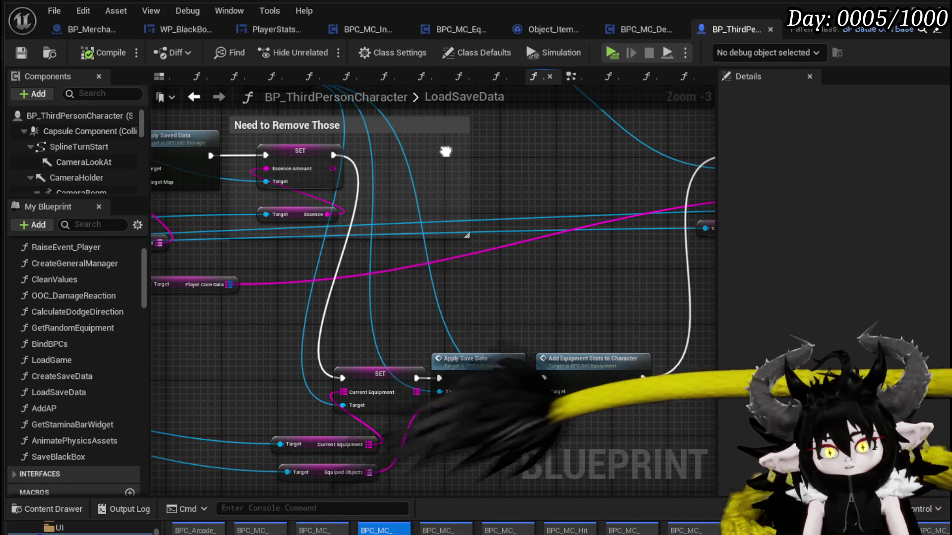
mouse_move(445, 152)
mouse_down()
mouse_move(361, 179)
mouse_move(373, 148)
mouse_up()
drag(489, 302, 524, 400)
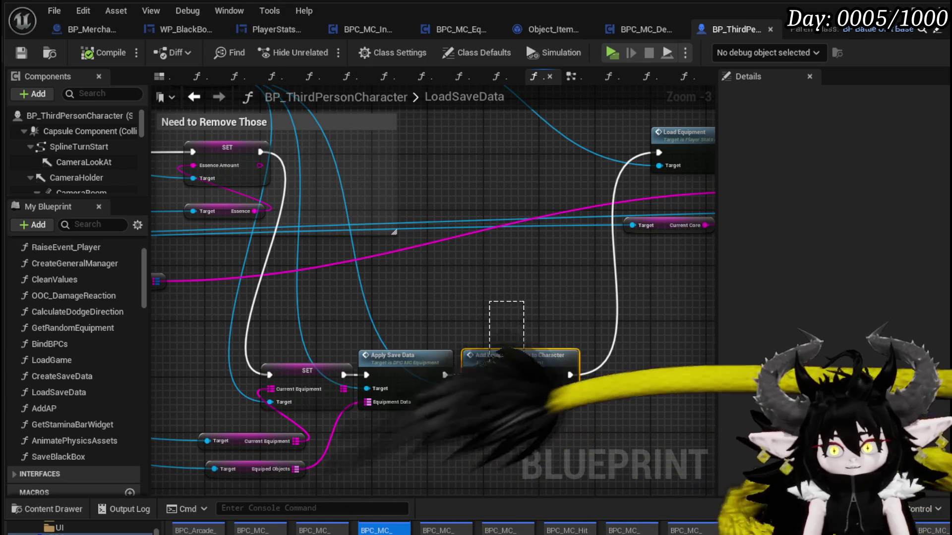
mouse_move(380, 234)
mouse_down()
mouse_move(492, 349)
mouse_move(419, 244)
mouse_up()
Save the modified blueprints and open the inventory's ApplySavedData function from its Apply Saved Data node.
click(377, 221)
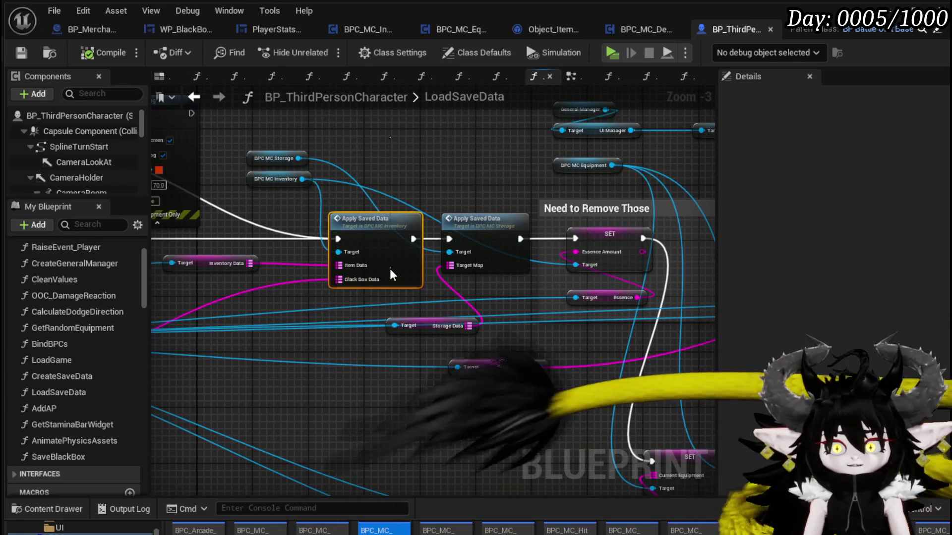
click(403, 165)
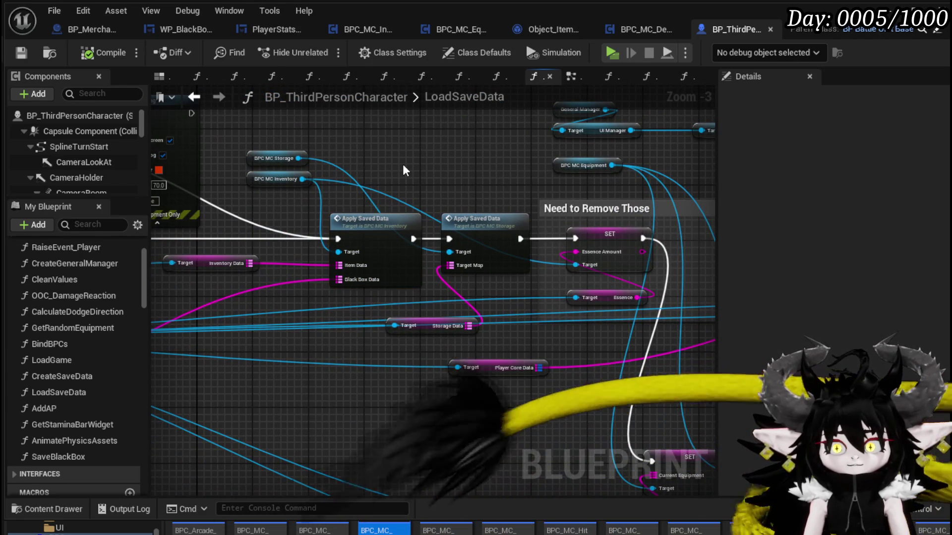
click(20, 52)
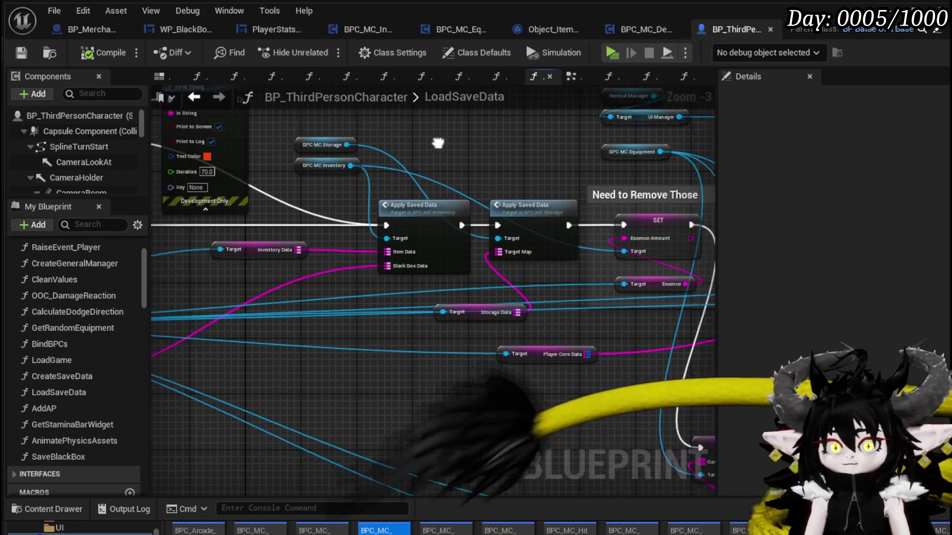
double_click(432, 205)
scroll(432, 205, down, 2)
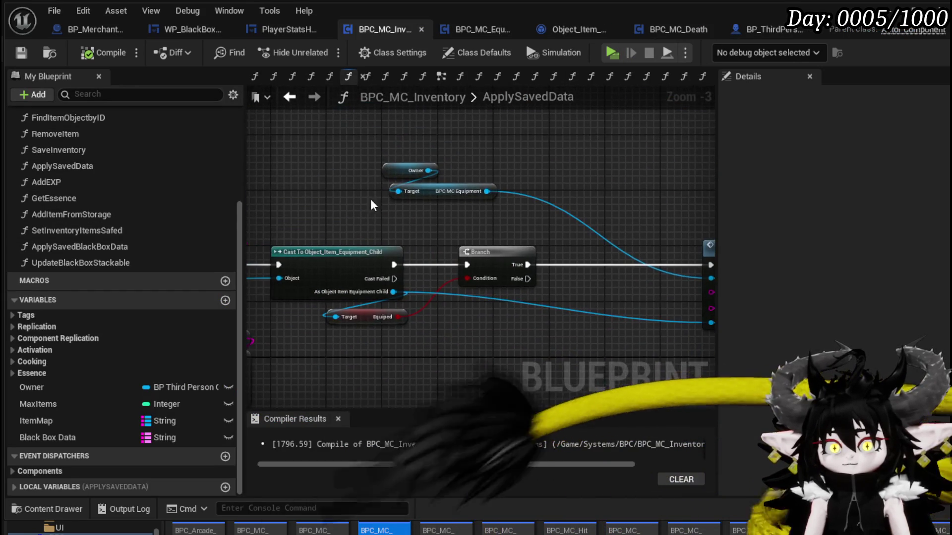
Paste the Owner and BPC MC Equipment getters and add a Then 2 output to the Sequence.
click(412, 171)
scroll(386, 187, down, 2)
scroll(386, 187, up, 3)
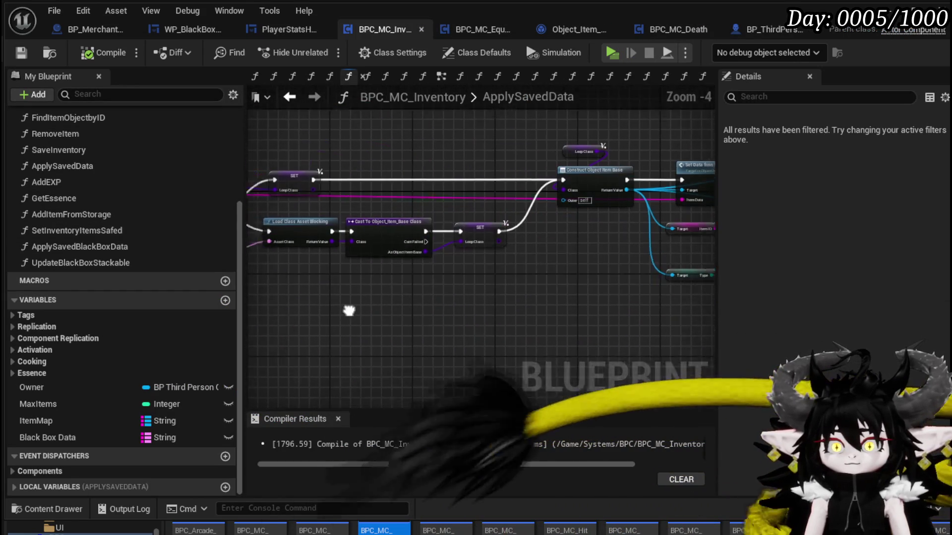
drag(644, 302, 651, 251)
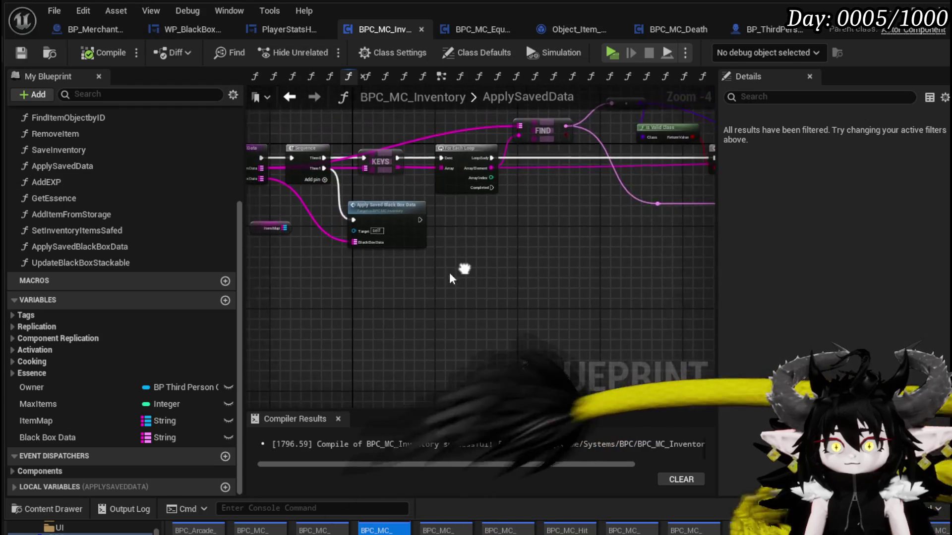
scroll(319, 283, up, 2)
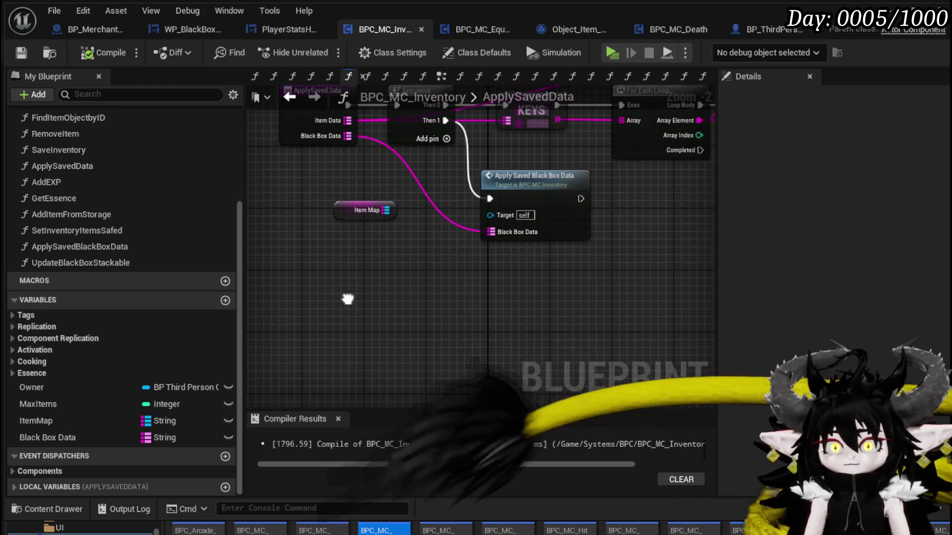
key(ctrl+v)
click(447, 139)
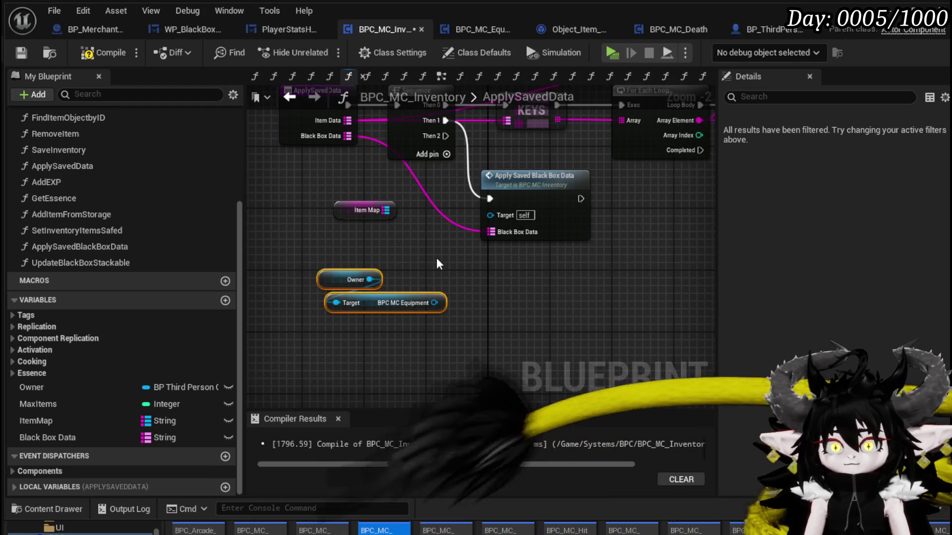
mouse_move(444, 135)
mouse_down()
mouse_move(504, 338)
mouse_move(513, 305)
mouse_move(492, 302)
mouse_up()
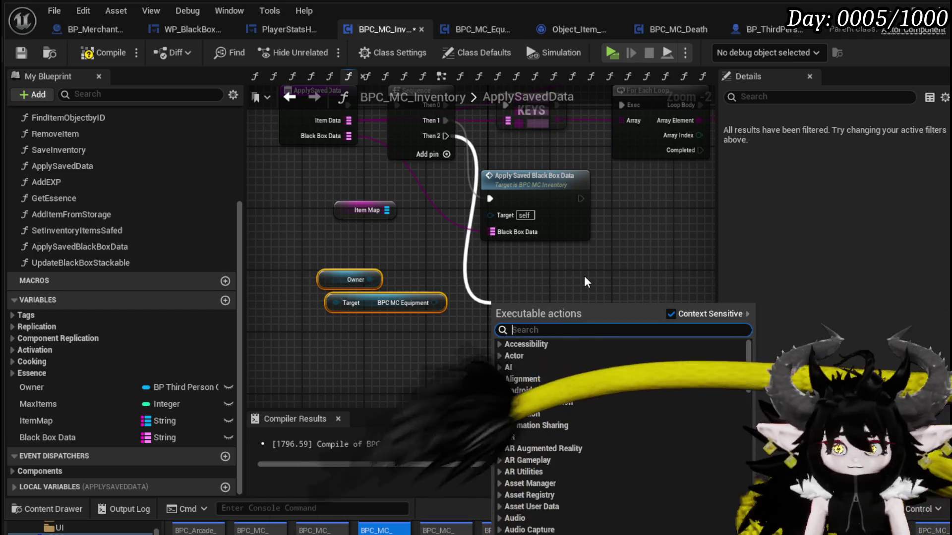
Try a Calculate Equipment Stats call on Then 2, delete it again, and compile BPC_MC_Inventory.
drag(435, 303, 480, 308)
text(calcu)
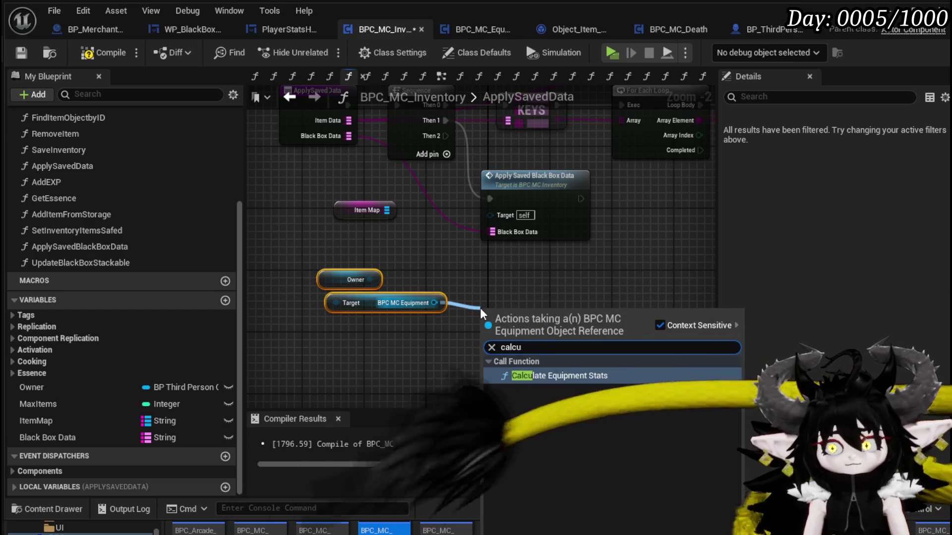
key(Return)
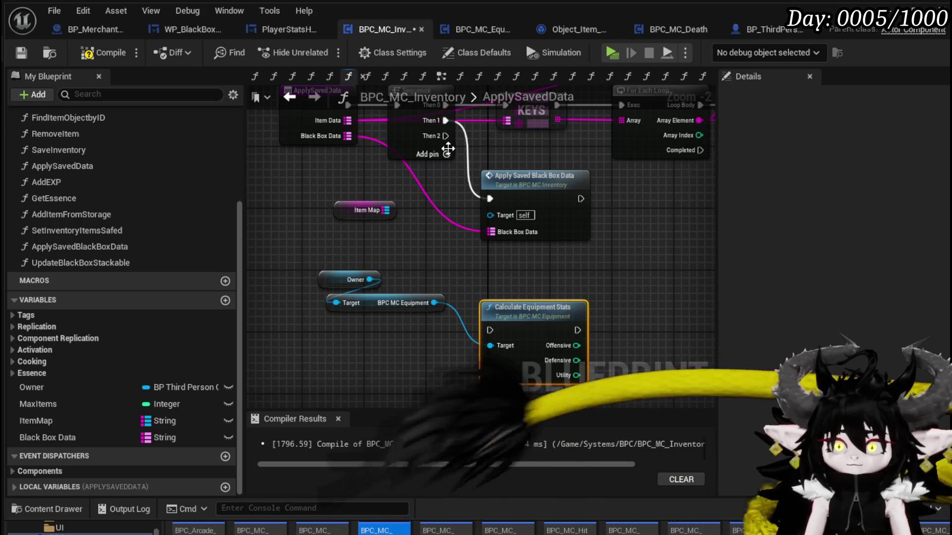
drag(445, 136, 447, 209)
drag(496, 334, 495, 334)
drag(441, 322, 337, 248)
drag(374, 303, 367, 342)
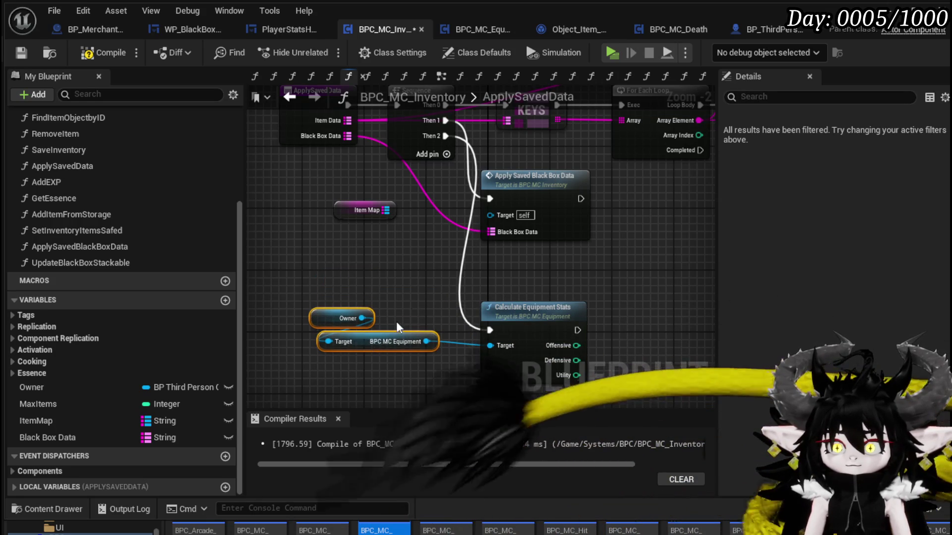
click(430, 271)
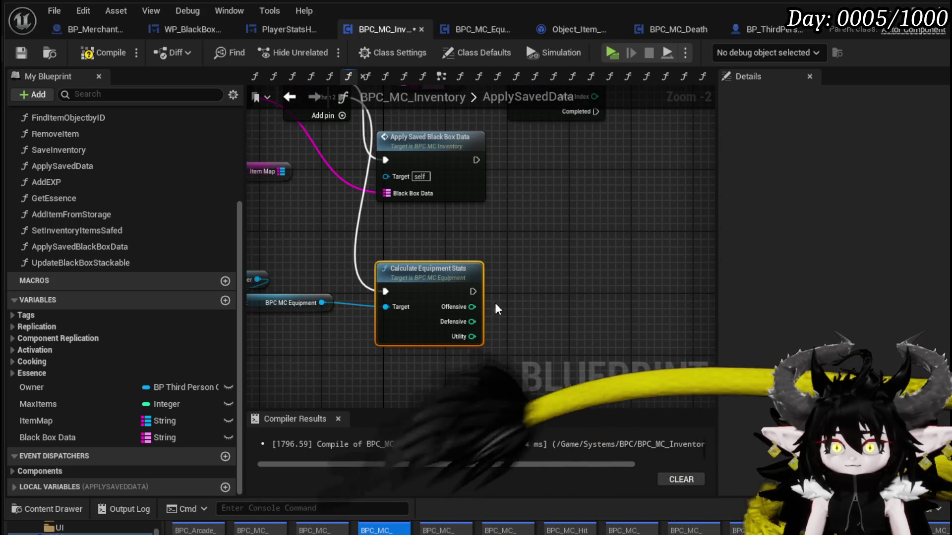
key(Delete)
click(105, 50)
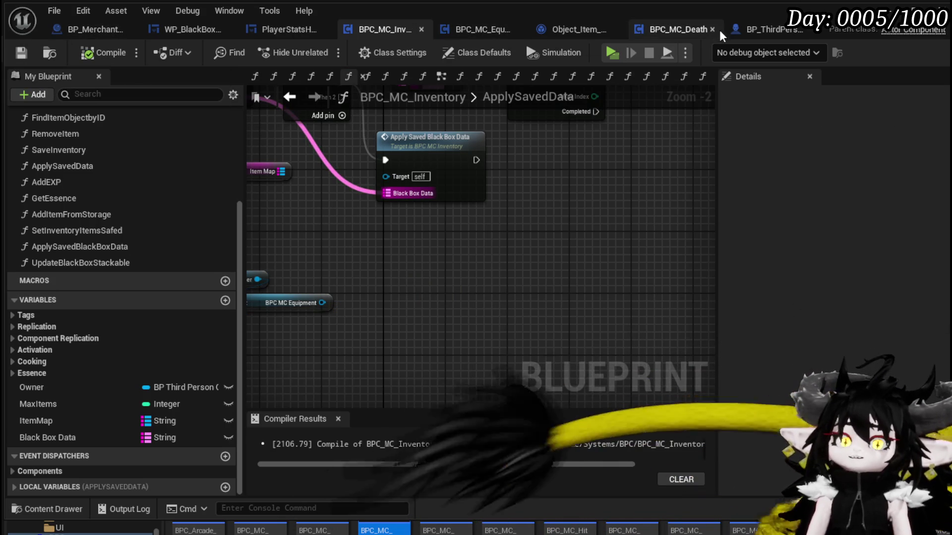
Go from the BP_ThirdPersonCharacter tab to BPC_MC_Death's HardcoreItemReset graph.
click(762, 30)
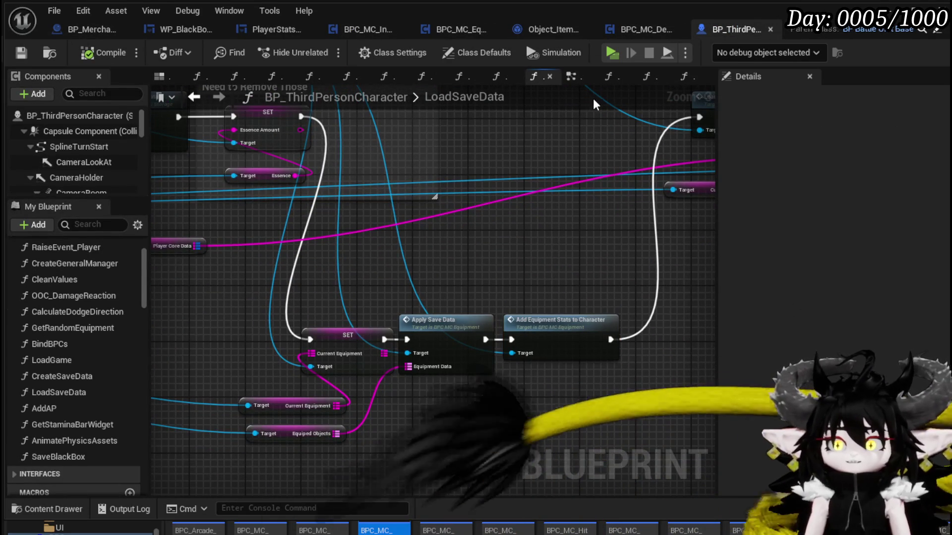
click(648, 31)
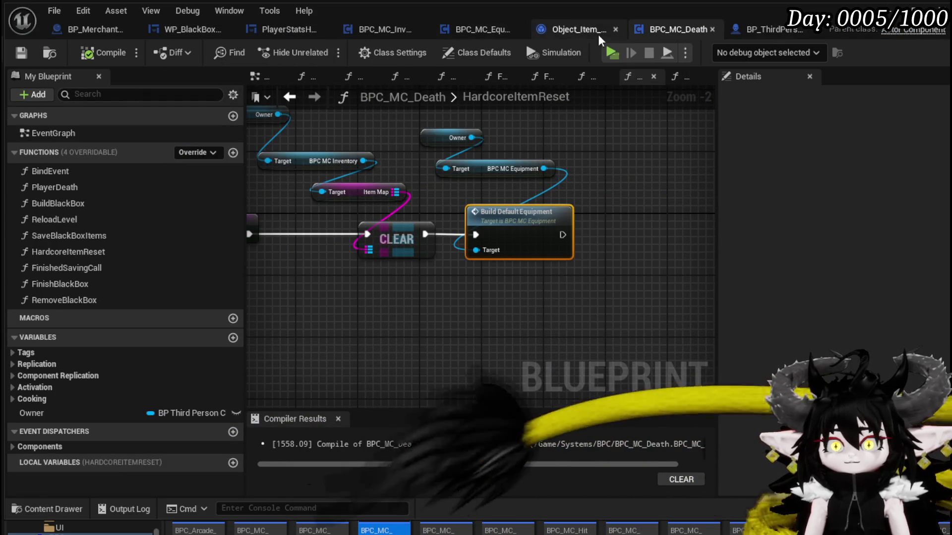
Add an Add Equipment Stats to Character call on BPC MC Equipment, fed by Sequence Then 2, then compile and save.
click(365, 30)
drag(322, 303, 390, 297)
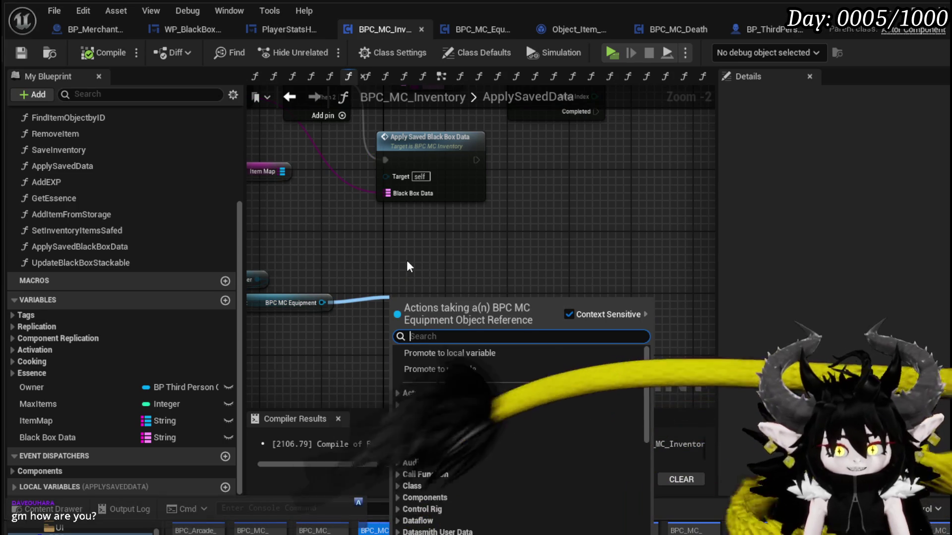
text(add)
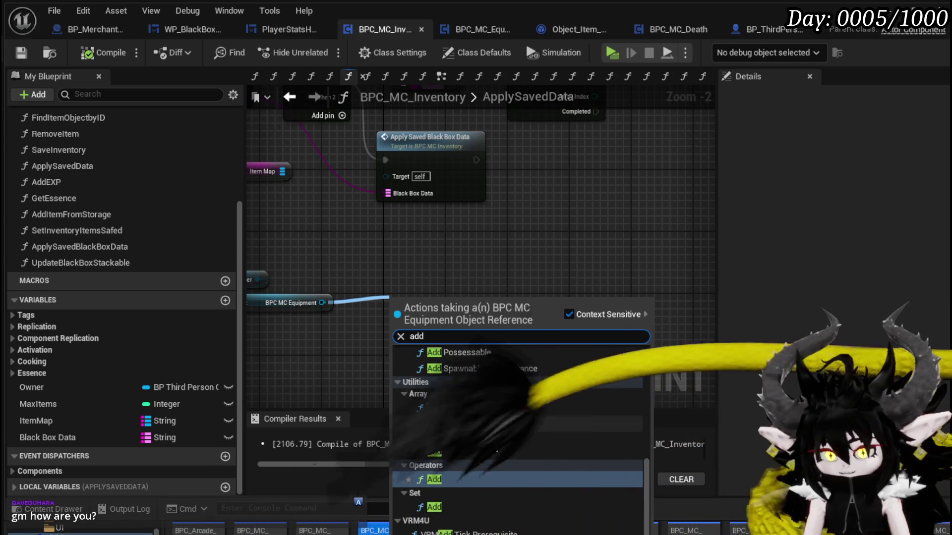
scroll(491, 436, up, 3)
scroll(479, 411, up, 5)
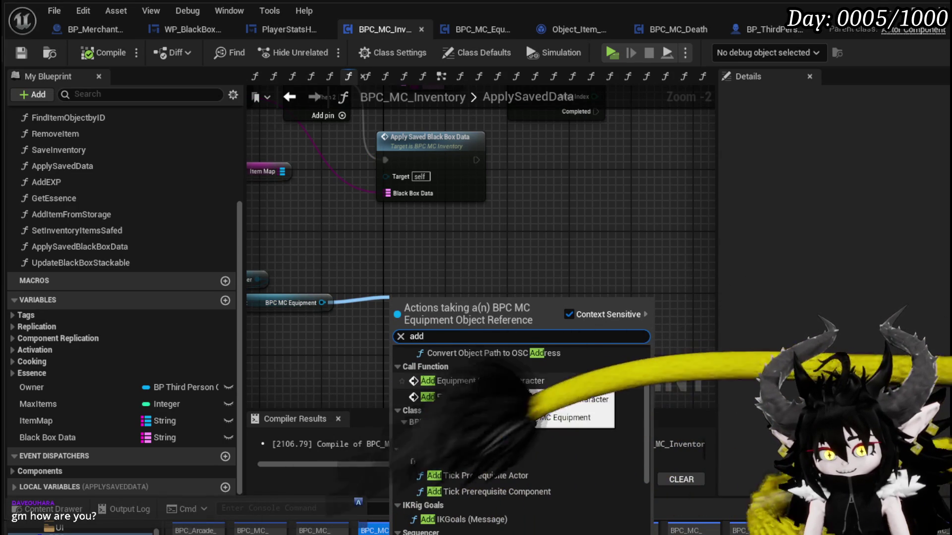
click(467, 382)
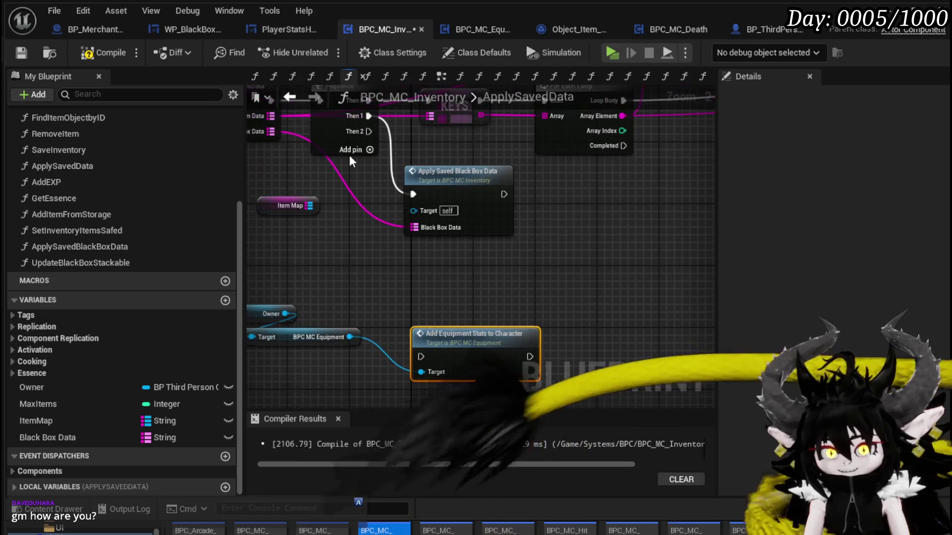
mouse_move(368, 131)
mouse_down()
mouse_move(407, 329)
mouse_move(421, 357)
mouse_up()
mouse_move(397, 208)
mouse_down()
mouse_move(333, 259)
mouse_move(383, 270)
mouse_move(482, 330)
mouse_up()
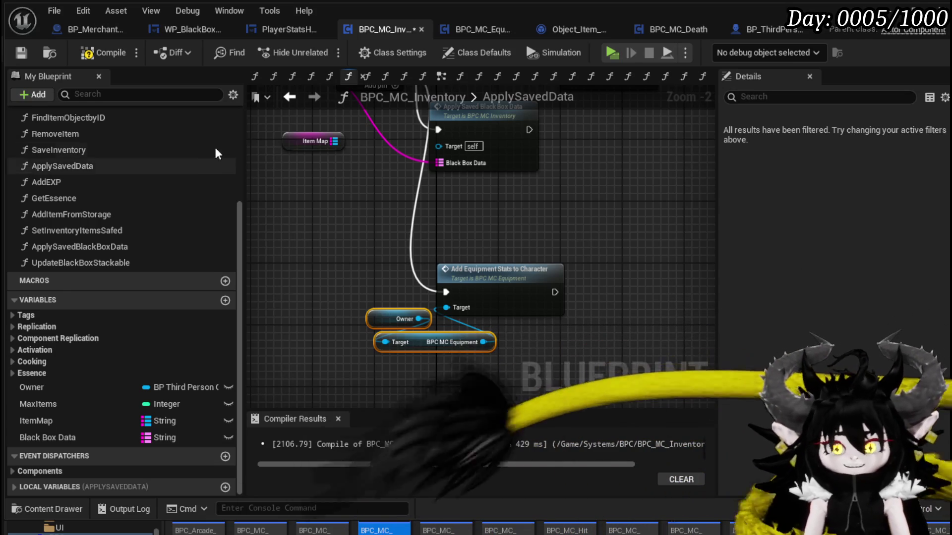
click(99, 52)
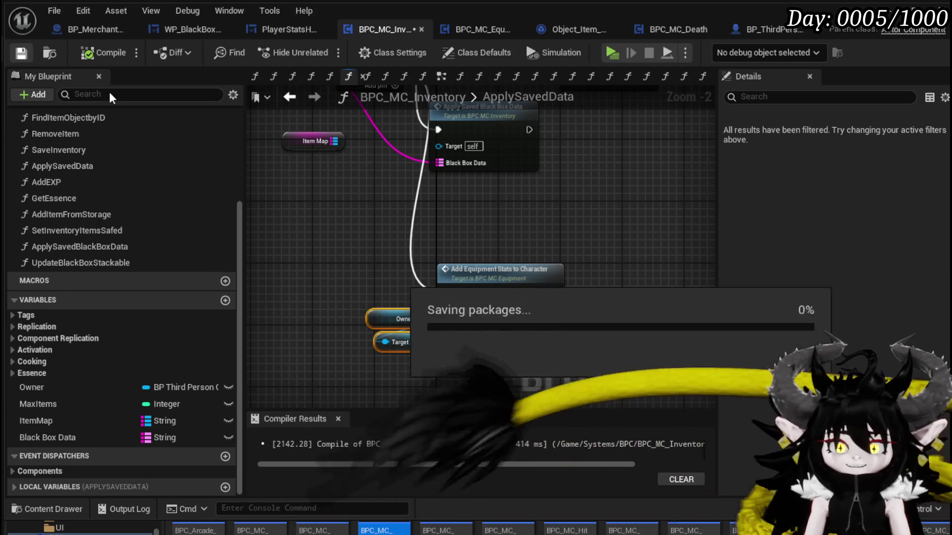
Re-frame the new call chain and inspect the Apply Saved Black Box Data function settings.
mouse_move(567, 258)
mouse_down()
mouse_move(534, 214)
mouse_move(424, 311)
mouse_up()
click(454, 228)
mouse_move(471, 228)
mouse_down()
mouse_move(404, 279)
mouse_move(394, 256)
mouse_move(360, 259)
mouse_move(499, 332)
mouse_up()
click(490, 268)
double_click(490, 268)
scroll(468, 251, down, 2)
mouse_move(483, 258)
mouse_down()
mouse_move(314, 233)
mouse_move(313, 276)
mouse_move(415, 235)
mouse_move(332, 273)
mouse_up()
scroll(598, 177, up, 2)
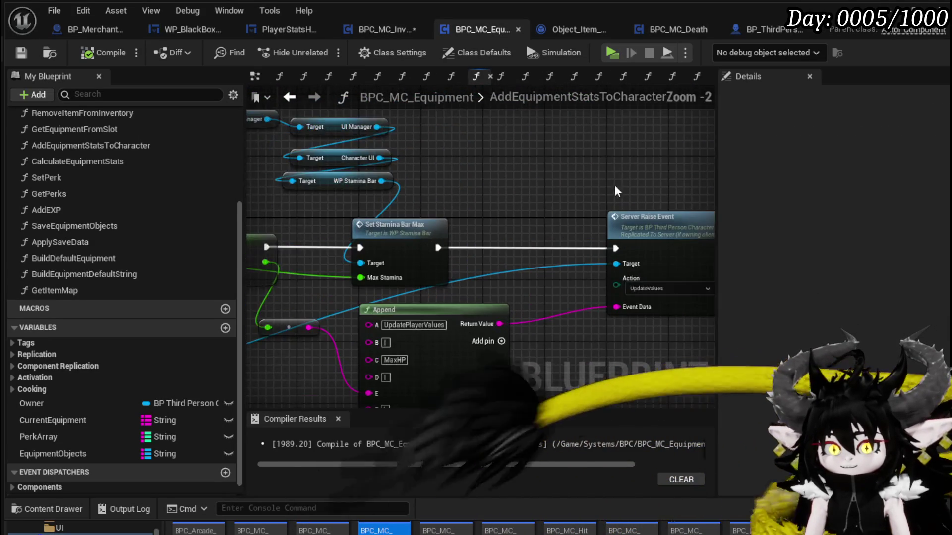
drag(599, 177, 571, 182)
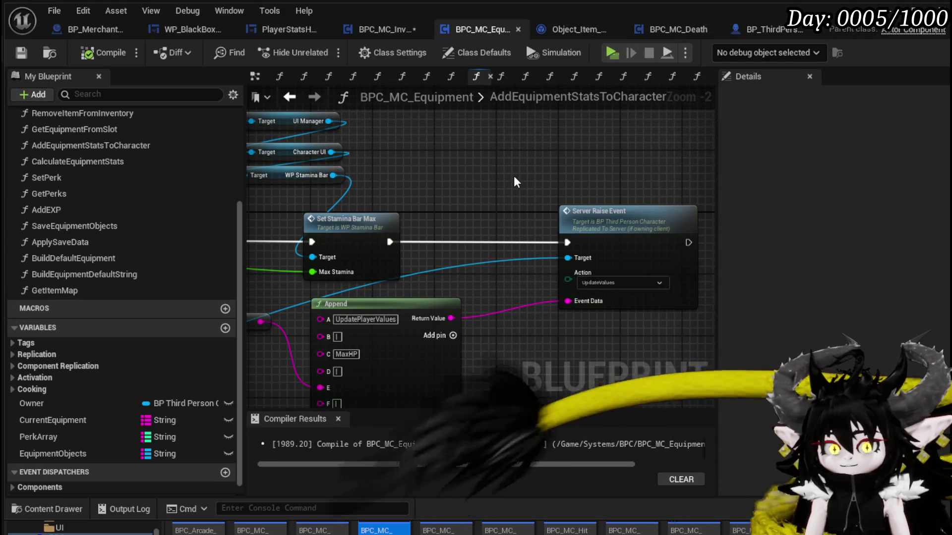
scroll(514, 177, down, 3)
drag(397, 153, 469, 159)
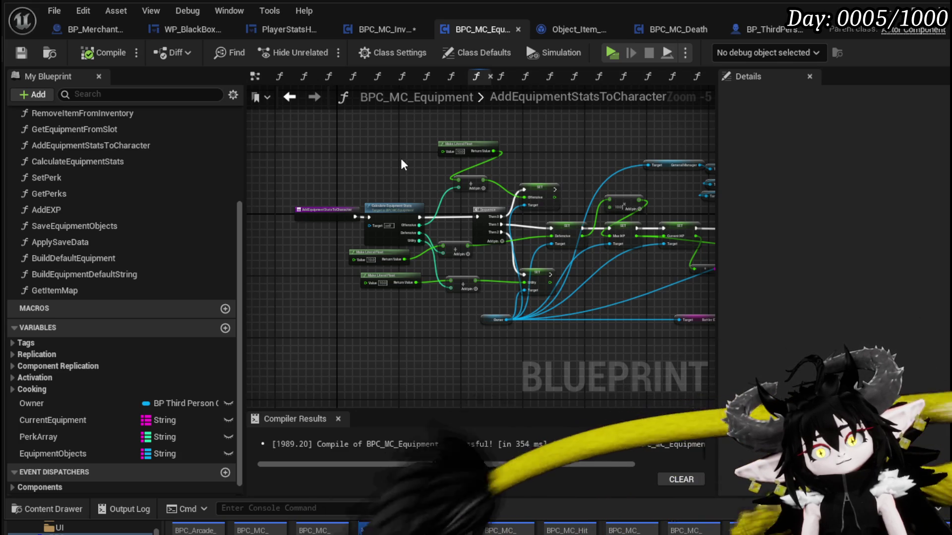
double_click(402, 207)
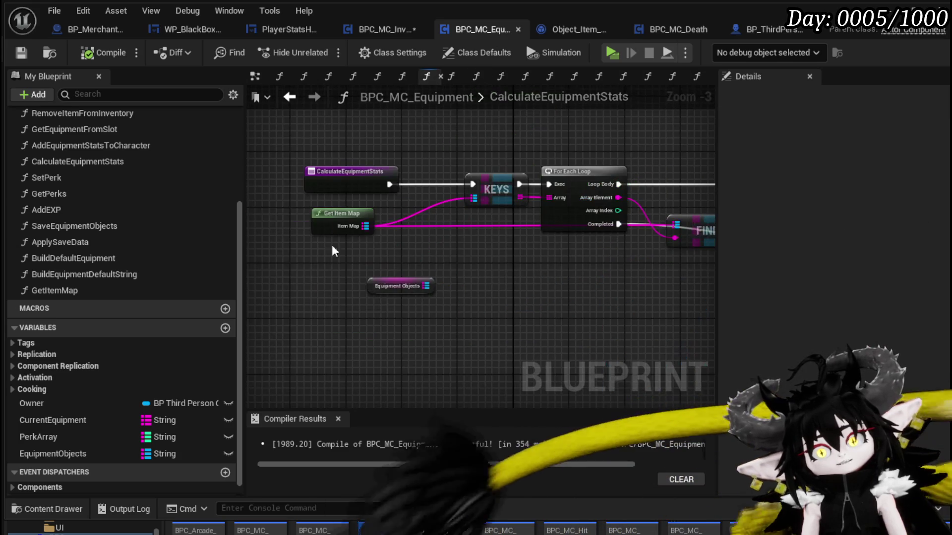
drag(361, 216, 360, 218)
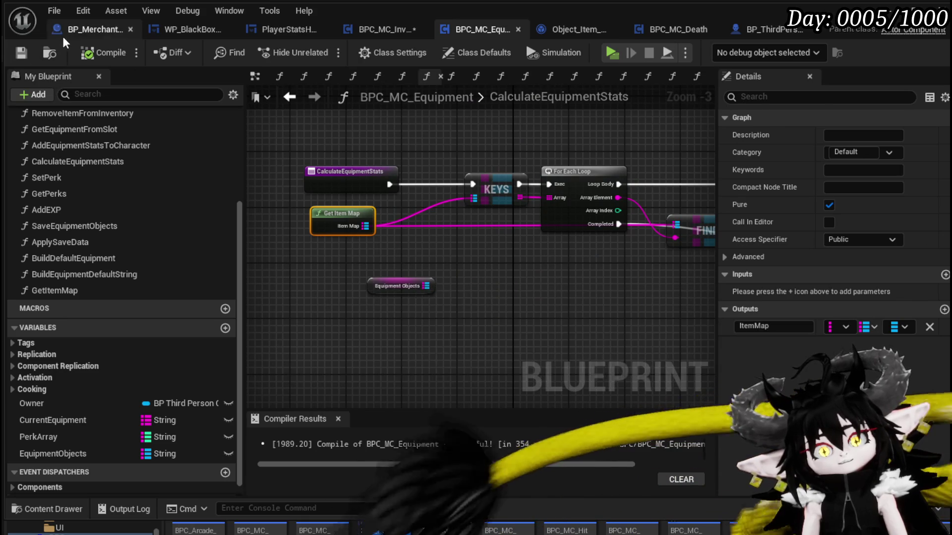
click(81, 32)
click(165, 32)
click(341, 30)
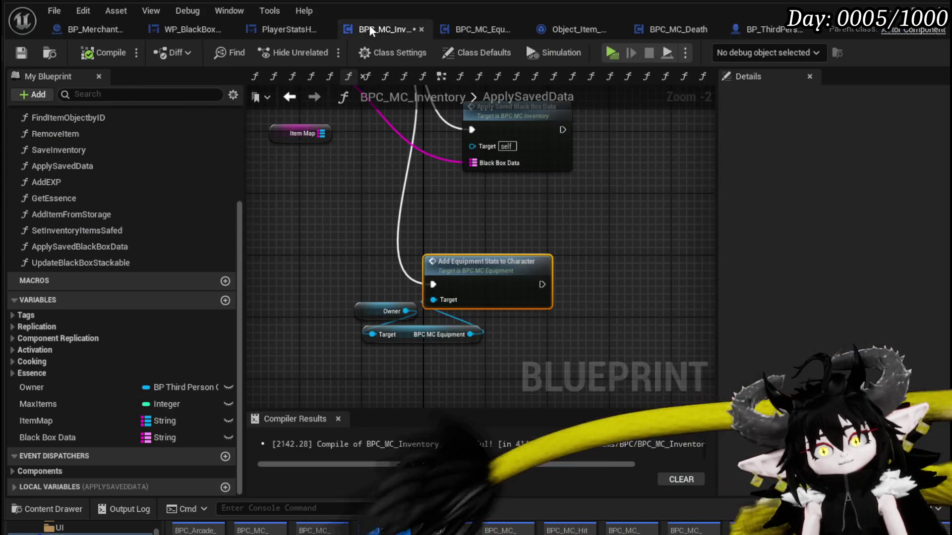
Delete the equipment cast, Equiped Branch and Equip Item to Slot nodes, then compile.
scroll(336, 352, down, 3)
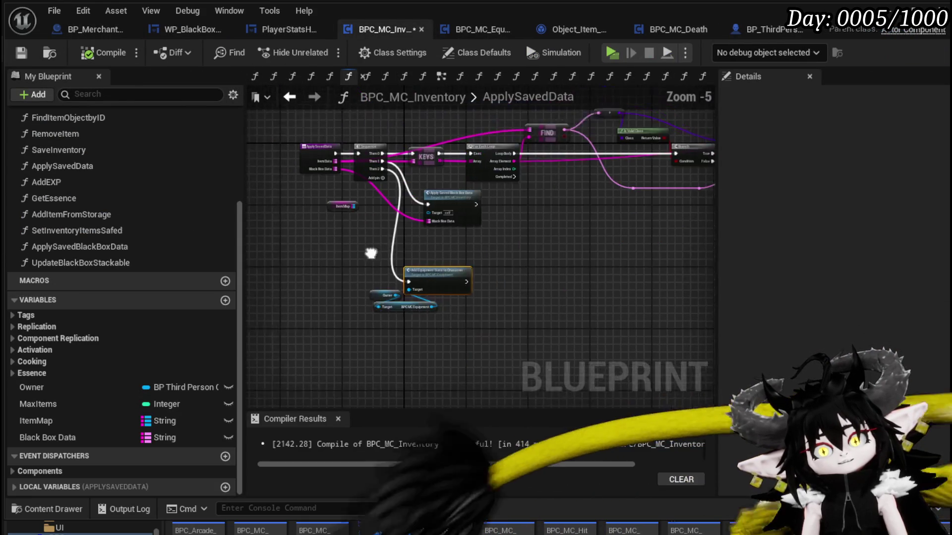
drag(368, 210, 372, 245)
mouse_move(393, 278)
mouse_down()
mouse_move(506, 269)
mouse_move(513, 251)
mouse_move(444, 279)
mouse_move(441, 297)
mouse_move(401, 297)
mouse_move(458, 266)
mouse_move(478, 270)
mouse_move(340, 282)
mouse_move(346, 297)
mouse_move(514, 309)
mouse_up()
scroll(457, 262, up, 3)
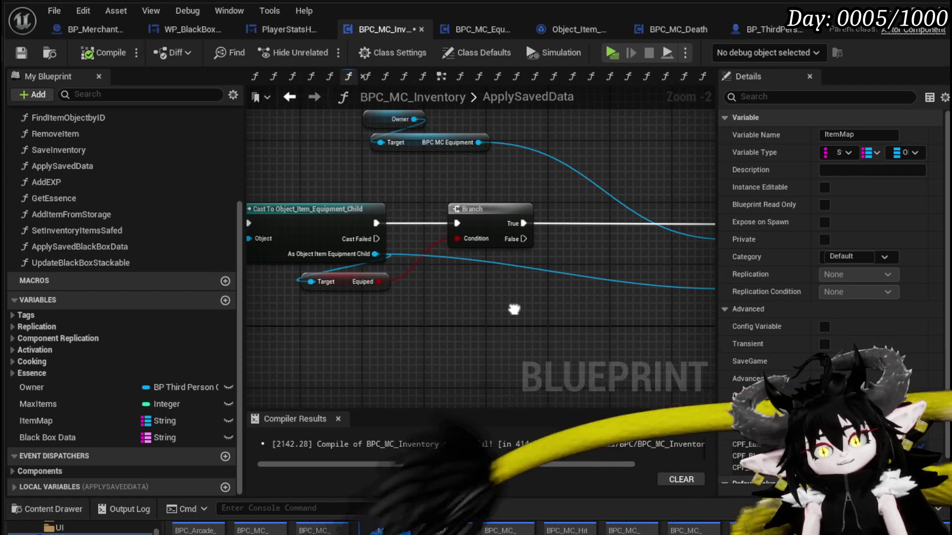
scroll(423, 296, down, 2)
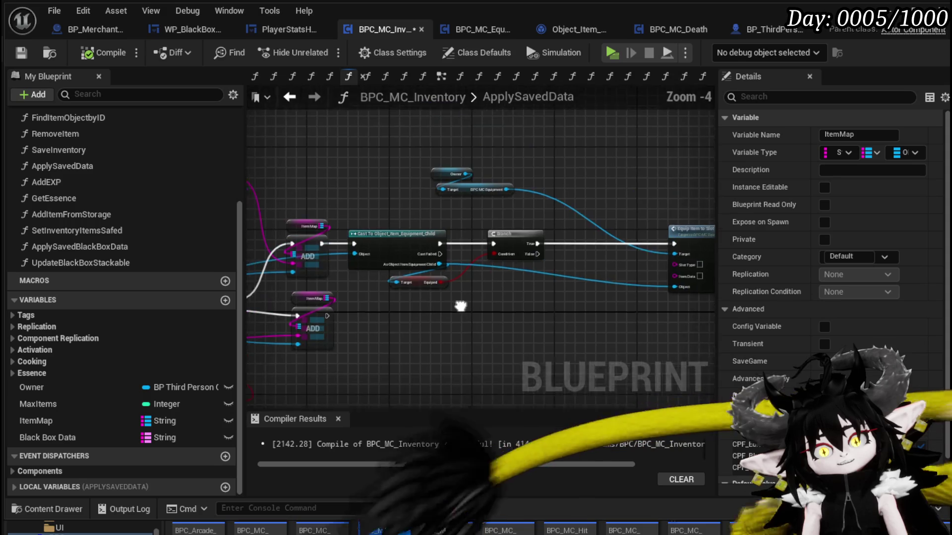
drag(663, 144, 665, 143)
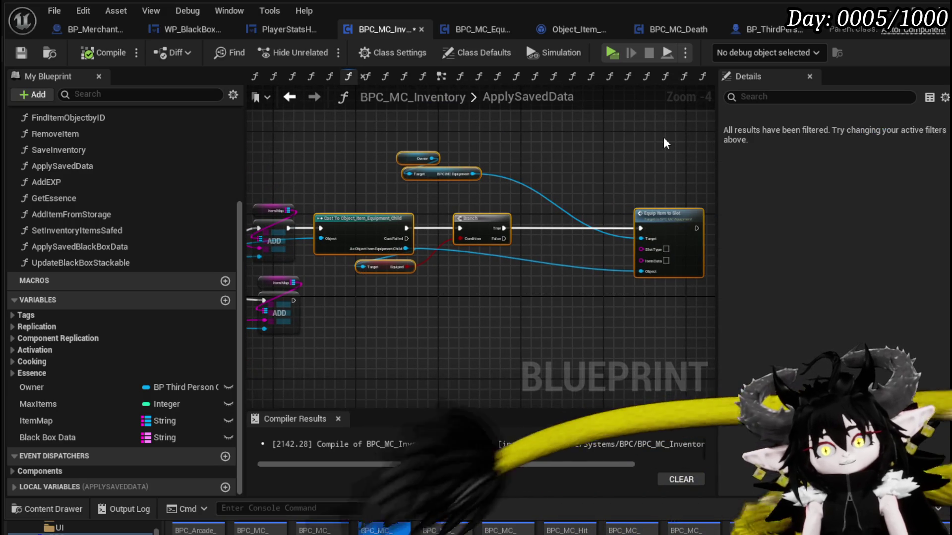
key(Delete)
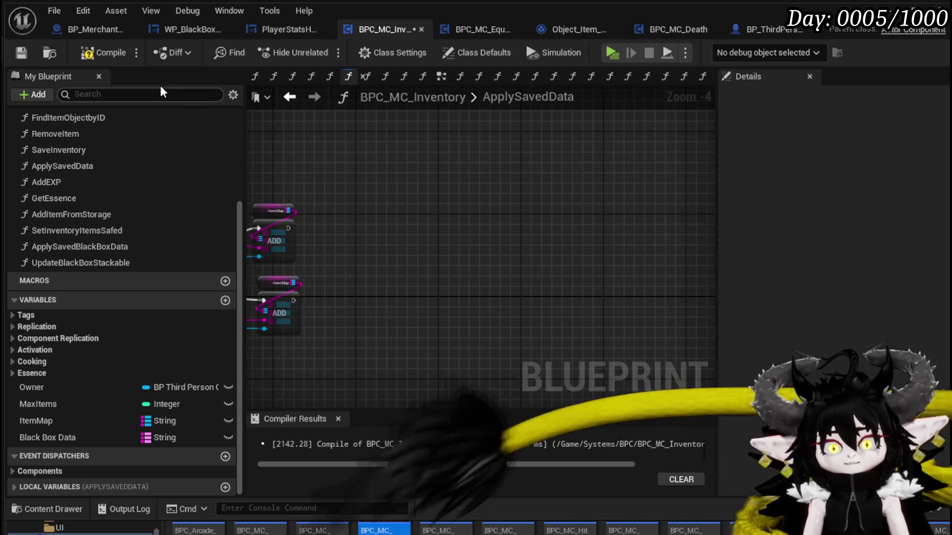
click(16, 58)
Bring the remaining ADD nodes into view and select the equipment stats call with its inputs.
mouse_move(399, 176)
mouse_down()
mouse_move(603, 184)
mouse_move(660, 115)
mouse_up()
scroll(420, 192, down, 2)
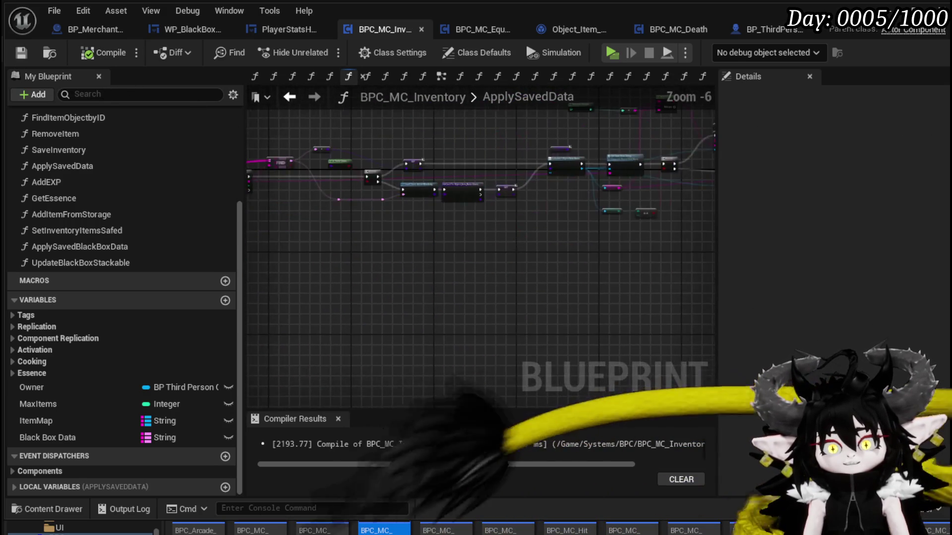
scroll(340, 270, up, 3)
mouse_move(266, 315)
mouse_down()
mouse_move(486, 191)
mouse_move(296, 146)
mouse_up()
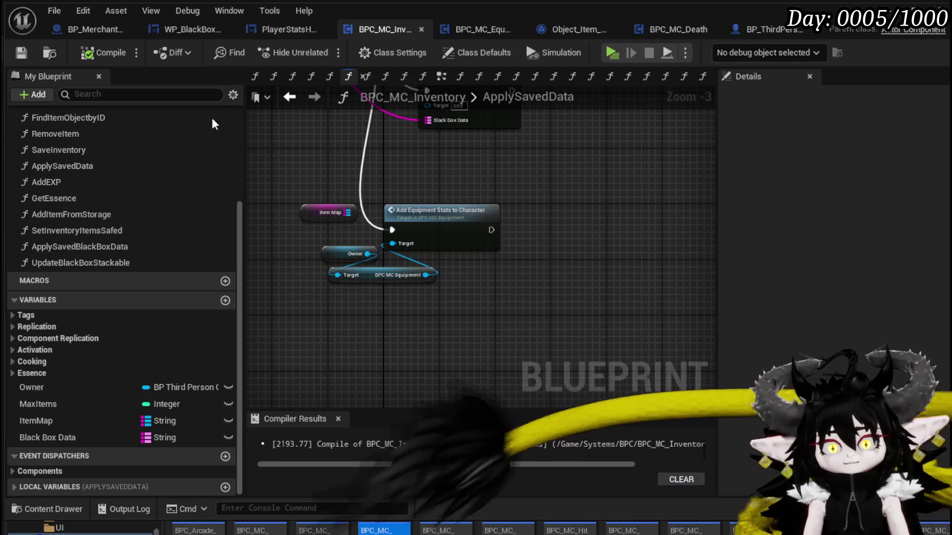
Inspect BPC_MC_Death's Build Default Equipment (string builders, Make Array, SET Equiped, ADD), then close the Blueprint editor.
click(635, 32)
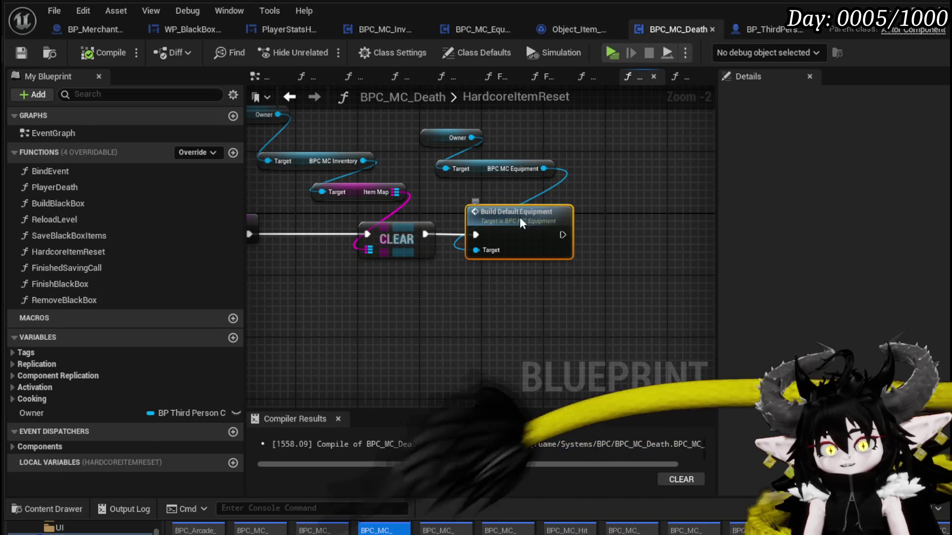
double_click(520, 212)
mouse_move(287, 200)
mouse_down()
mouse_move(611, 357)
mouse_move(604, 348)
mouse_up()
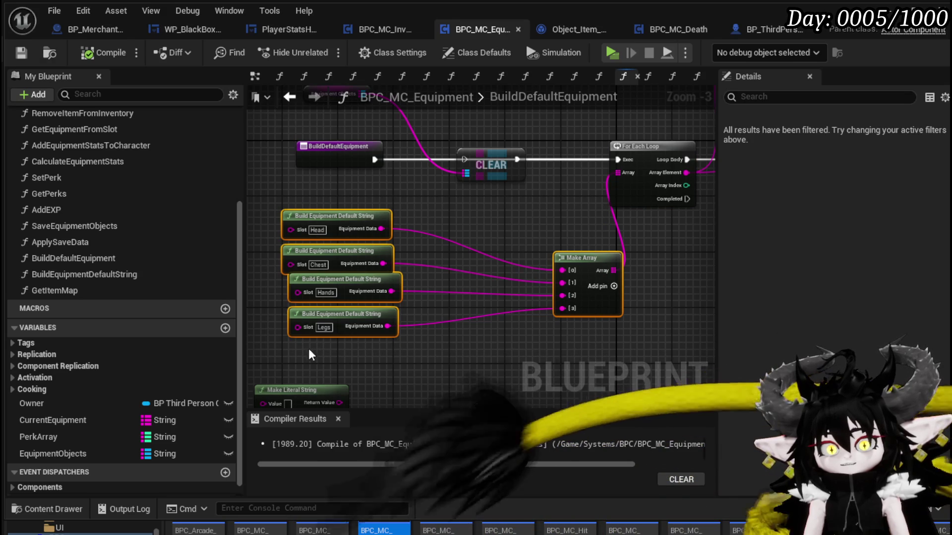
drag(664, 243, 472, 290)
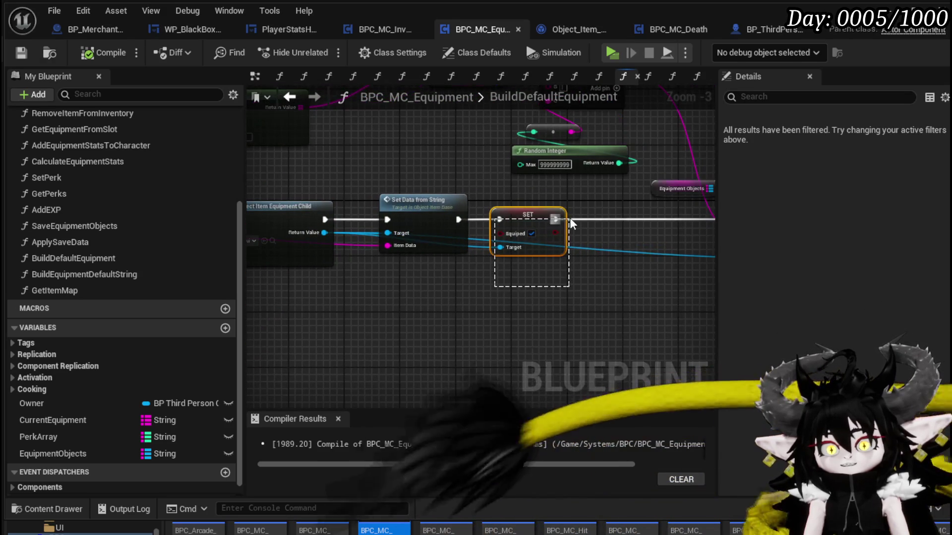
click(546, 218)
mouse_move(559, 327)
mouse_down()
mouse_move(412, 326)
mouse_move(438, 366)
mouse_up()
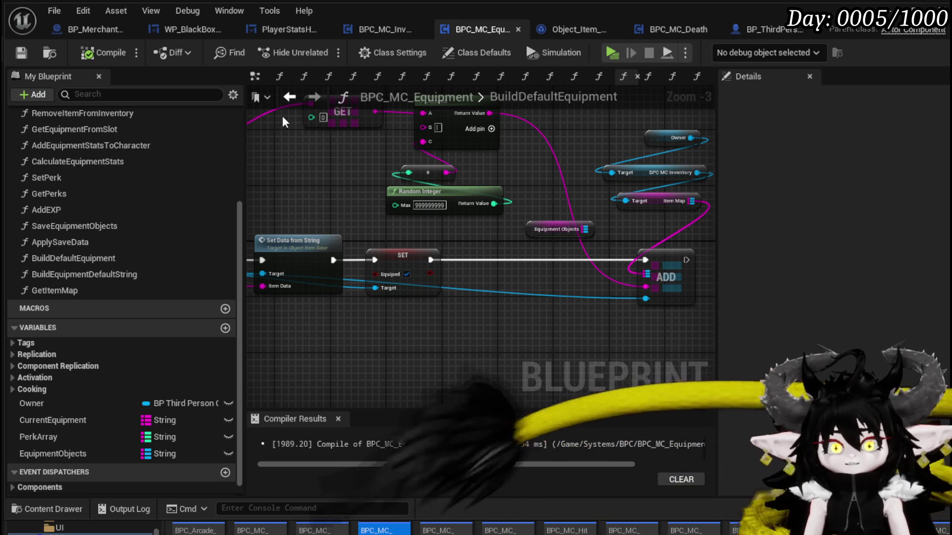
click(940, 7)
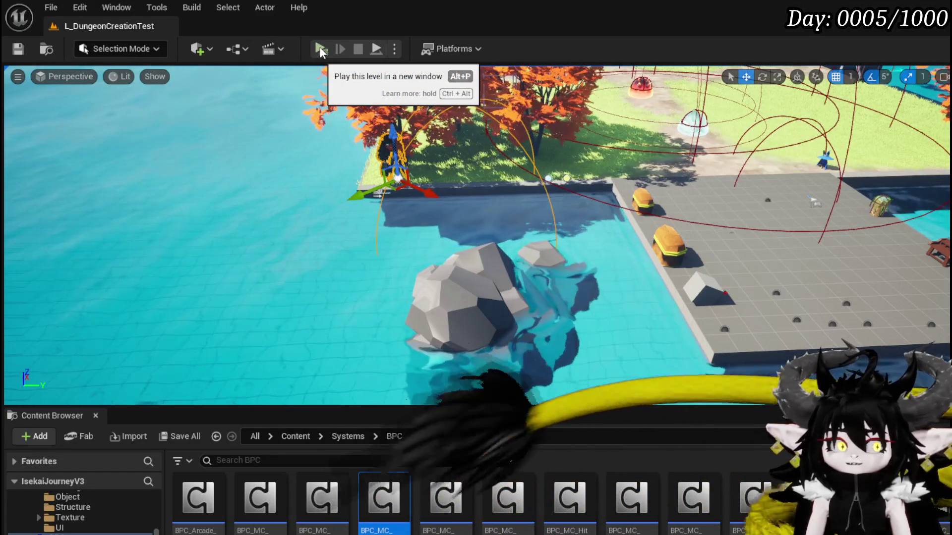
Play the level, check the default equipment in the Tab menu, then move an item into the Black Box.
click(319, 46)
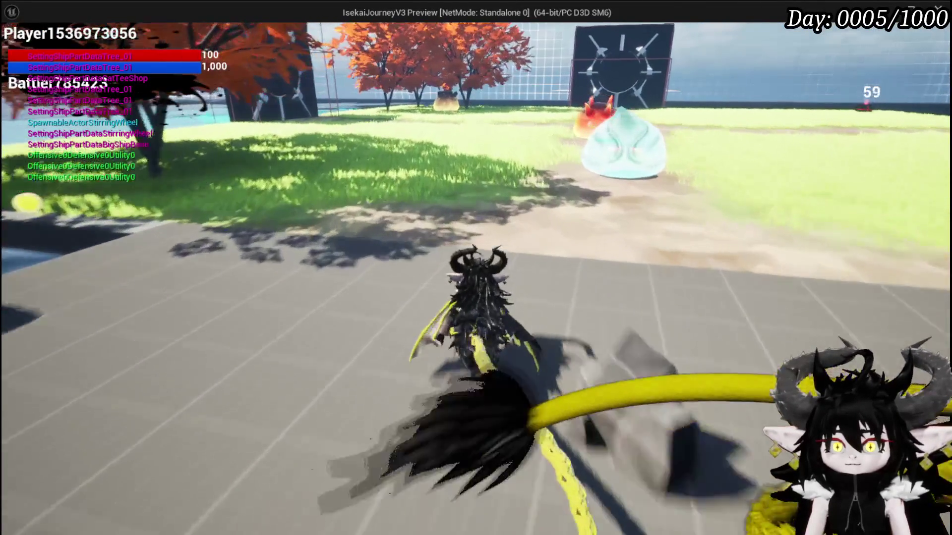
key(Tab)
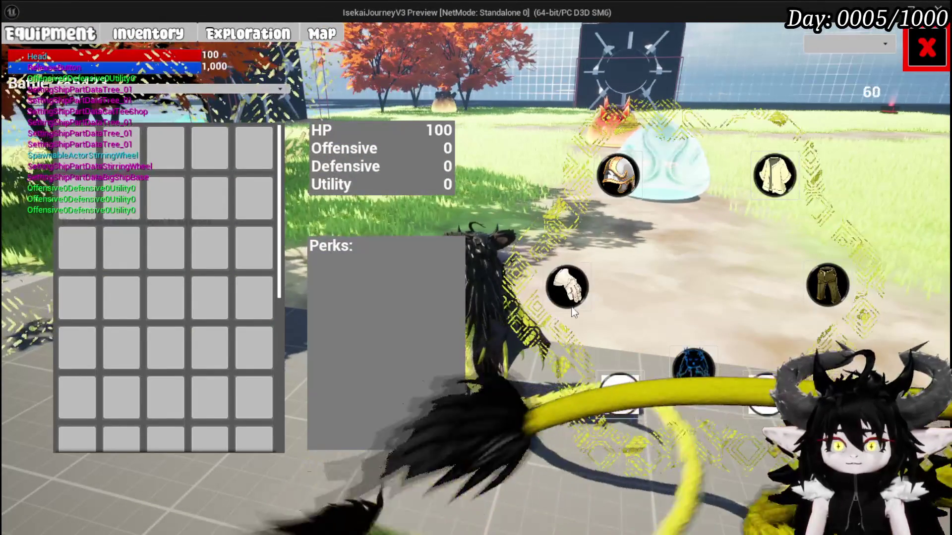
mouse_move(85, 146)
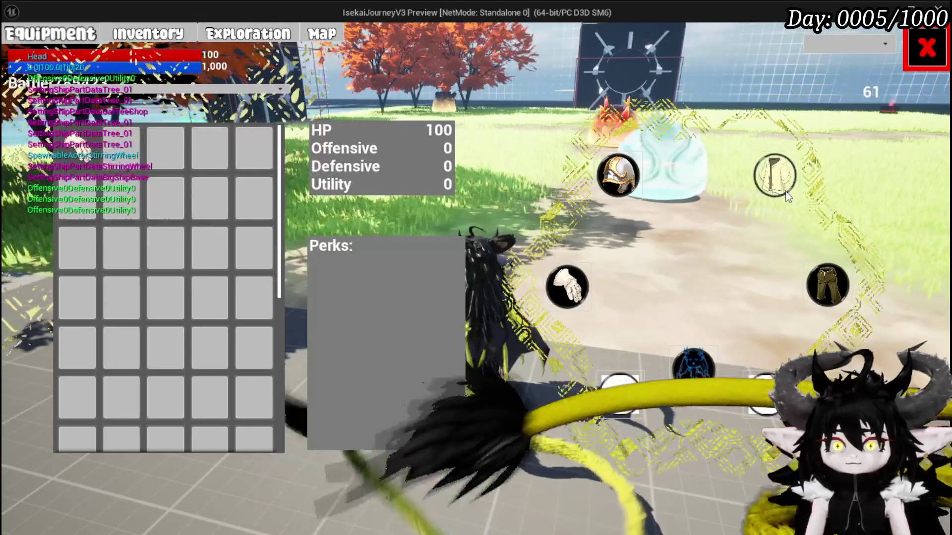
mouse_move(147, 143)
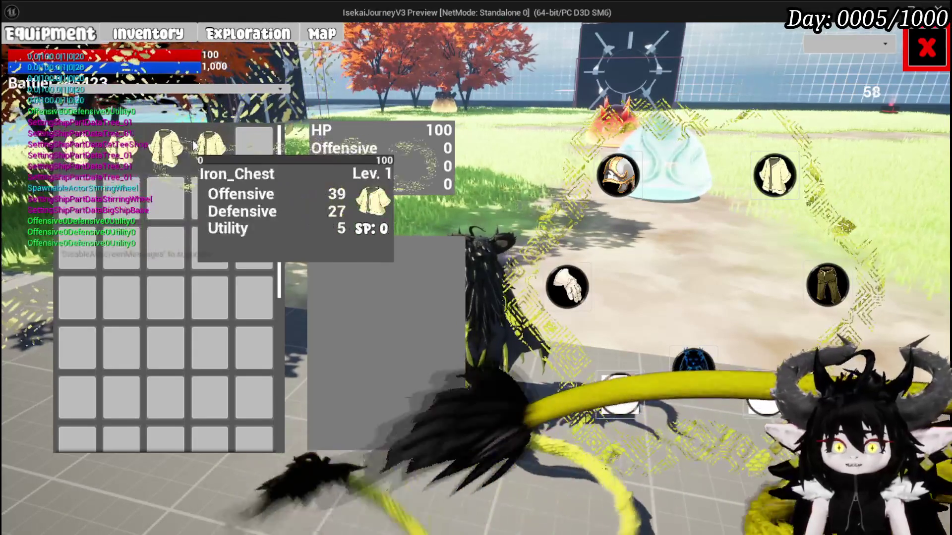
mouse_move(188, 153)
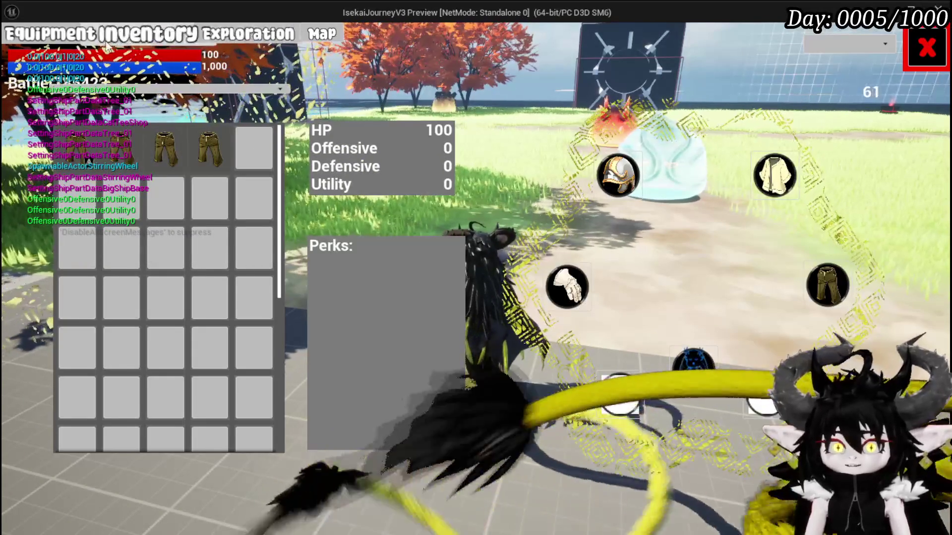
click(254, 25)
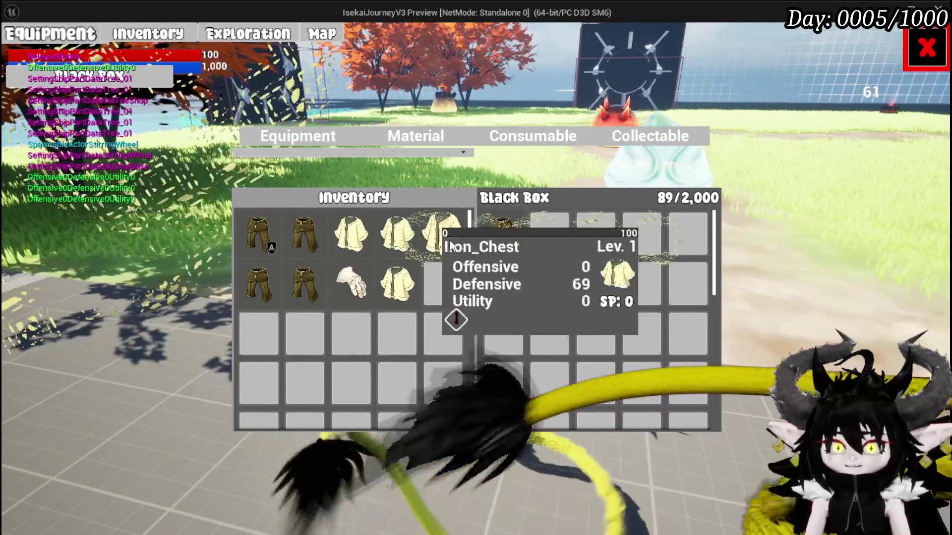
click(351, 237)
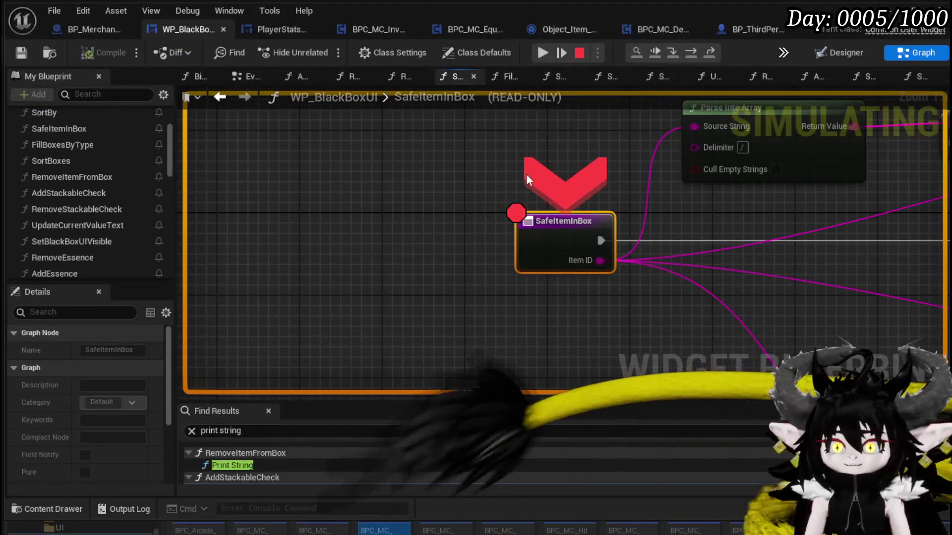
Disable the SafeItemInBox breakpoint and resume the play session.
right_click(554, 246)
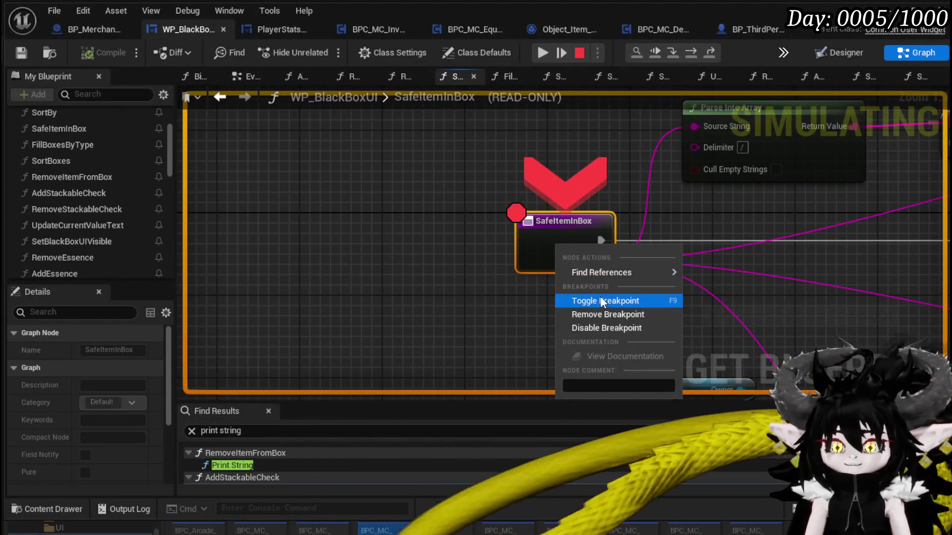
click(602, 327)
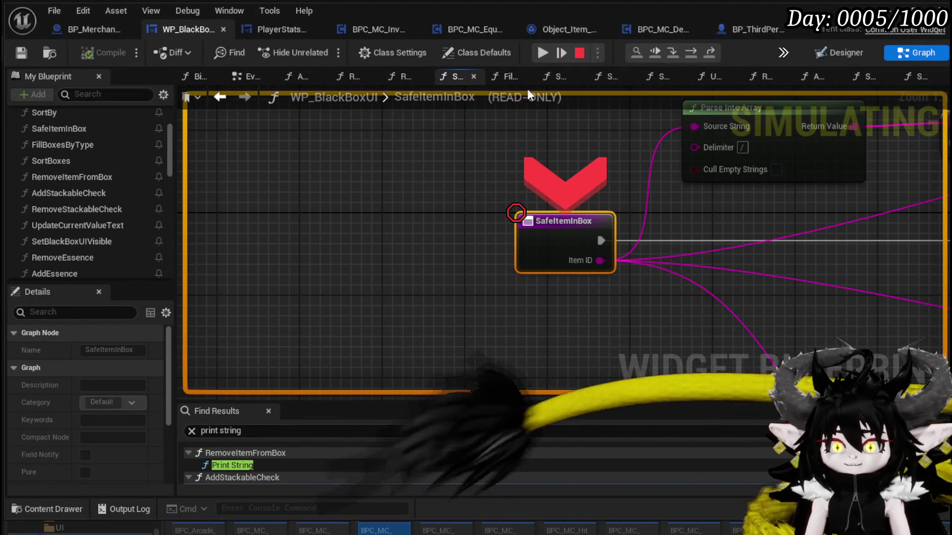
click(542, 52)
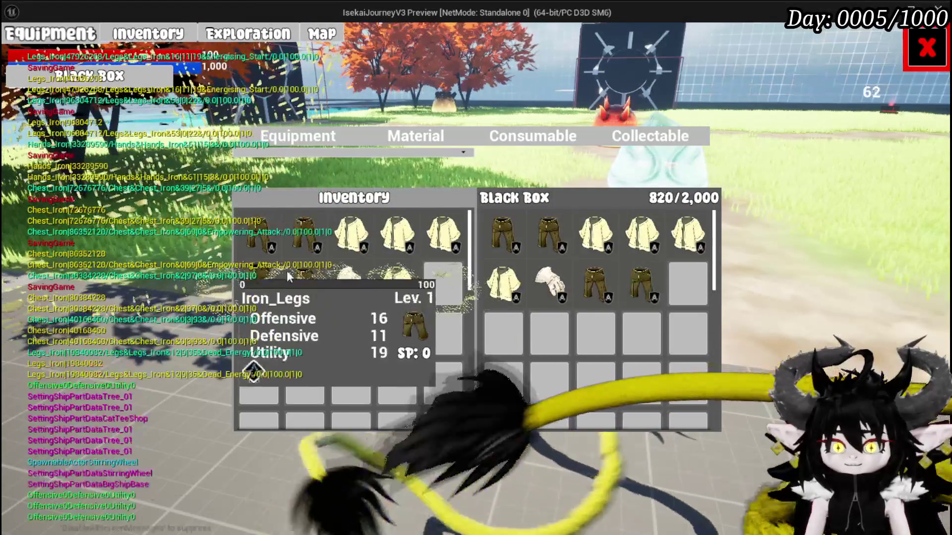
Show the Material items, close the inventory panel, and run into the fire slime to fight.
click(382, 133)
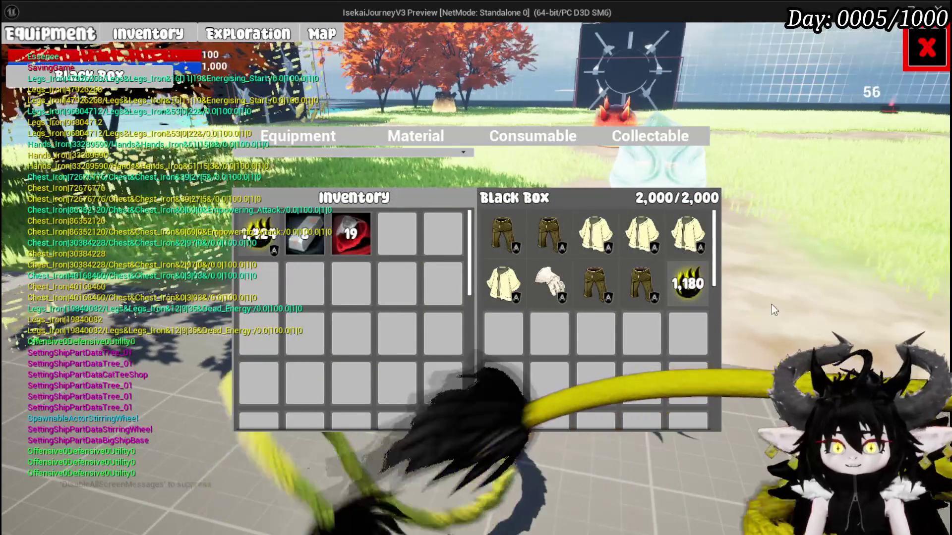
click(934, 46)
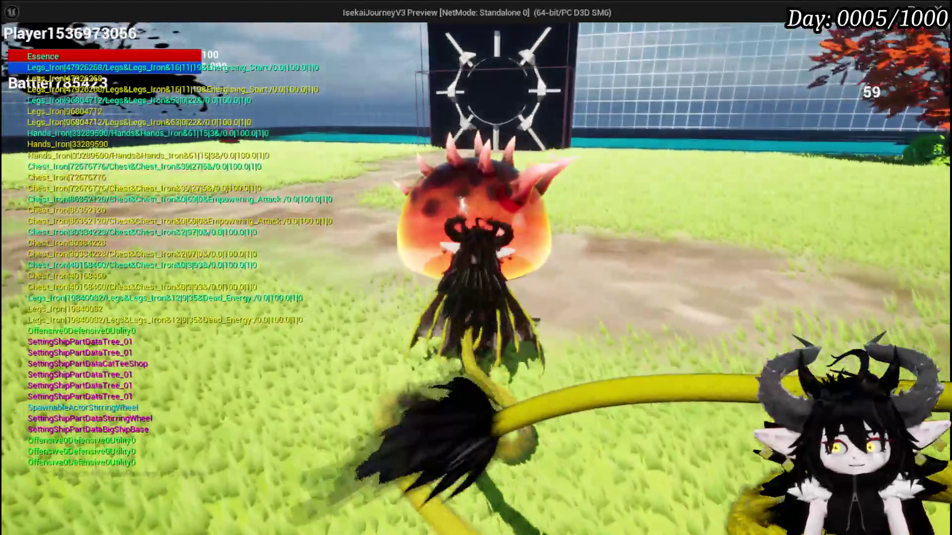
key(w)
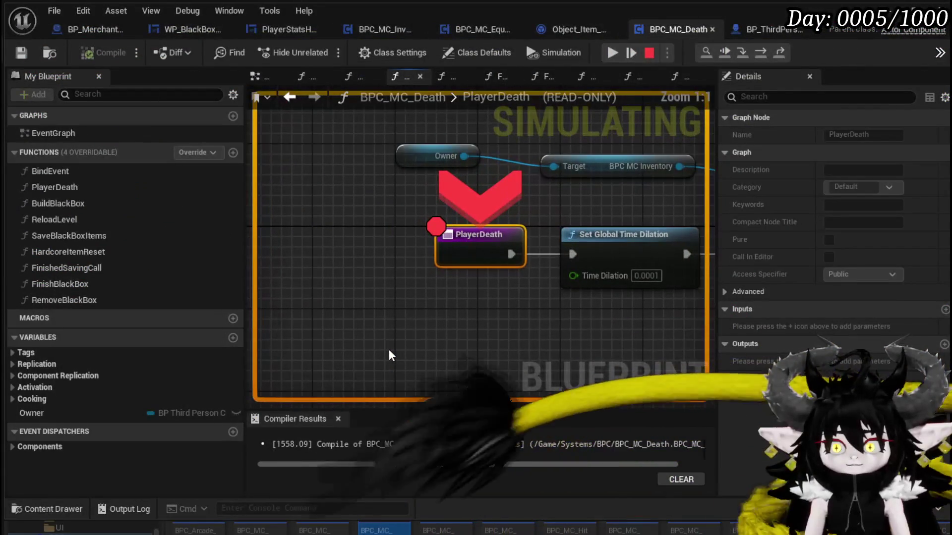
Step through PlayerDeath's Branch and Find nodes, then resume the game.
drag(442, 353, 340, 314)
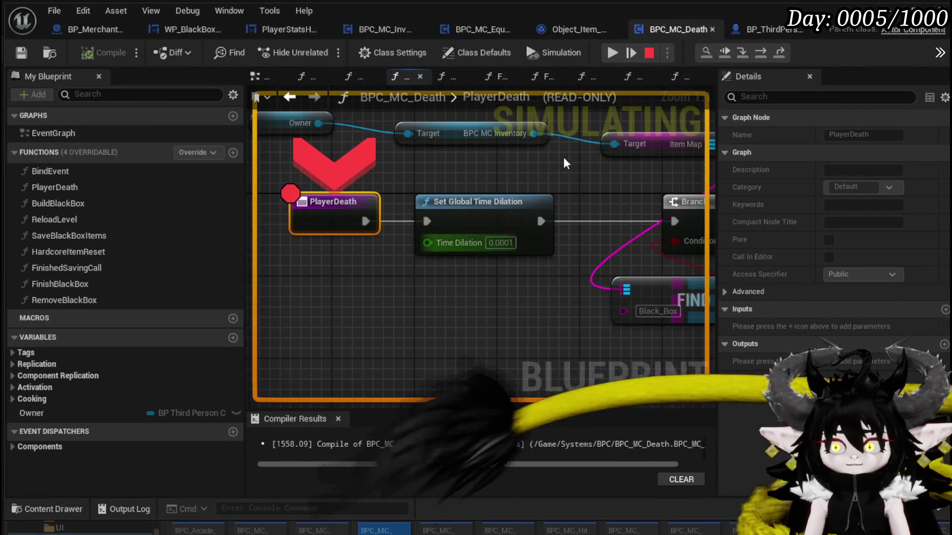
click(762, 57)
click(762, 57)
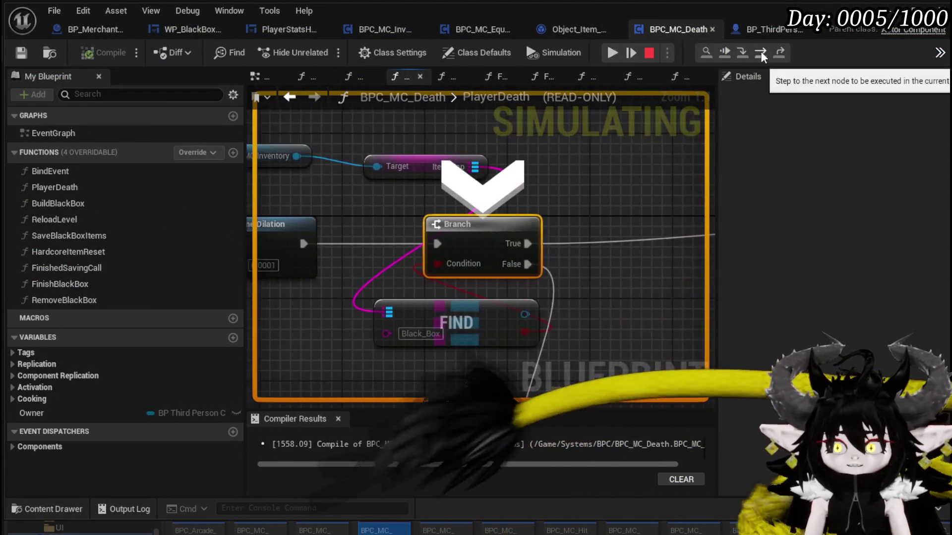
click(762, 57)
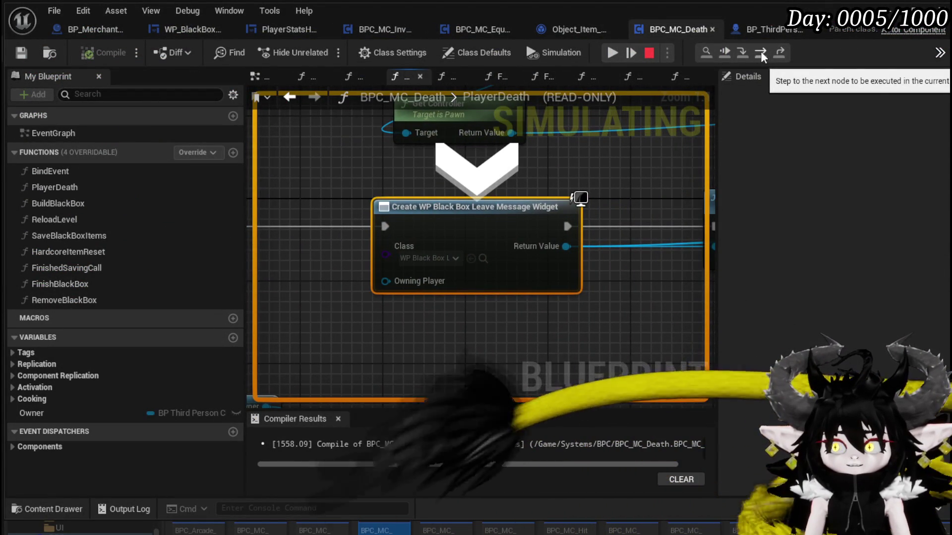
scroll(591, 266, down, 4)
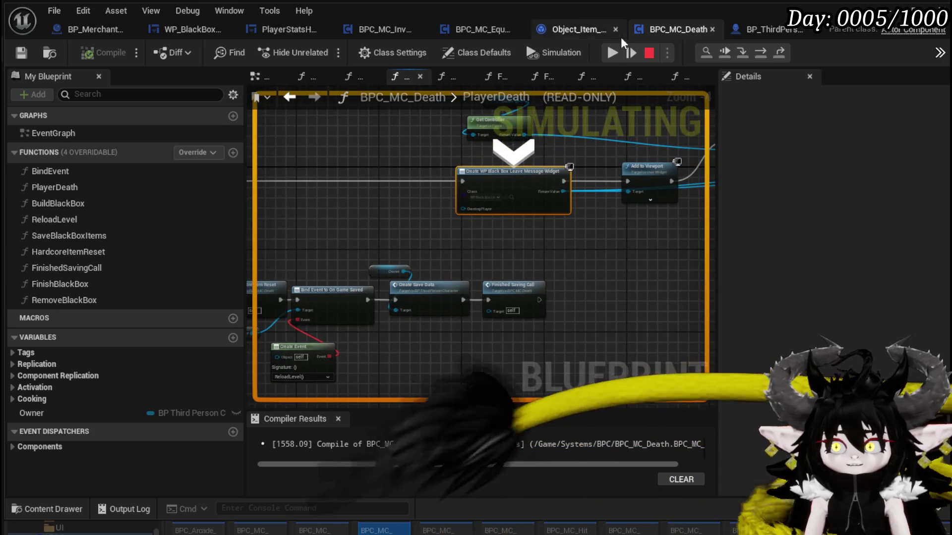
click(613, 53)
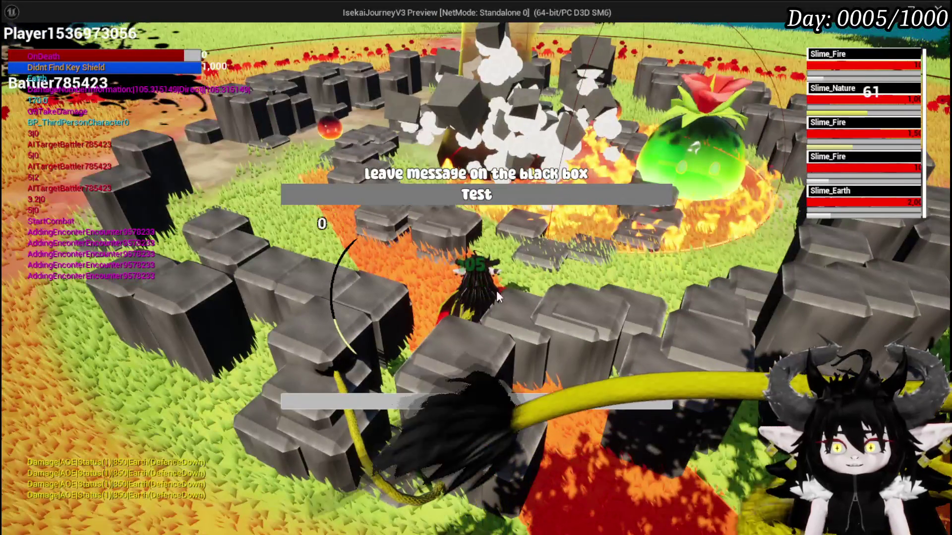
Submit the black box test message and step through FinishBlackBox and Build Black Box to Hardcore Item Reset.
click(433, 403)
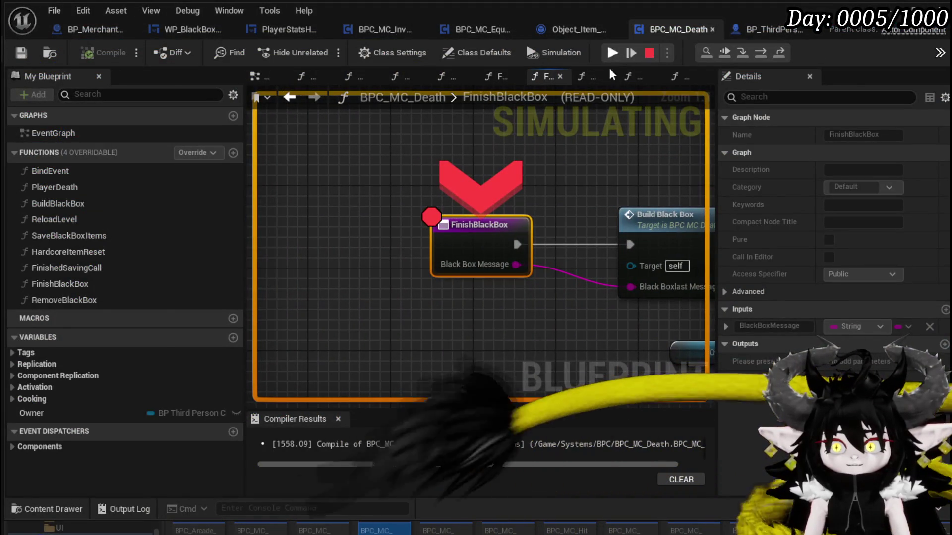
click(764, 56)
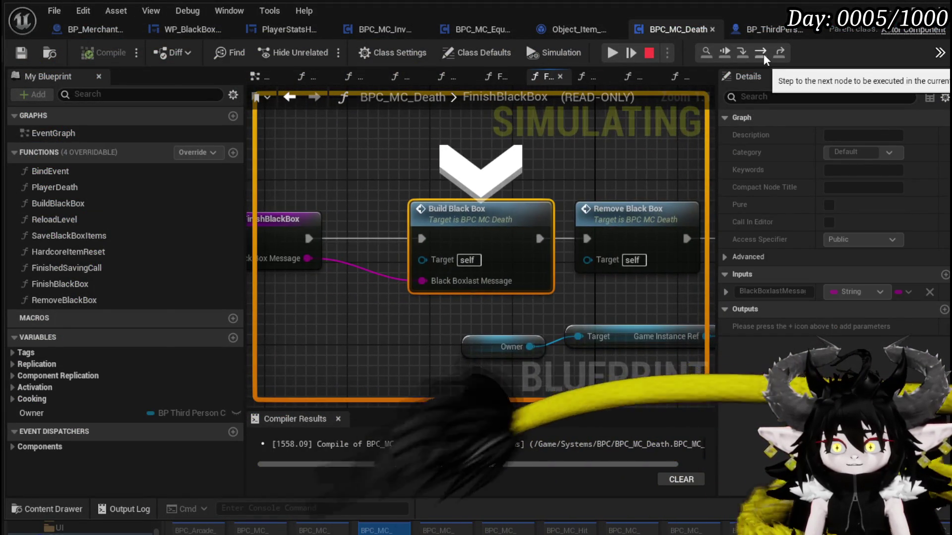
click(764, 56)
click(764, 56)
click(764, 56)
click(764, 56)
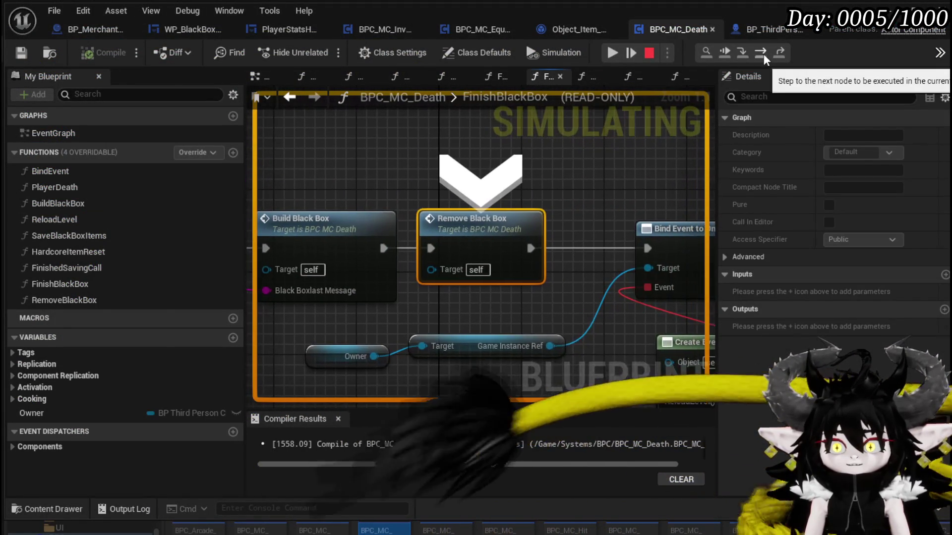
click(764, 56)
click(760, 57)
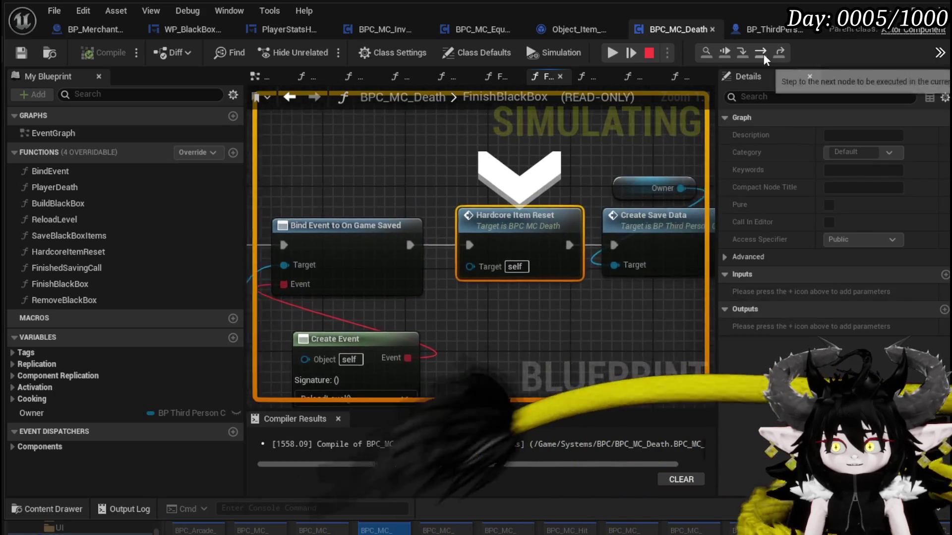
Step into HardcoreItemReset and BuildDefaultEquipment until SET Equiped, then resume the game.
click(745, 56)
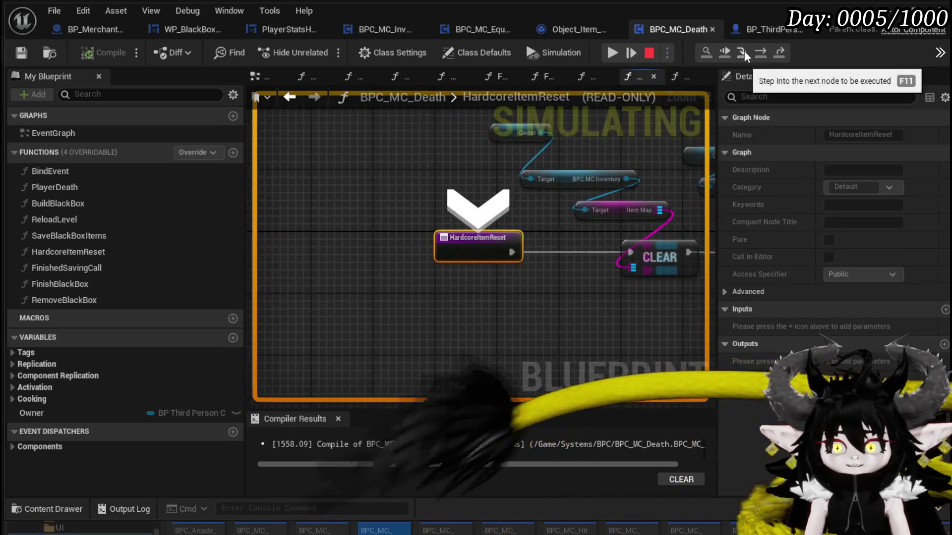
click(761, 57)
click(761, 57)
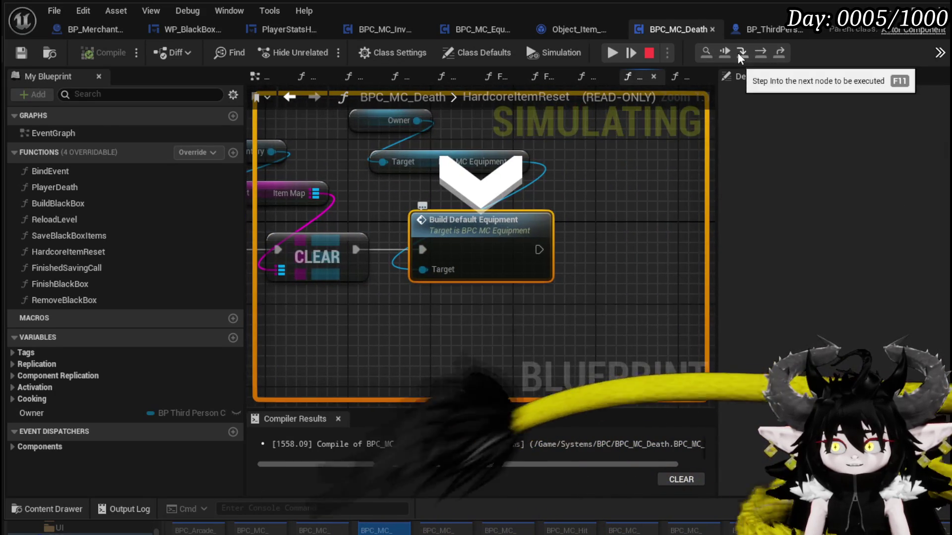
click(760, 56)
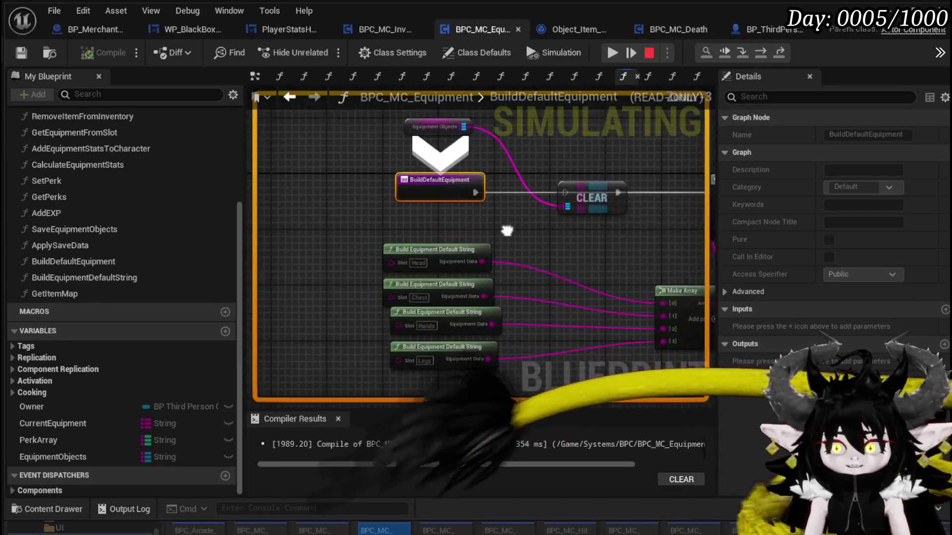
click(762, 54)
click(762, 54)
click(762, 54)
click(762, 55)
mouse_move(473, 253)
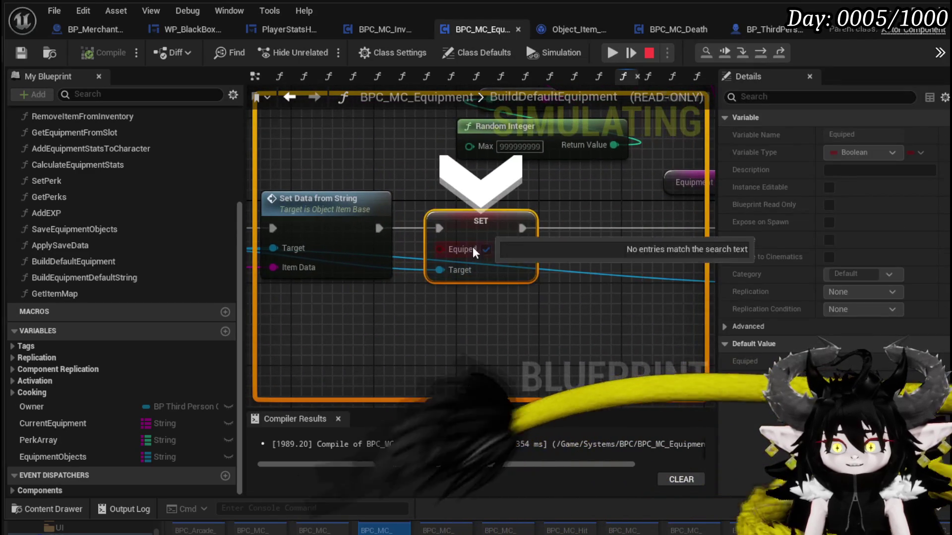
click(612, 53)
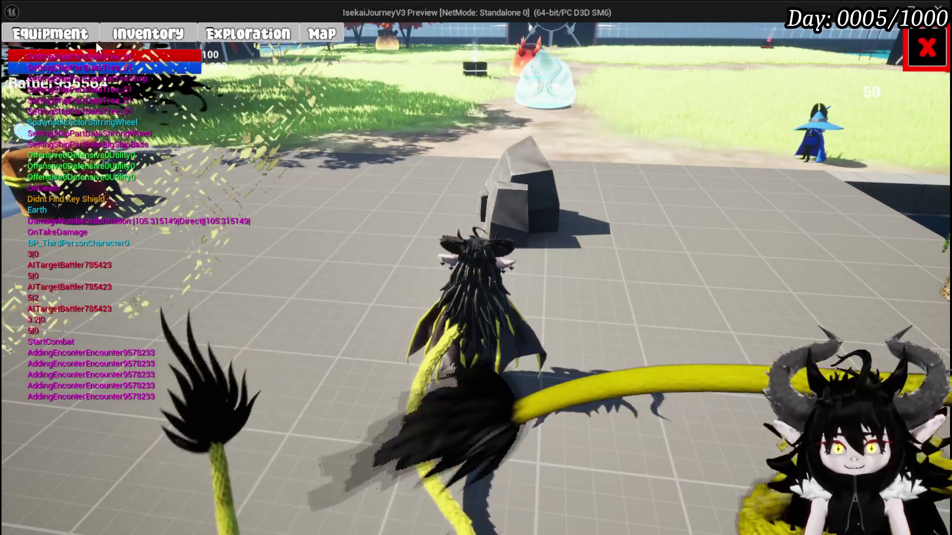
Check the respawned character's equipped gear and zero stats in the Equipment tab.
click(97, 40)
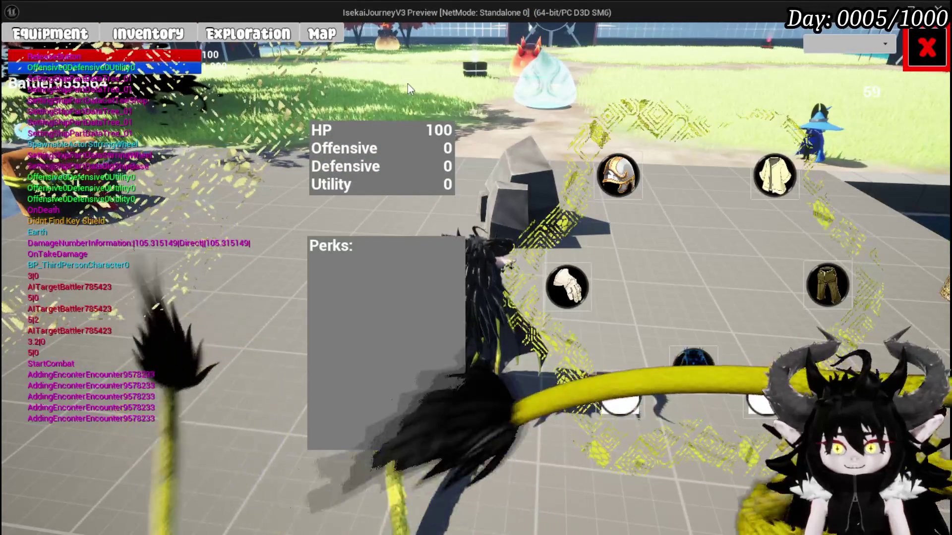
key(Escape)
key(space)
Glide to the dropped black box and take all of its loot.
key(w)
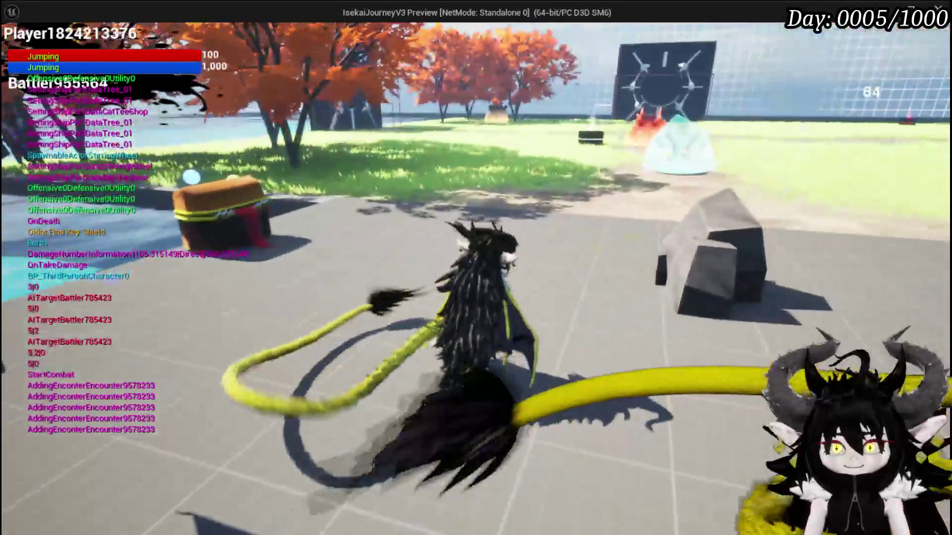
key(w)
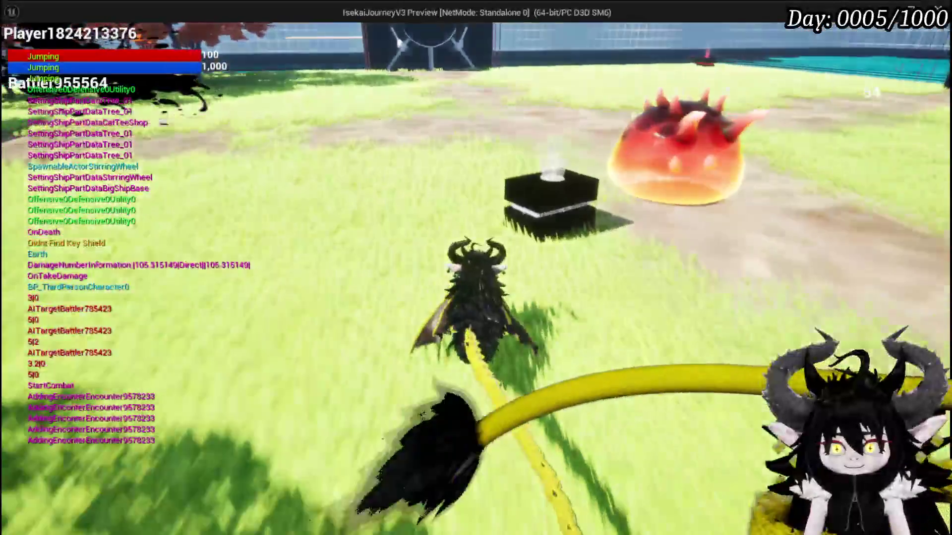
key(w)
key(e)
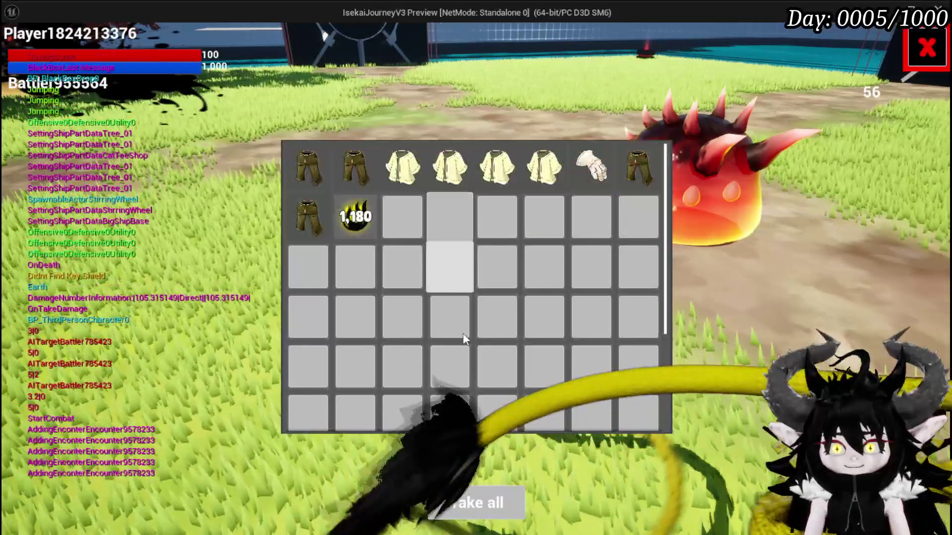
click(487, 492)
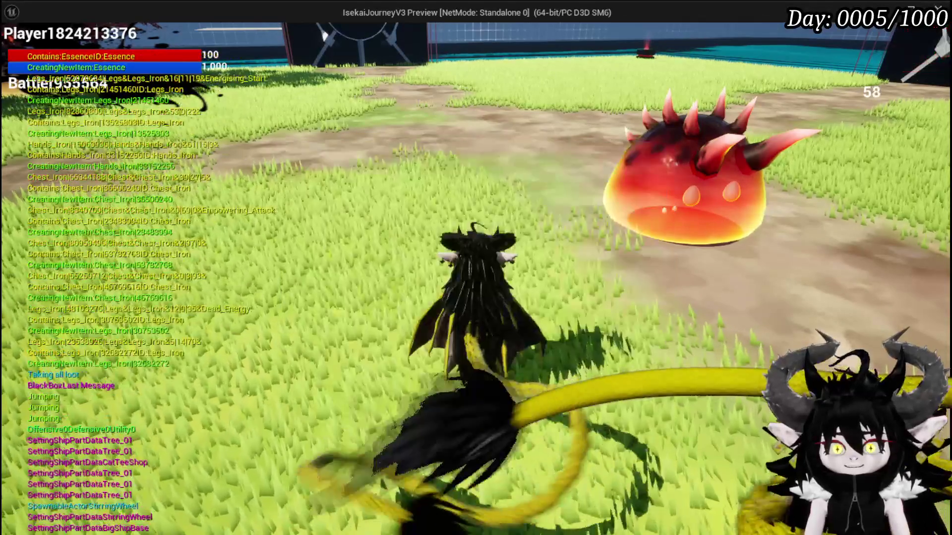
Return to the stone courtyard and recheck the default head, chest, hands and legs gear.
key(w)
key(space)
key(space)
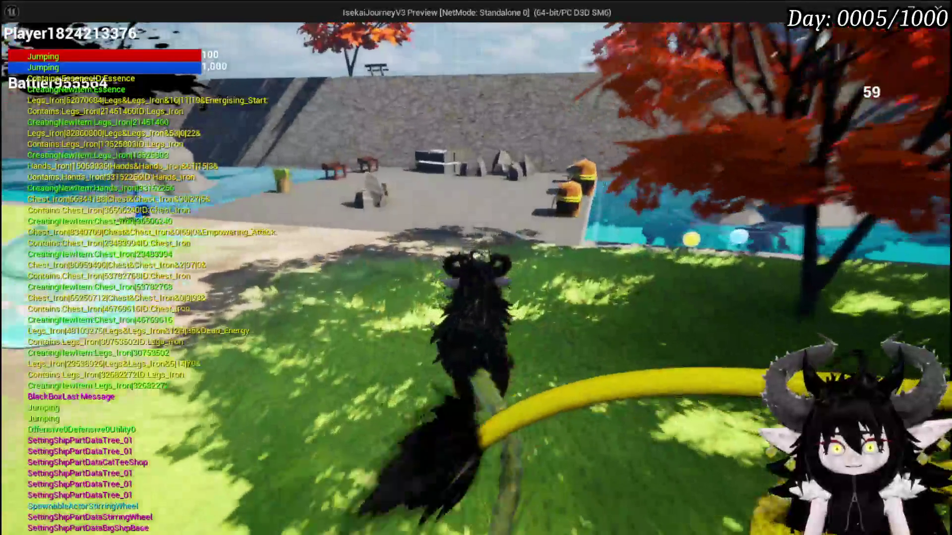
key(w)
key(space)
key(space)
key(w)
key(w)
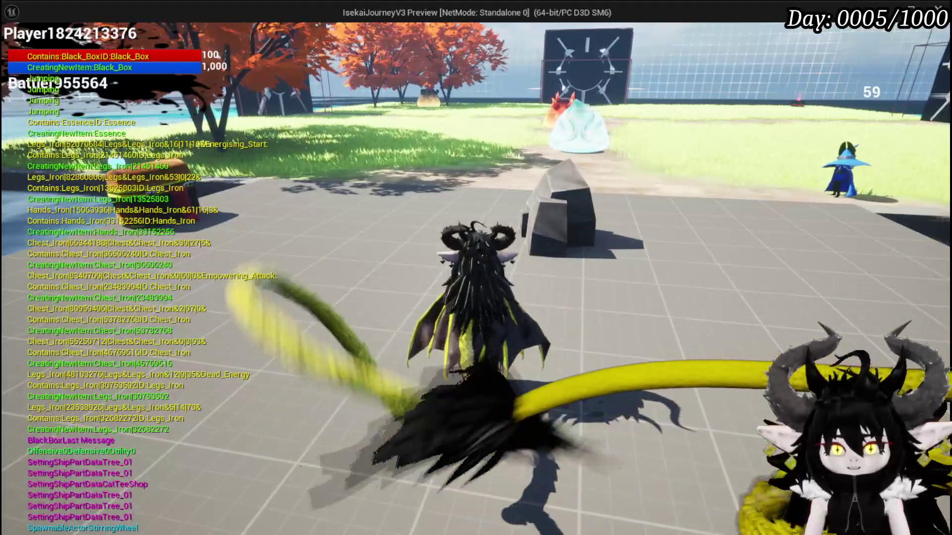
key(Tab)
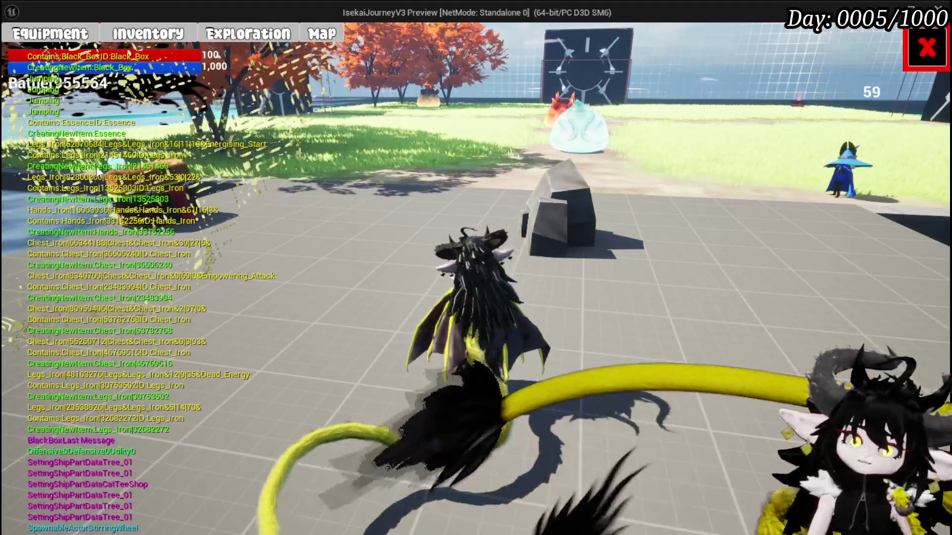
click(50, 33)
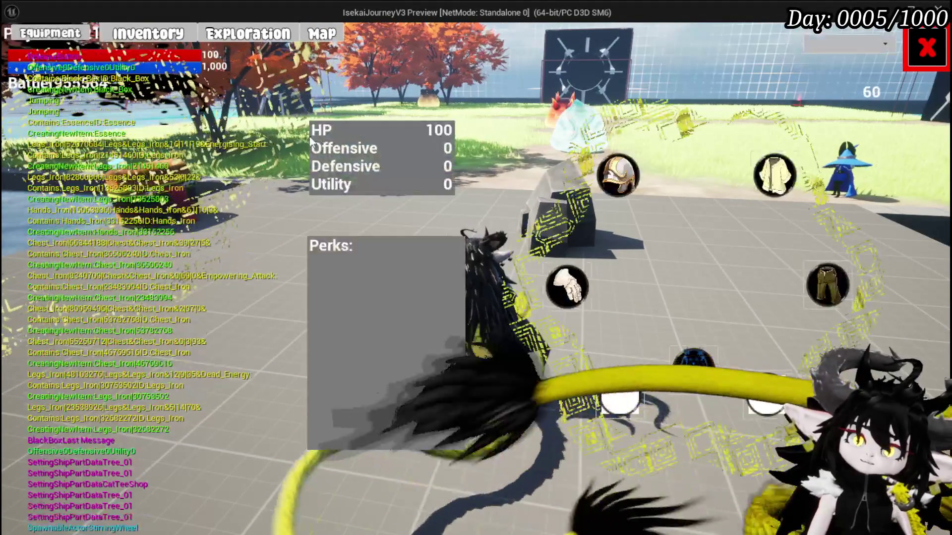
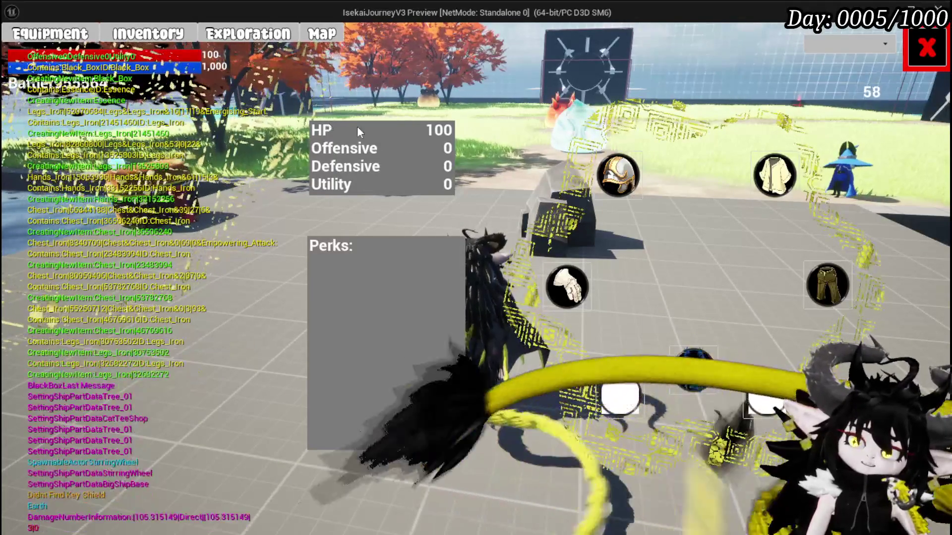
Check the items available for the head and legs slots, then close the equipment panel.
click(615, 185)
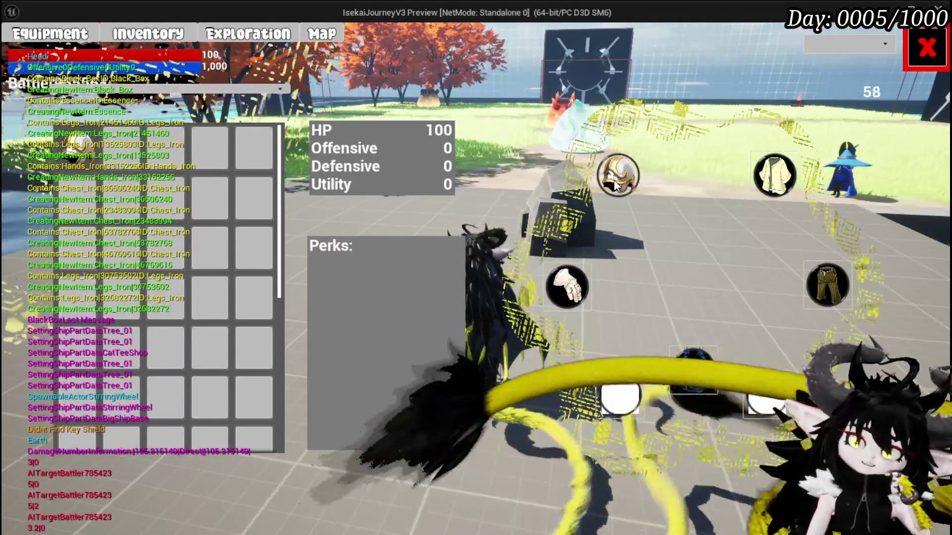
mouse_move(89, 140)
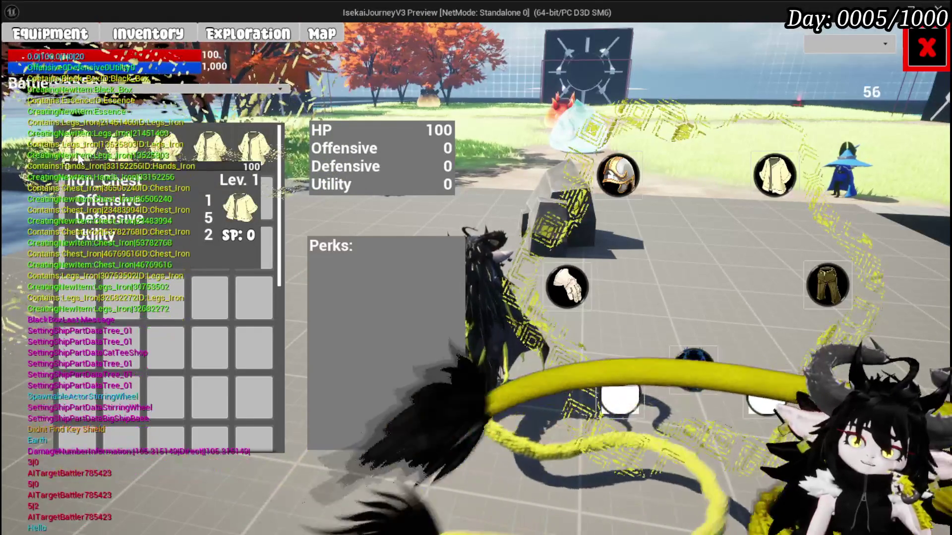
click(848, 289)
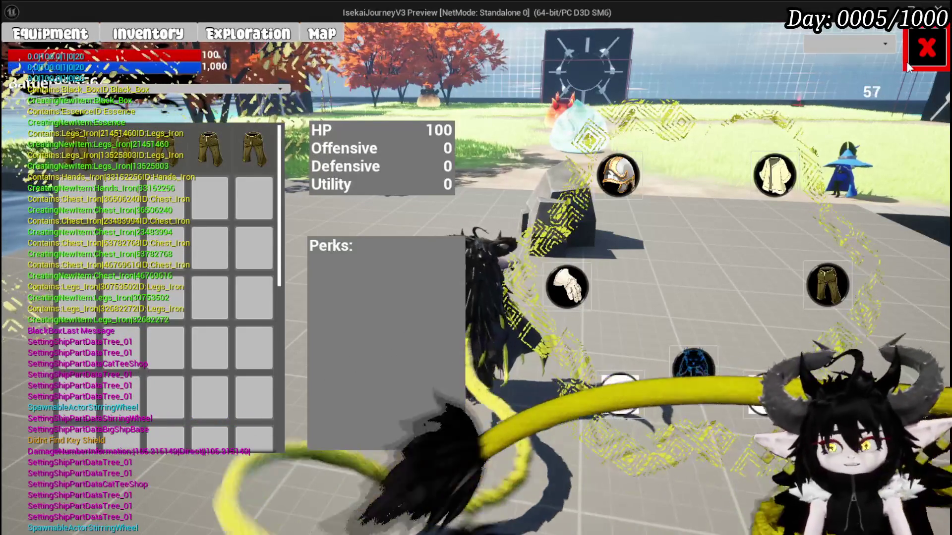
click(925, 50)
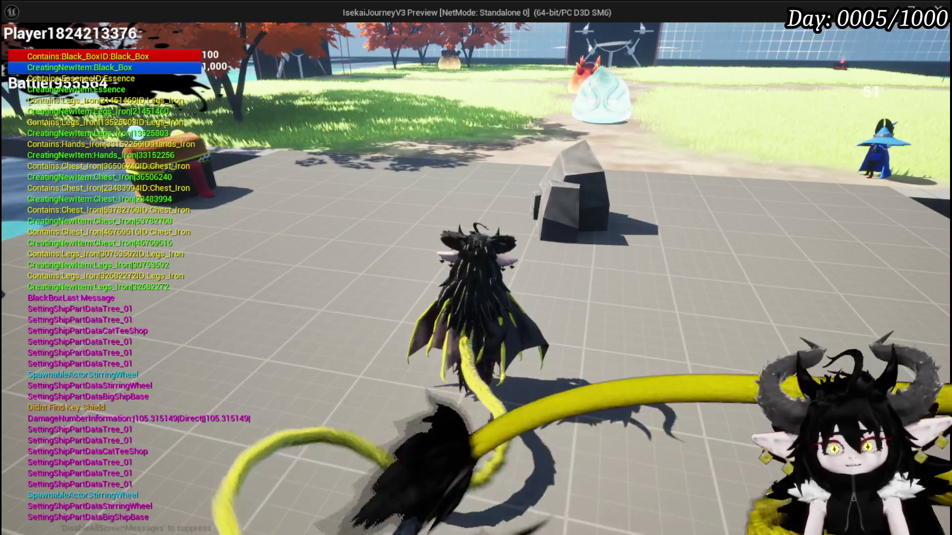
Save the game from the Settings menu and stop the play session.
click(488, 257)
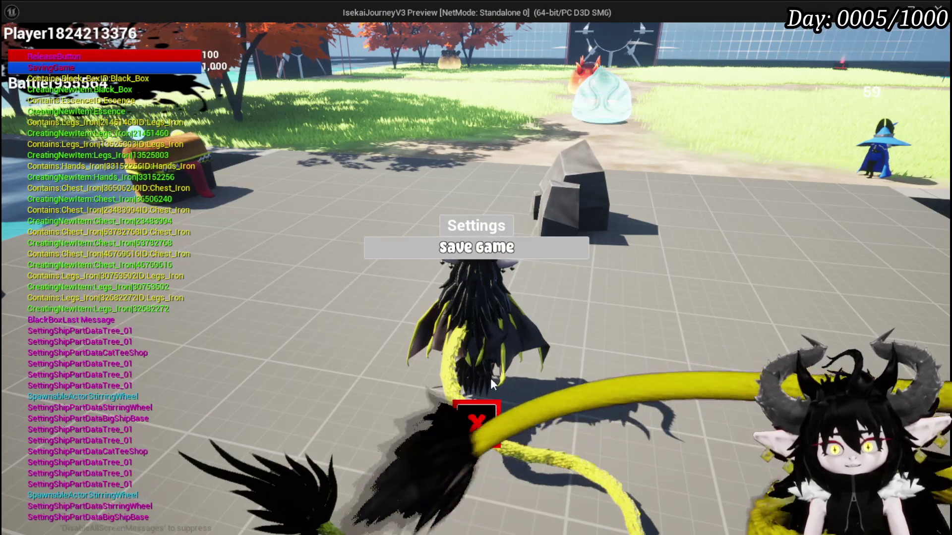
click(481, 409)
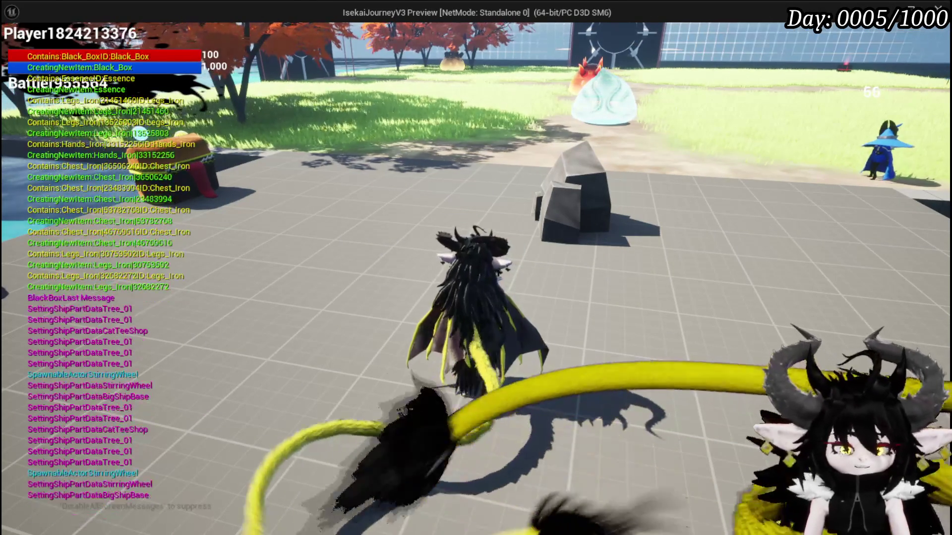
key(Escape)
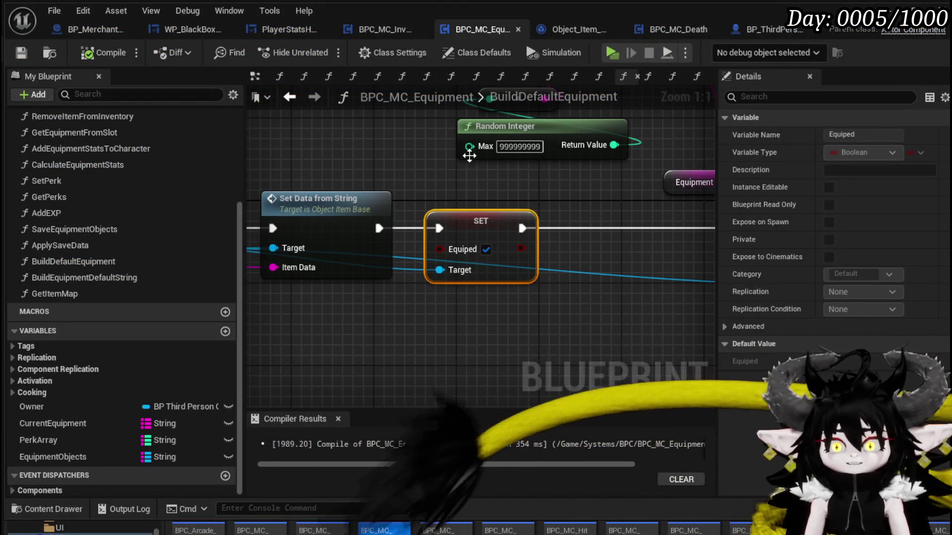
Glance at the PlayerStatsHUD blueprint, then return to the BPC_MC_Equipment graph.
click(528, 306)
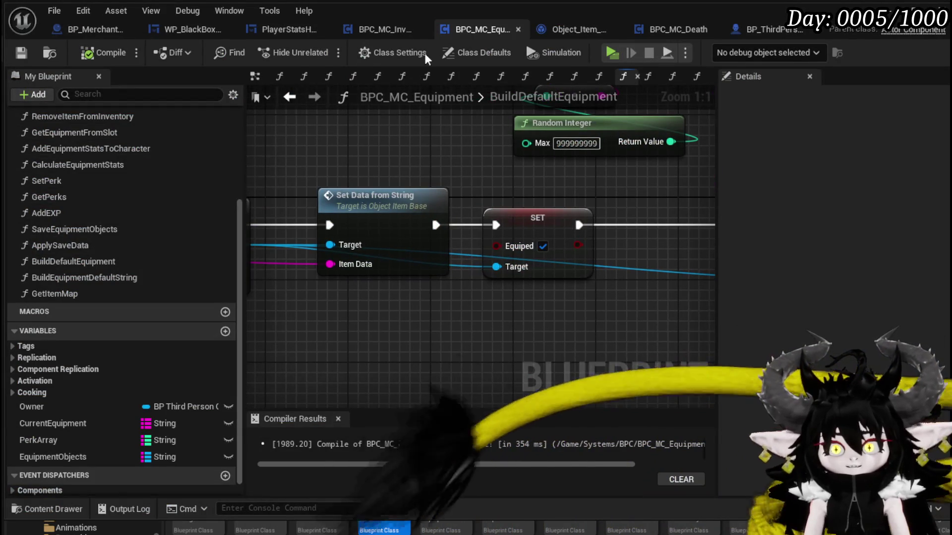
click(272, 28)
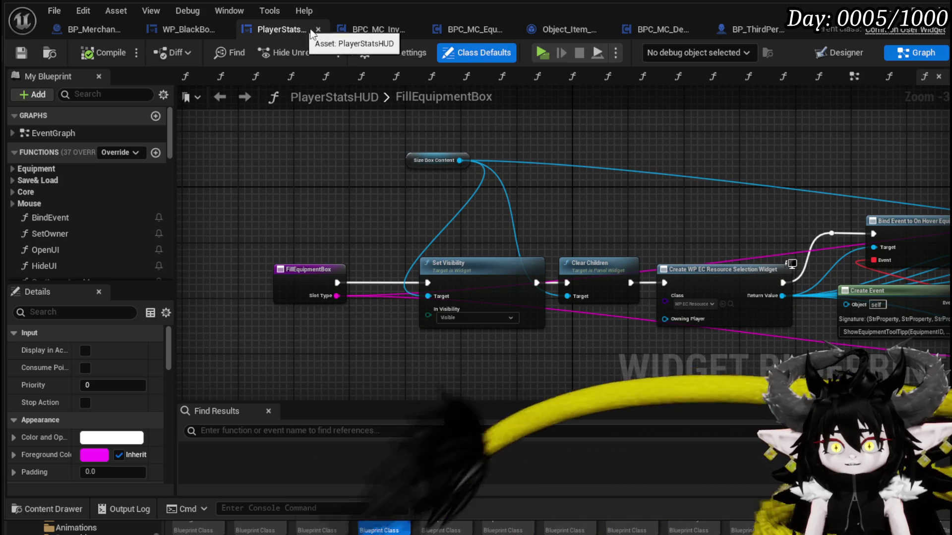
click(457, 34)
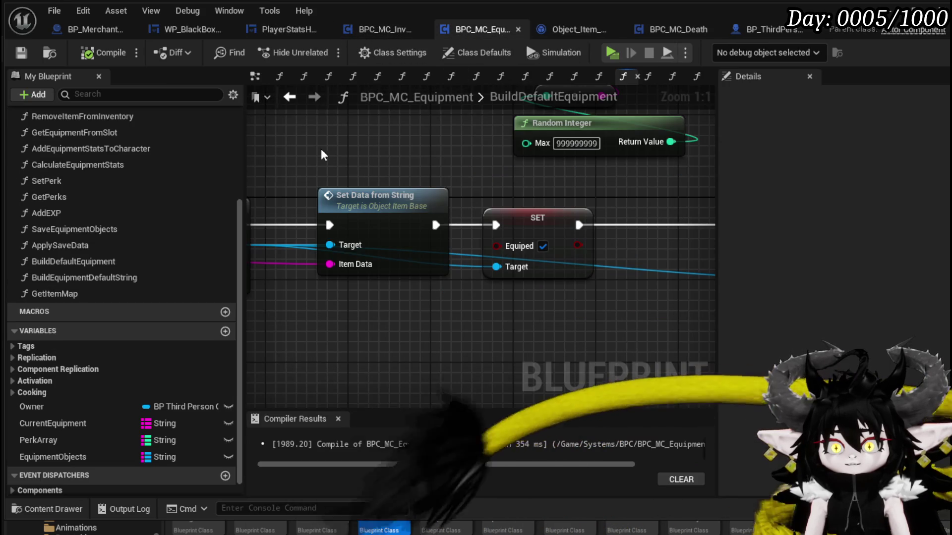
scroll(709, 162, down, 3)
drag(308, 143, 533, 149)
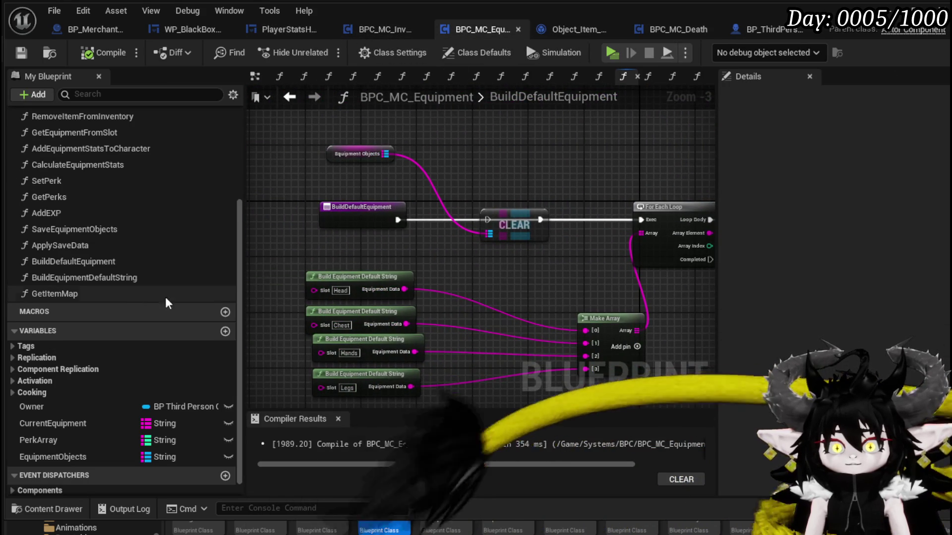
scroll(121, 270, up, 2)
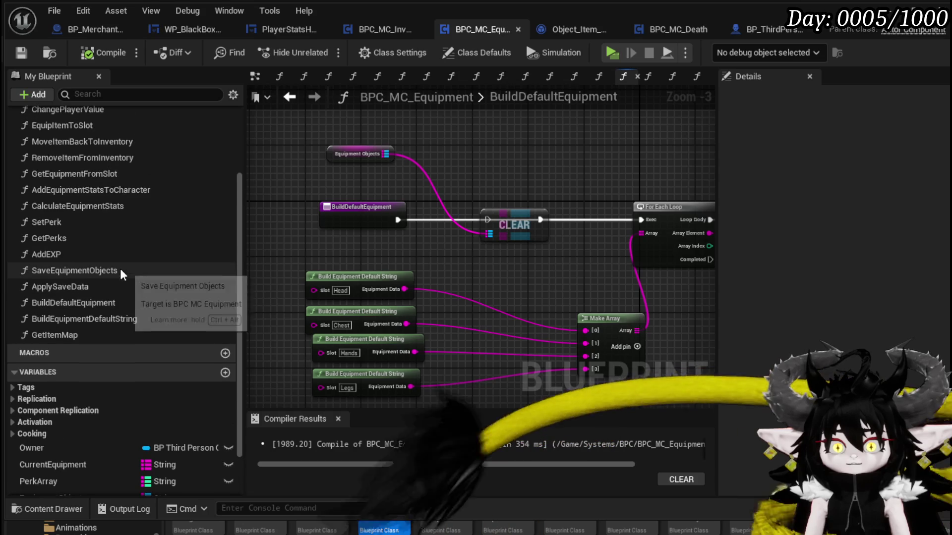
scroll(120, 267, up, 1)
Open AddEquipmentStatsToCharacter and then its CalculateEquipmentStats function graph.
double_click(96, 208)
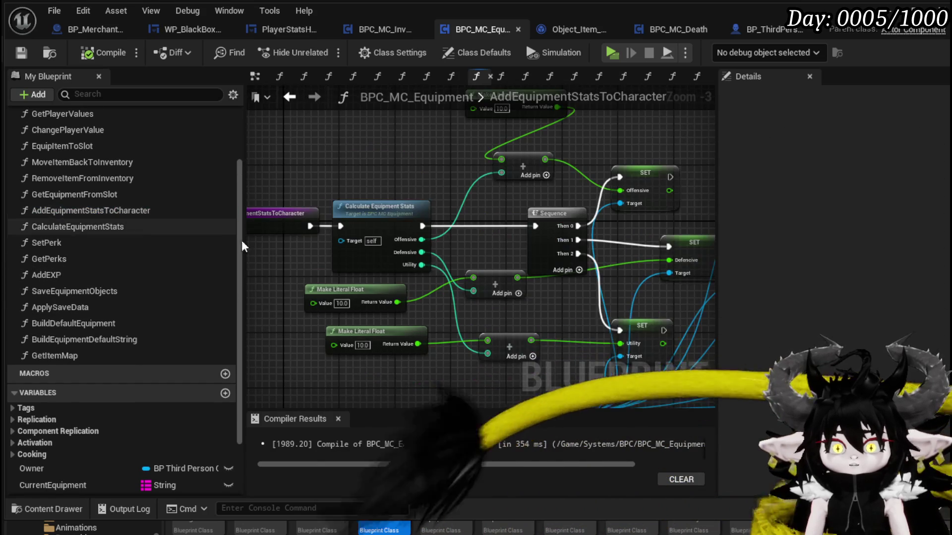
double_click(368, 218)
drag(368, 216, 365, 256)
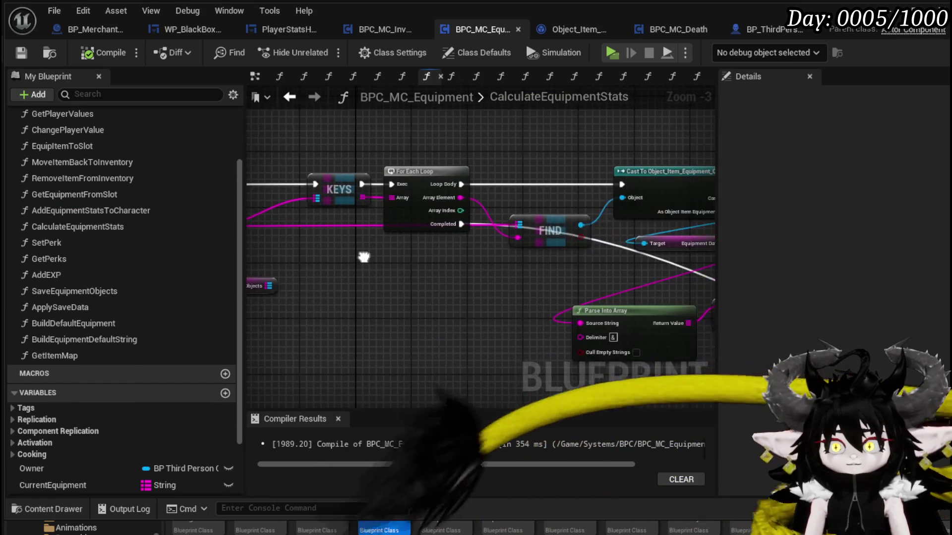
scroll(365, 257, down, 1)
scroll(561, 256, up, 2)
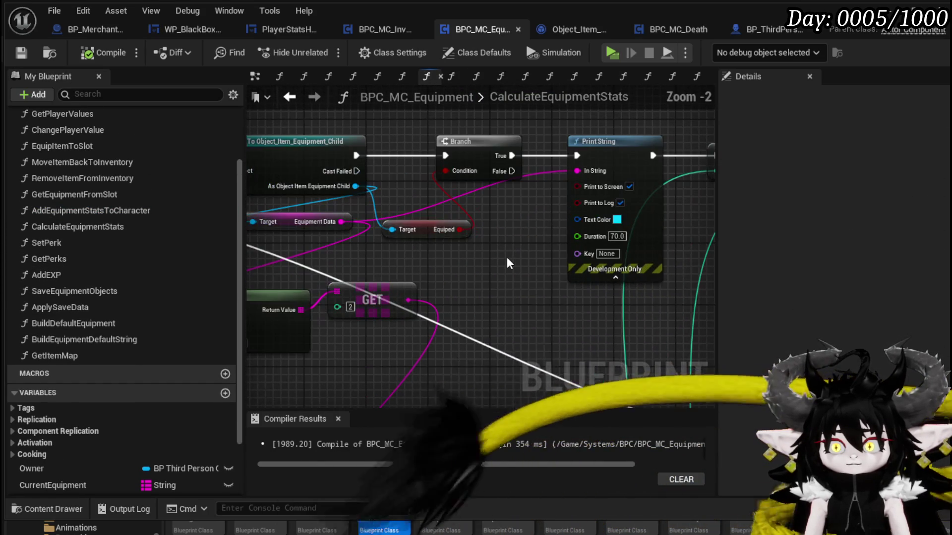
Move the Equiped getter up and survey the cast, find, Append and Print String nodes.
drag(412, 230, 419, 200)
mouse_move(501, 237)
mouse_down()
mouse_move(443, 247)
mouse_move(628, 238)
mouse_up()
mouse_move(303, 265)
mouse_down()
mouse_move(704, 254)
mouse_move(417, 263)
mouse_move(479, 250)
mouse_move(386, 246)
mouse_move(619, 225)
mouse_up()
scroll(387, 246, down, 2)
mouse_move(408, 225)
mouse_down()
mouse_move(564, 229)
mouse_move(545, 208)
mouse_move(619, 189)
mouse_move(395, 137)
mouse_move(411, 114)
mouse_move(446, 99)
mouse_move(426, 129)
mouse_move(436, 144)
mouse_move(531, 155)
mouse_move(573, 205)
mouse_move(639, 242)
mouse_move(642, 230)
mouse_up()
scroll(458, 158, up, 1)
scroll(497, 158, down, 1)
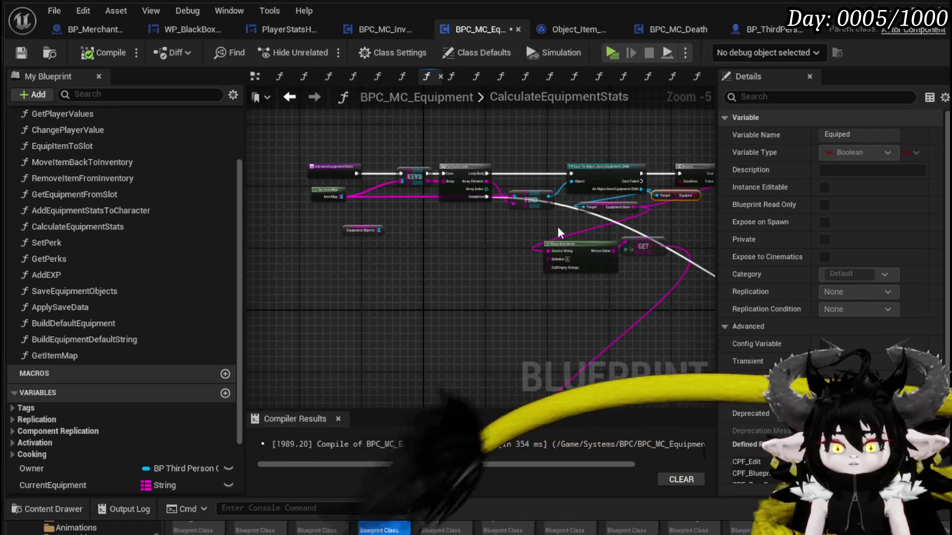
scroll(642, 231, up, 1)
drag(493, 266, 367, 170)
Add a breakpoint on the CalculateEquipmentStats entry, save, and start playing to hit it.
click(367, 170)
right_click(362, 165)
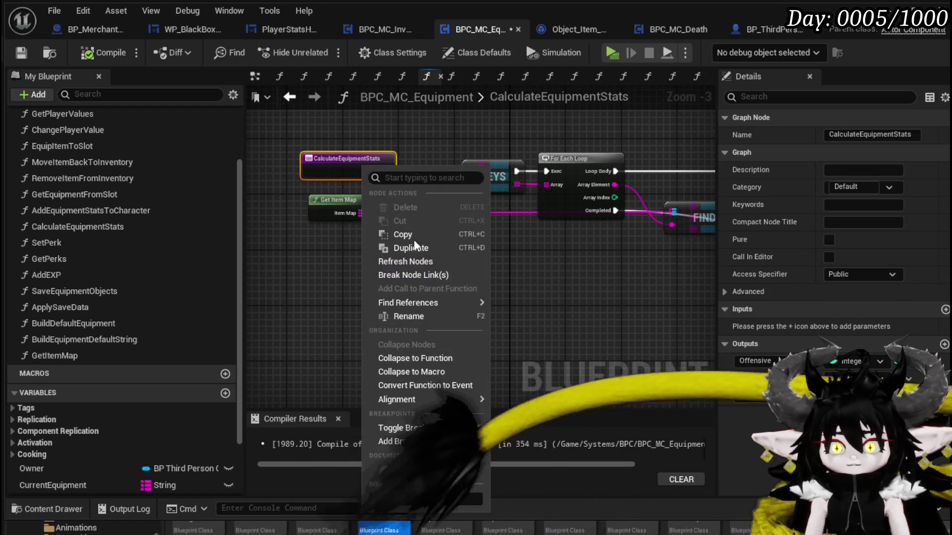
click(397, 440)
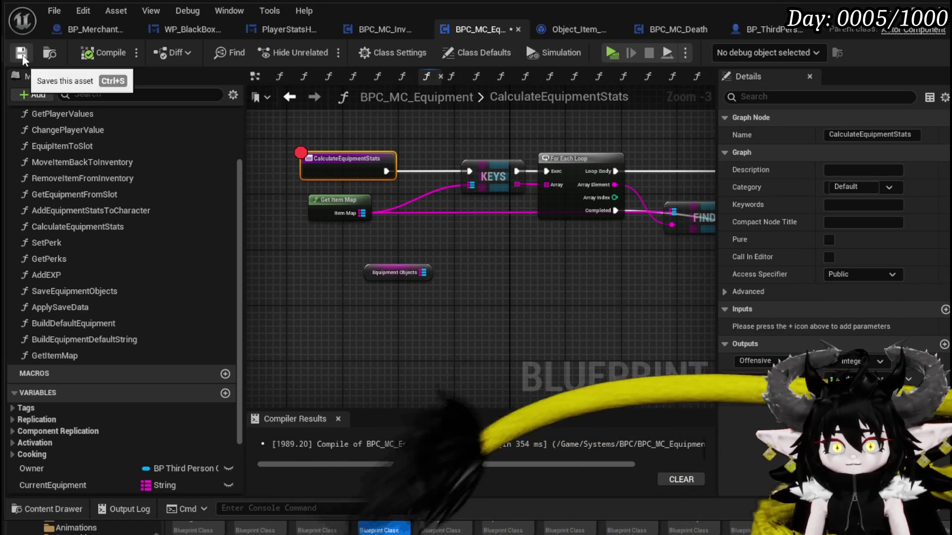
click(21, 52)
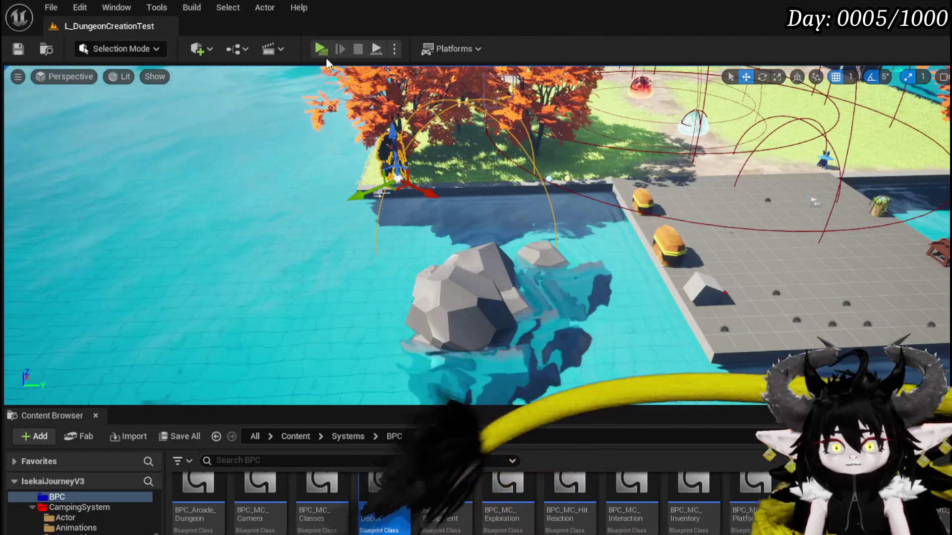
click(322, 50)
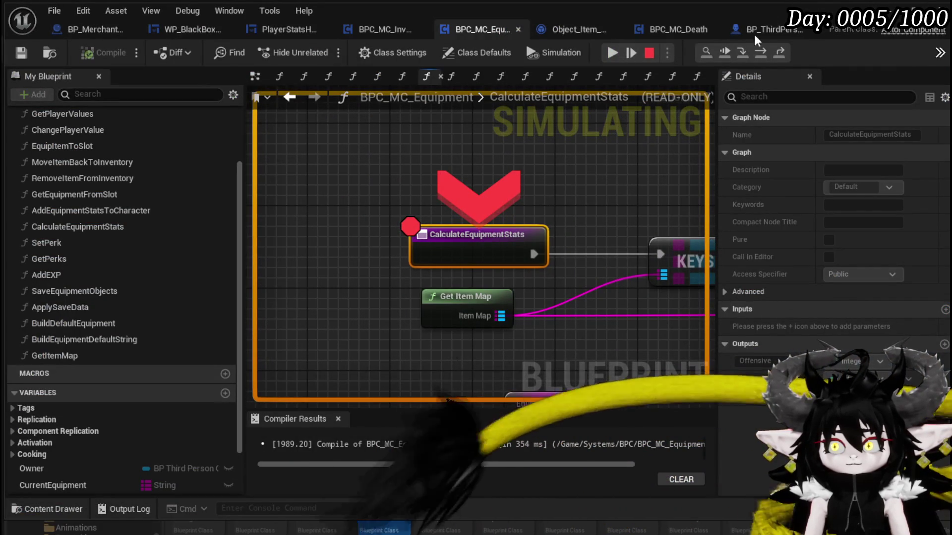
Step execution through the For Each Loop, cast and Branch nodes for each item.
click(767, 55)
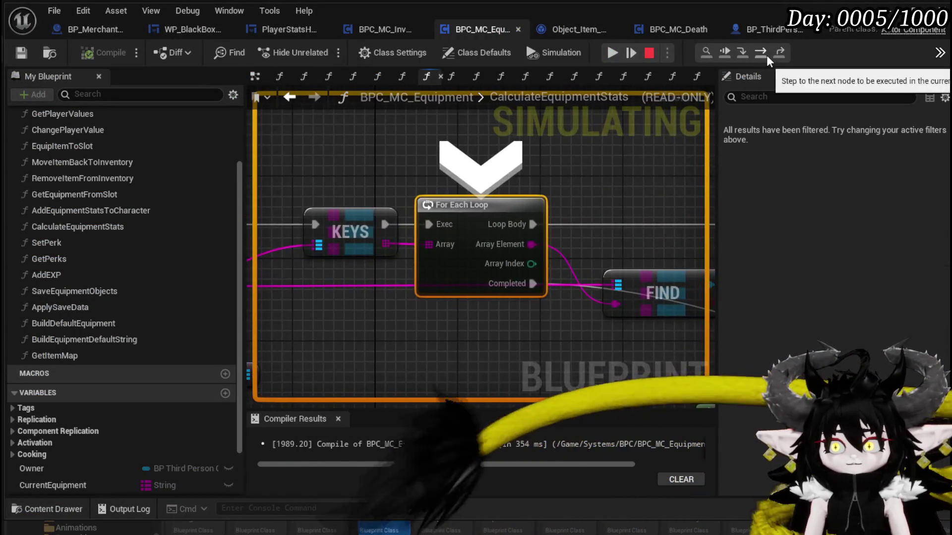
click(766, 55)
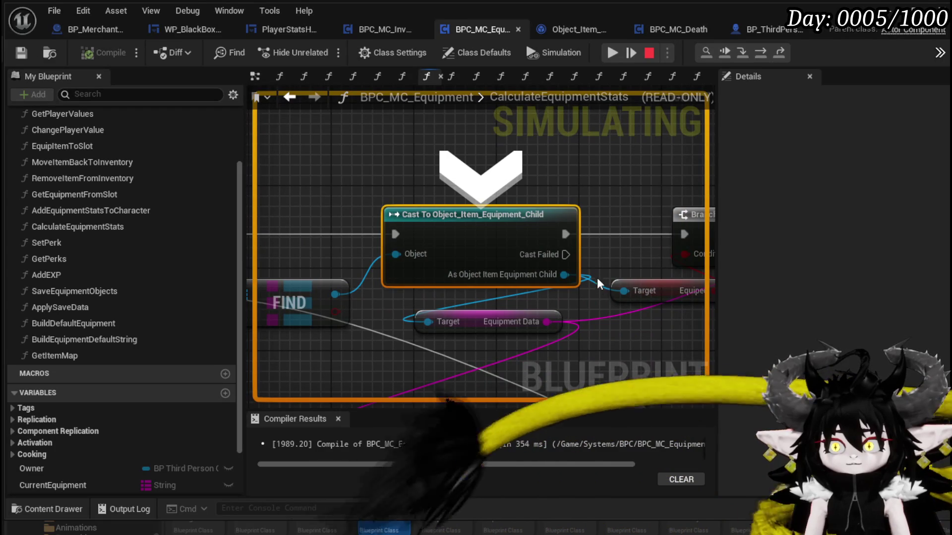
click(760, 52)
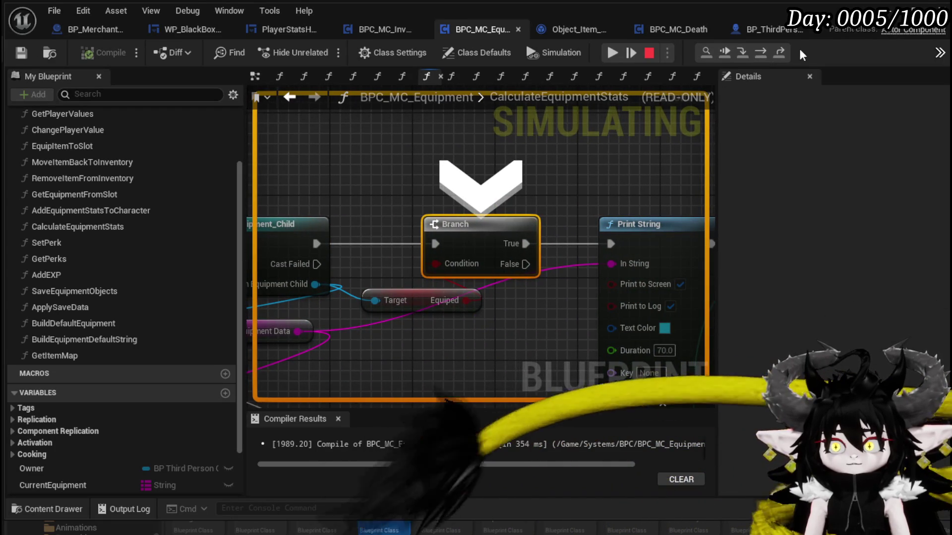
click(761, 54)
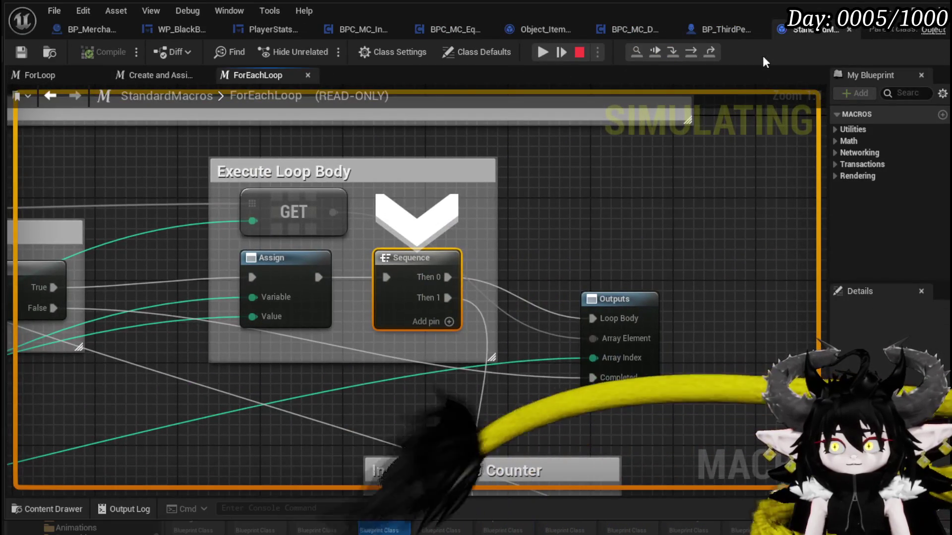
click(691, 55)
click(692, 55)
click(692, 55)
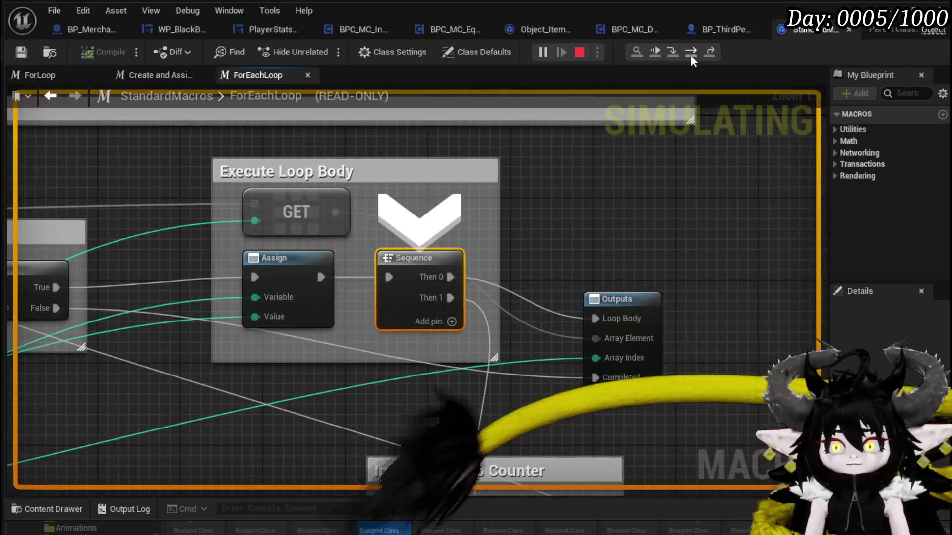
click(691, 55)
click(691, 55)
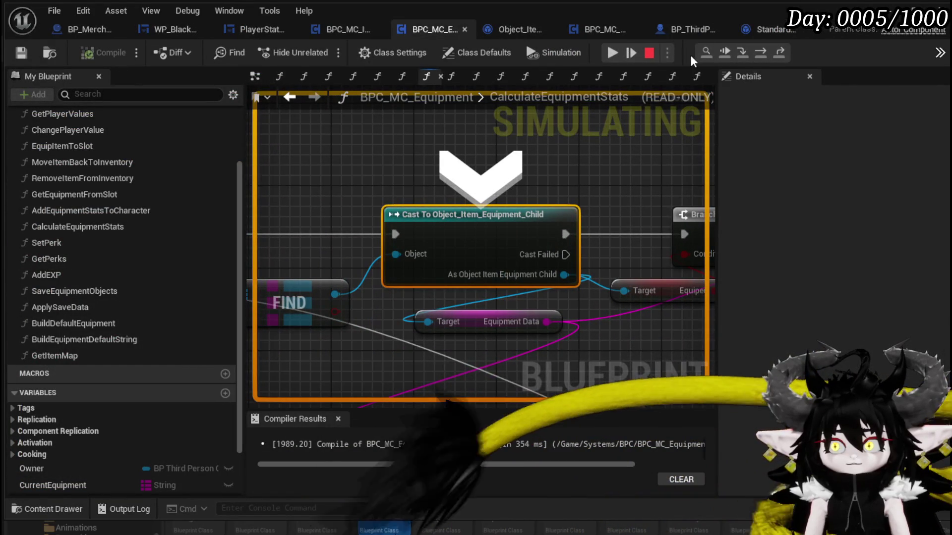
click(764, 55)
click(764, 55)
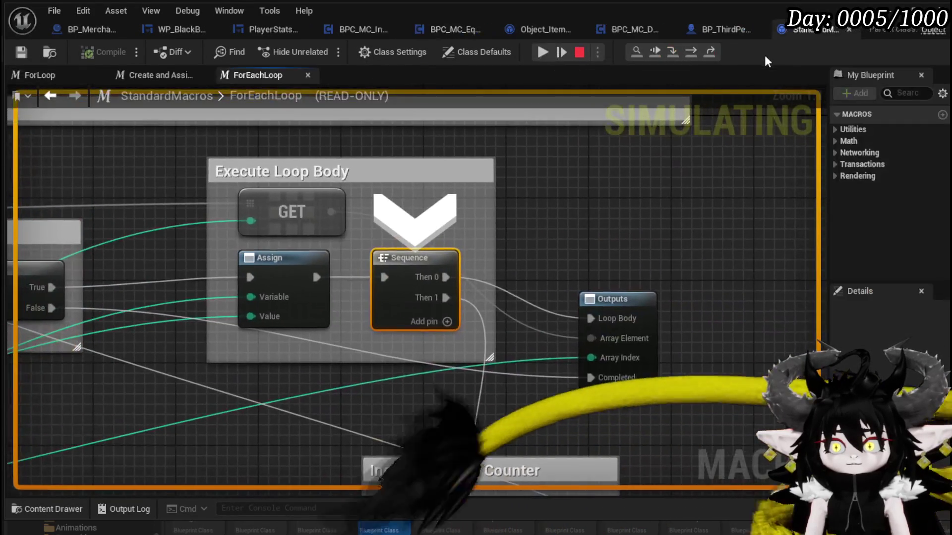
click(692, 53)
click(693, 53)
click(692, 52)
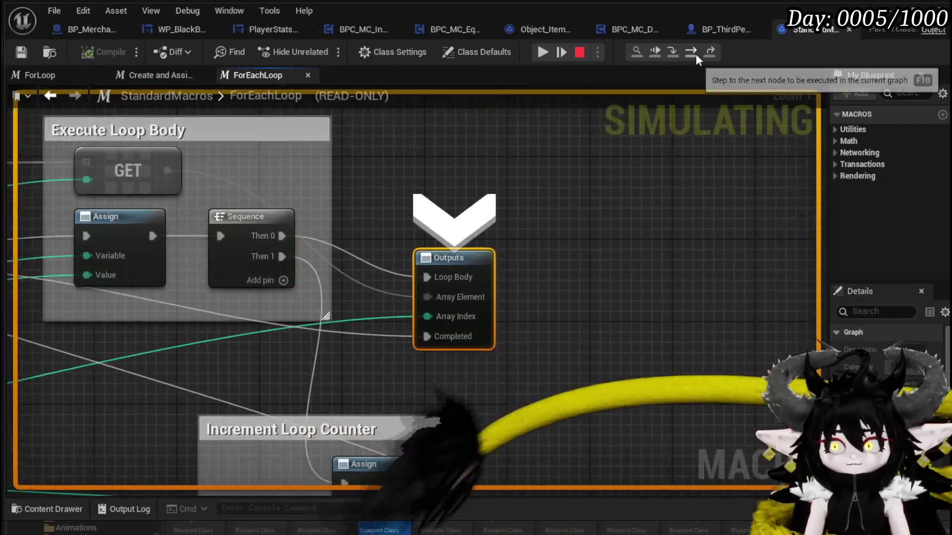
click(692, 53)
click(695, 54)
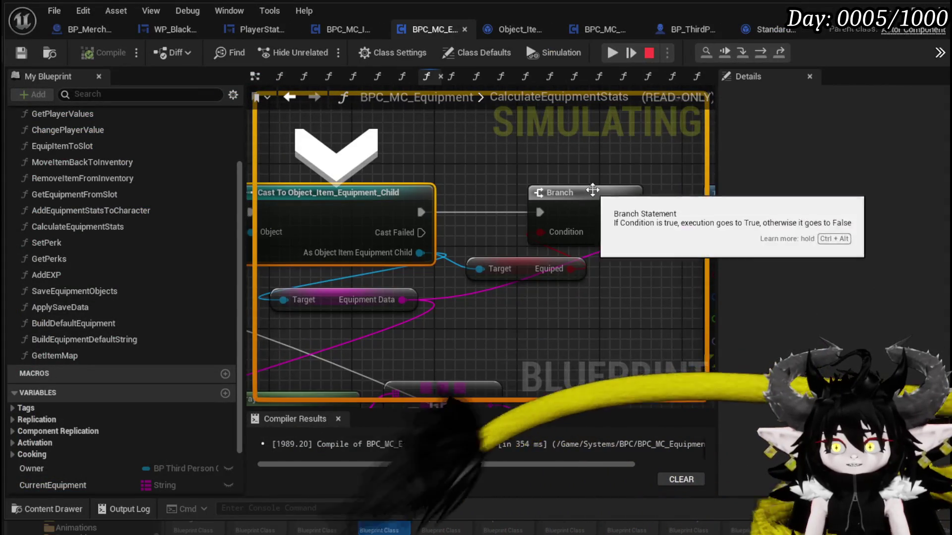
Set a breakpoint on the Branch node and resume until it shows Equiped as False.
right_click(479, 183)
click(524, 264)
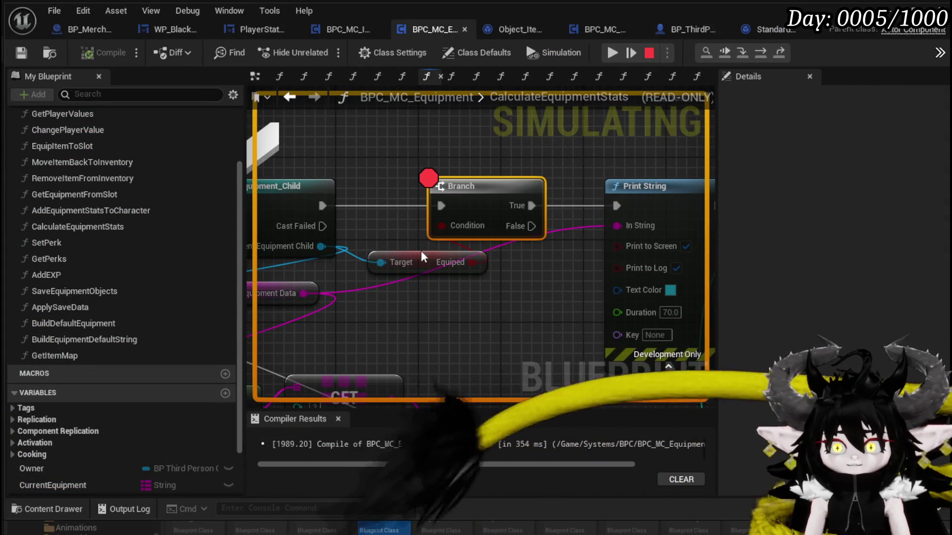
mouse_move(442, 269)
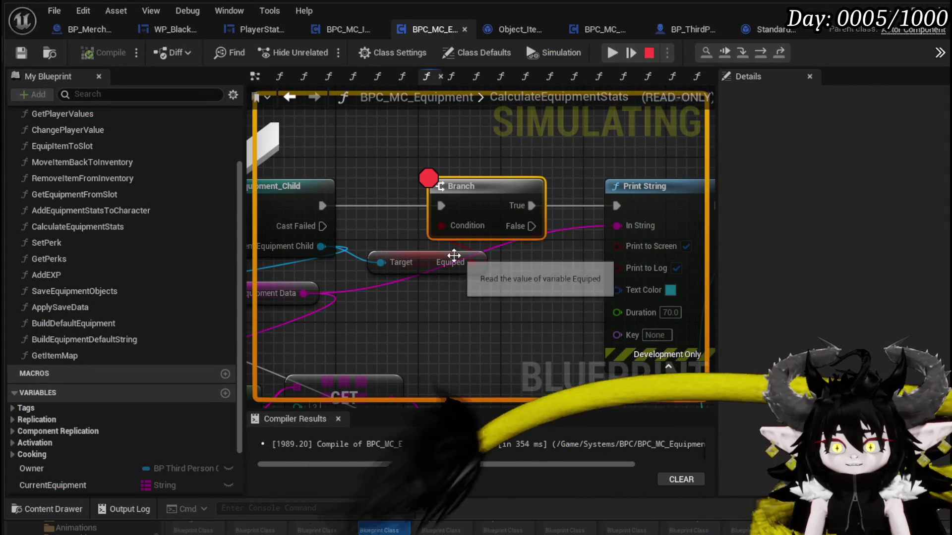
click(613, 54)
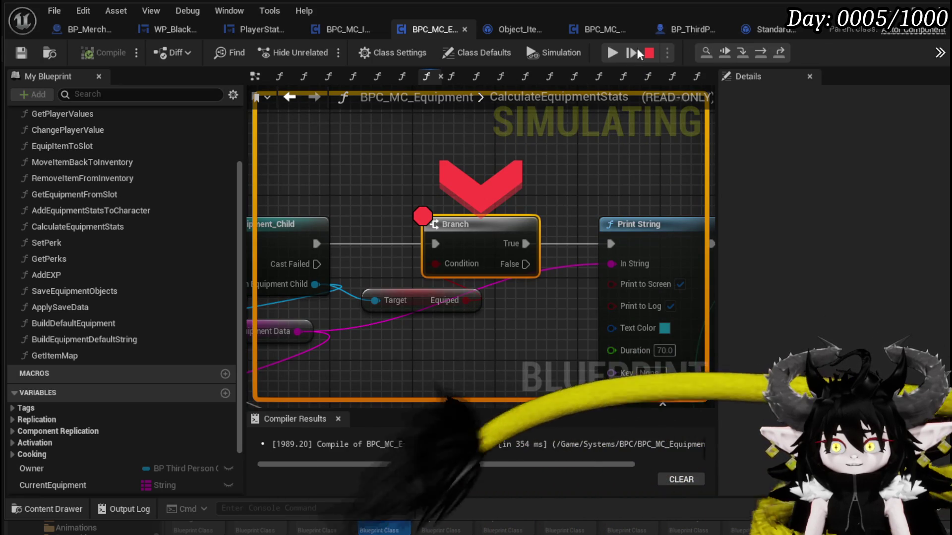
click(613, 53)
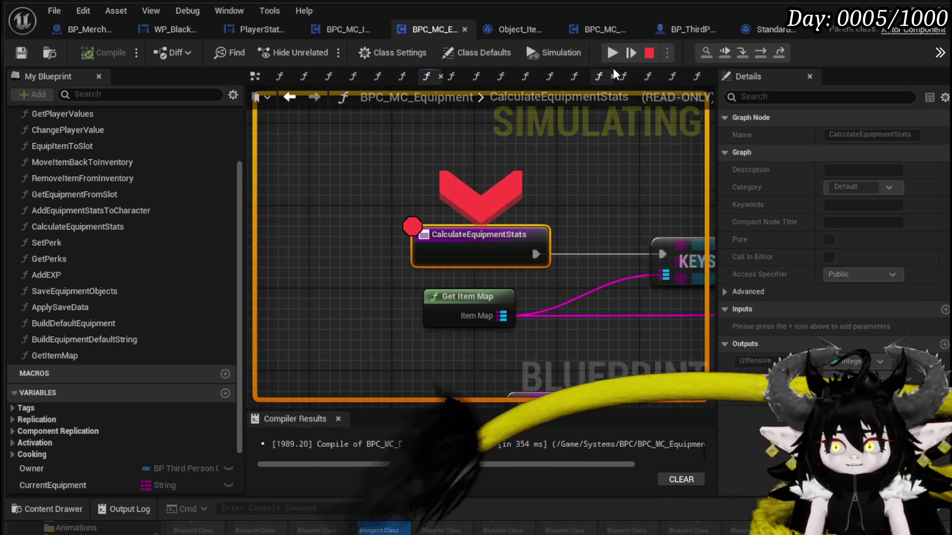
click(613, 54)
mouse_move(465, 300)
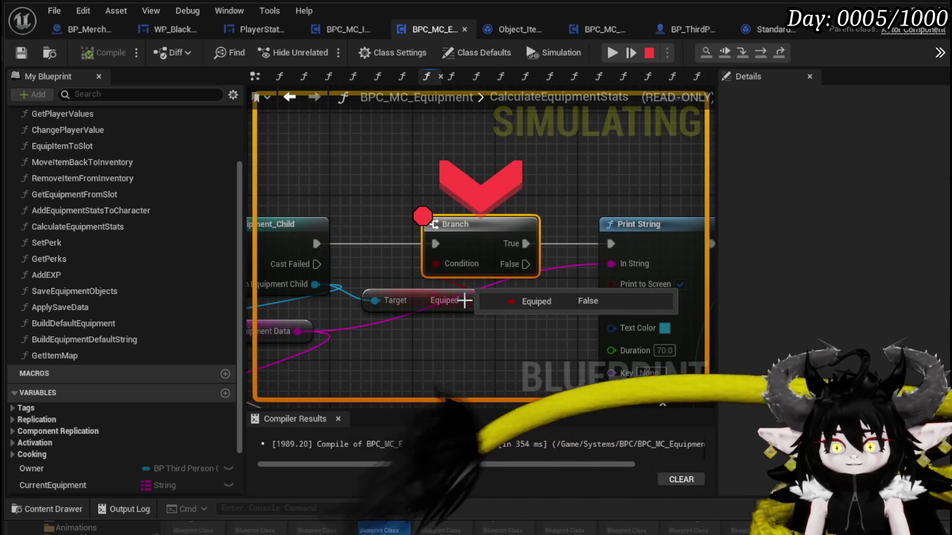
click(612, 54)
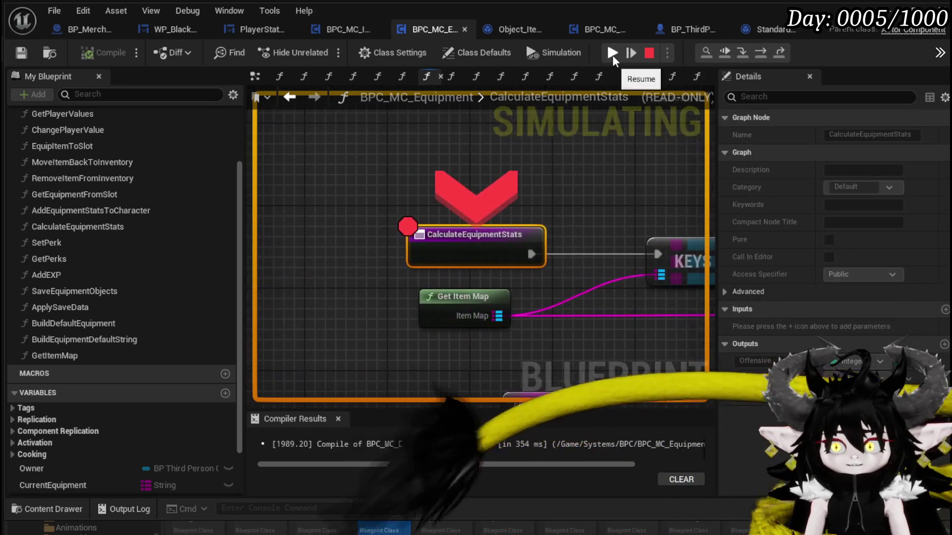
Remove the CalculateEquipmentStats breakpoint and resume the game.
right_click(475, 261)
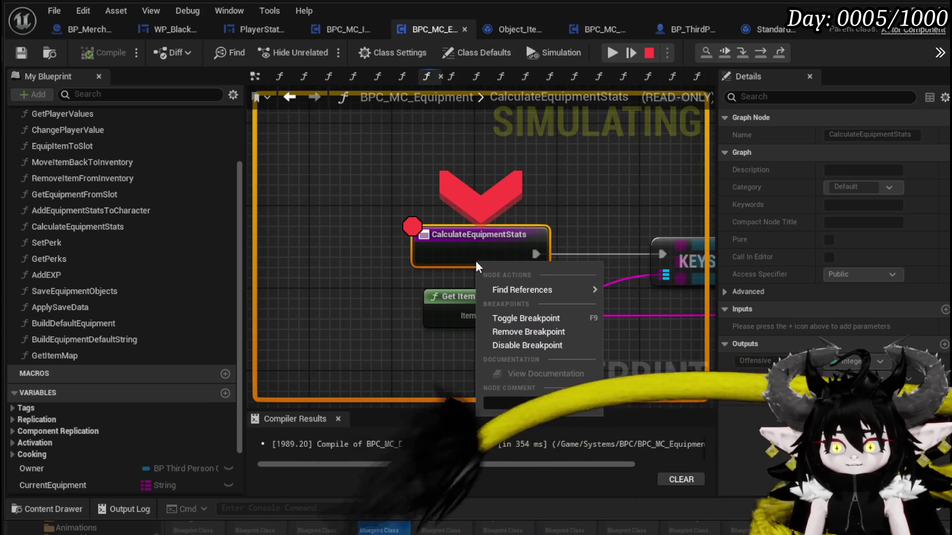
click(520, 332)
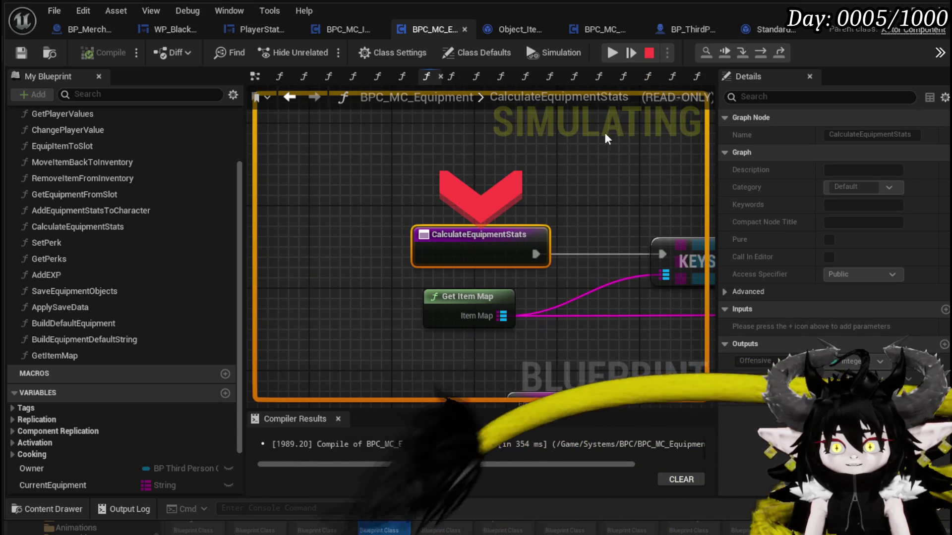
click(612, 54)
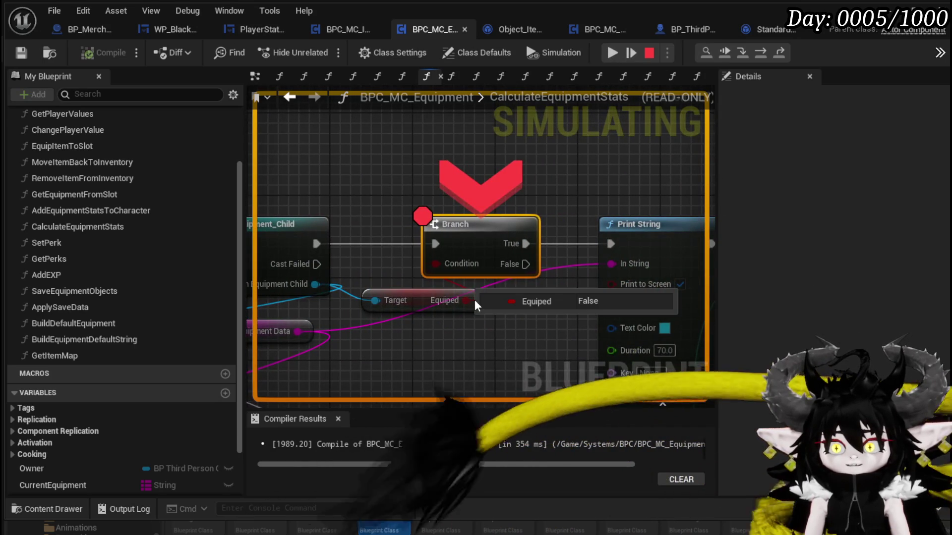
click(620, 59)
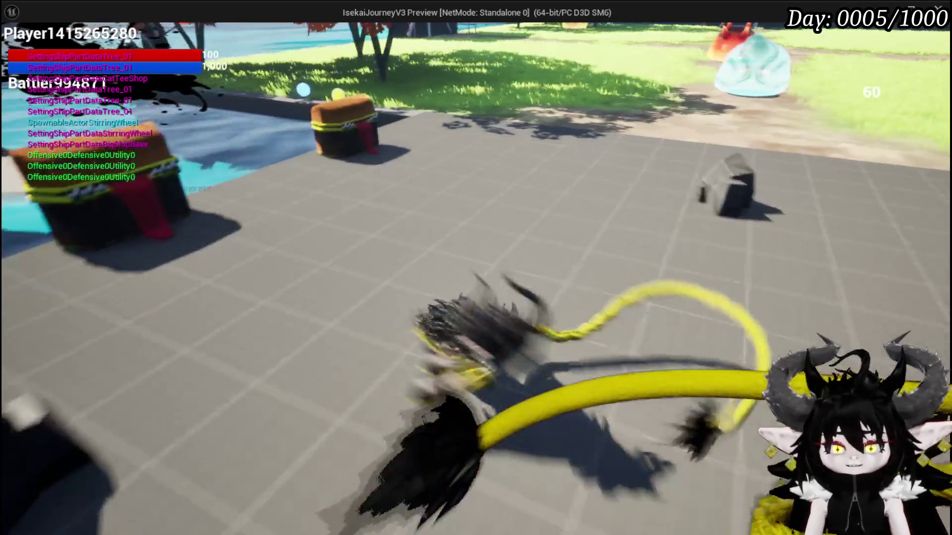
Open the in-game equipment menu with Tab, then stop play with Esc.
key(Tab)
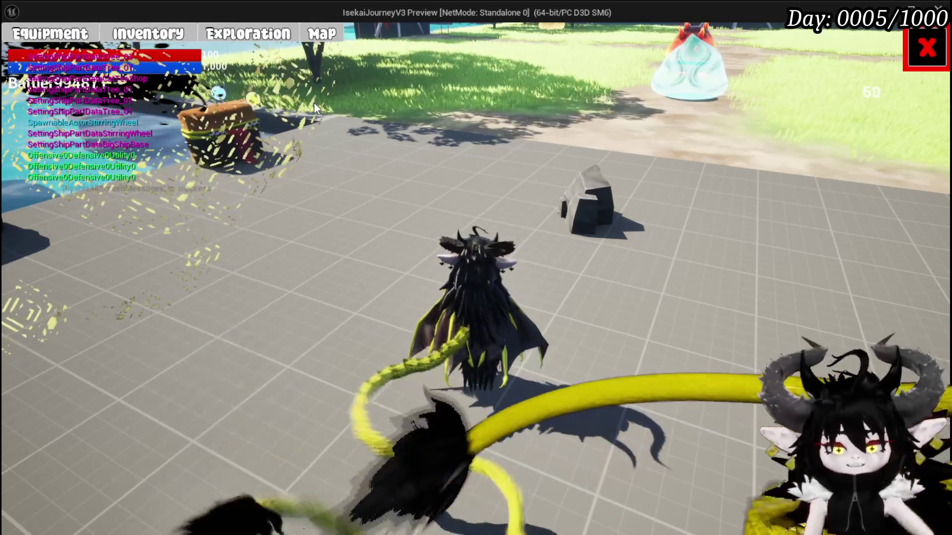
key(Escape)
scroll(559, 290, down, 3)
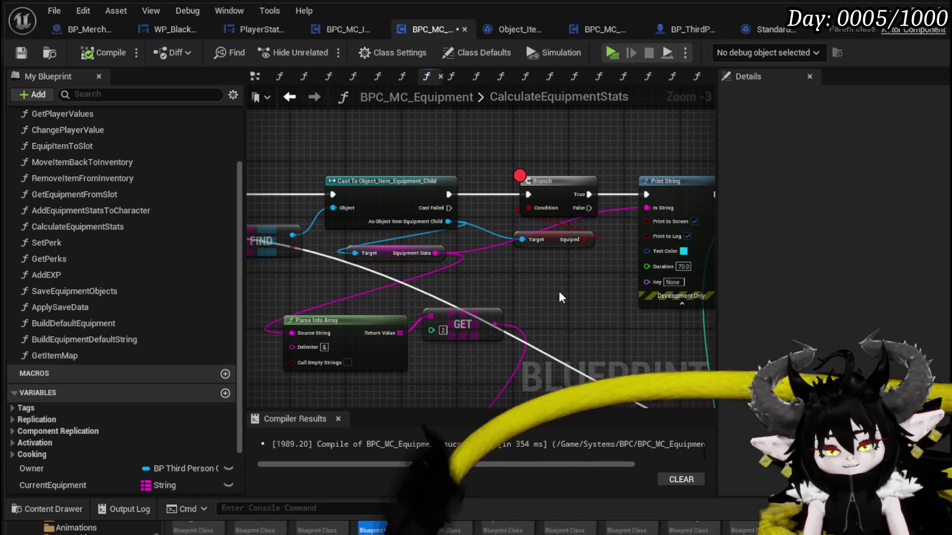
Save the equipment component, moving FIND to the top-left and Cast toward Parse Into Array.
click(22, 56)
drag(451, 134, 596, 136)
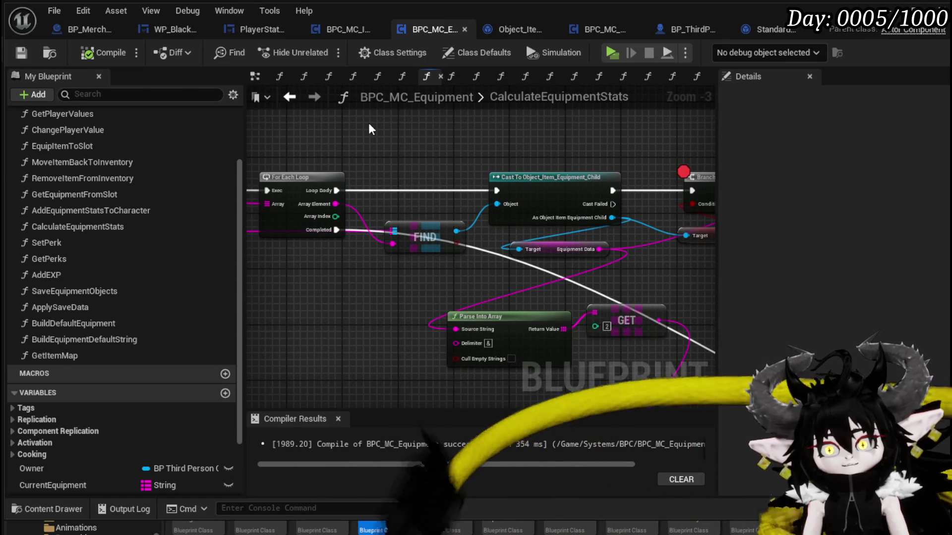
drag(428, 235, 311, 131)
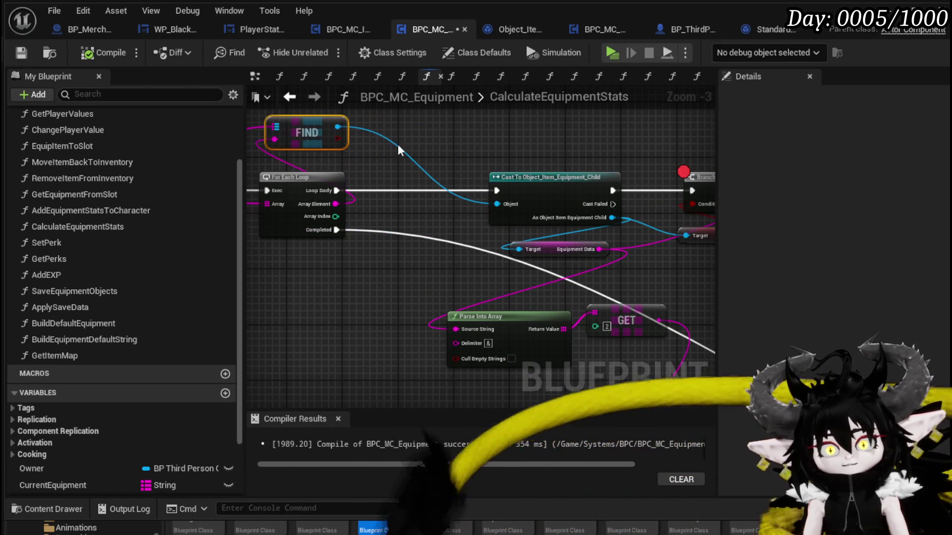
drag(523, 174, 403, 177)
drag(537, 155, 366, 134)
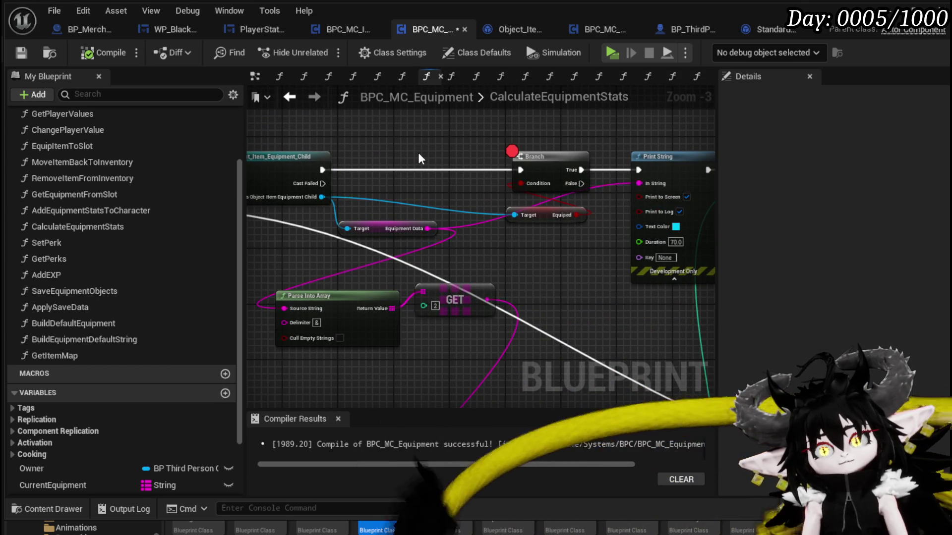
Inspect the EquipmentData variable's settings and close the StandardMacros tab.
drag(418, 152, 528, 148)
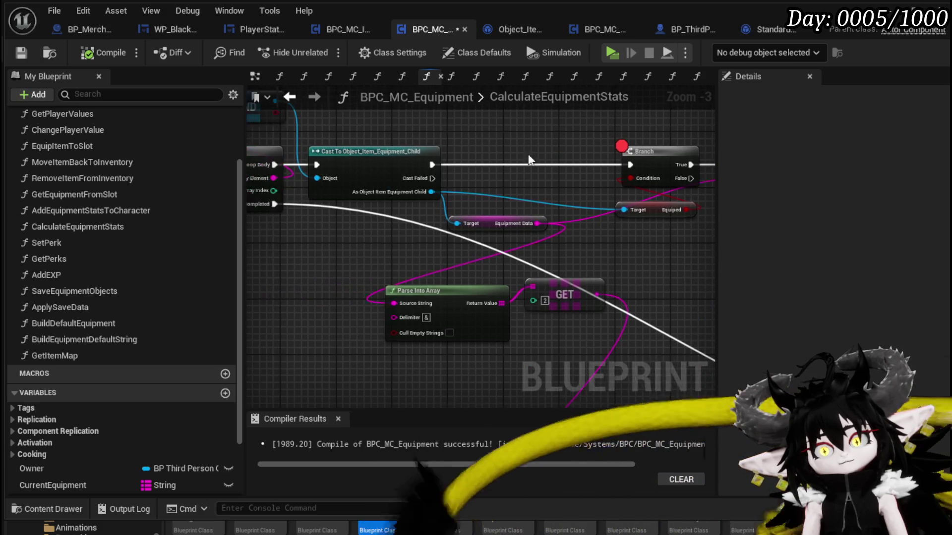
click(389, 242)
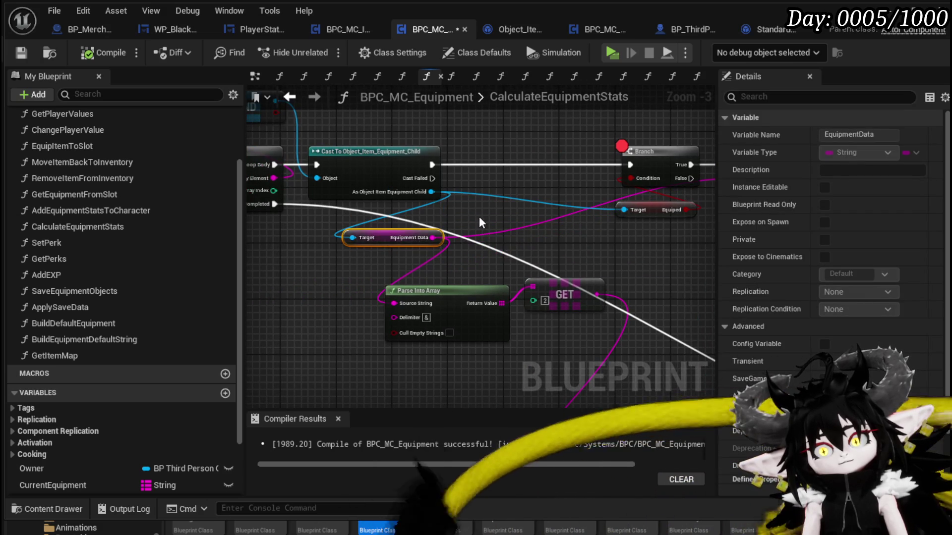
drag(492, 217, 624, 229)
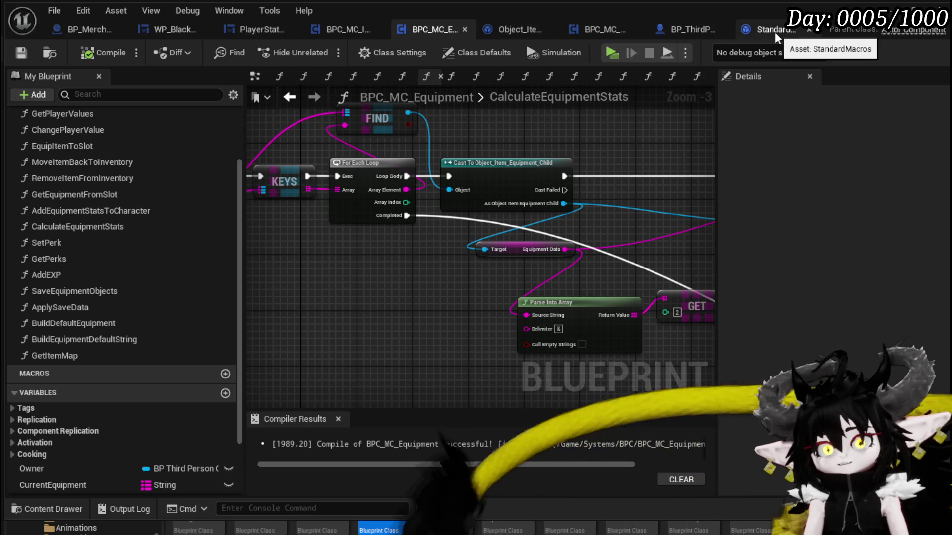
click(809, 30)
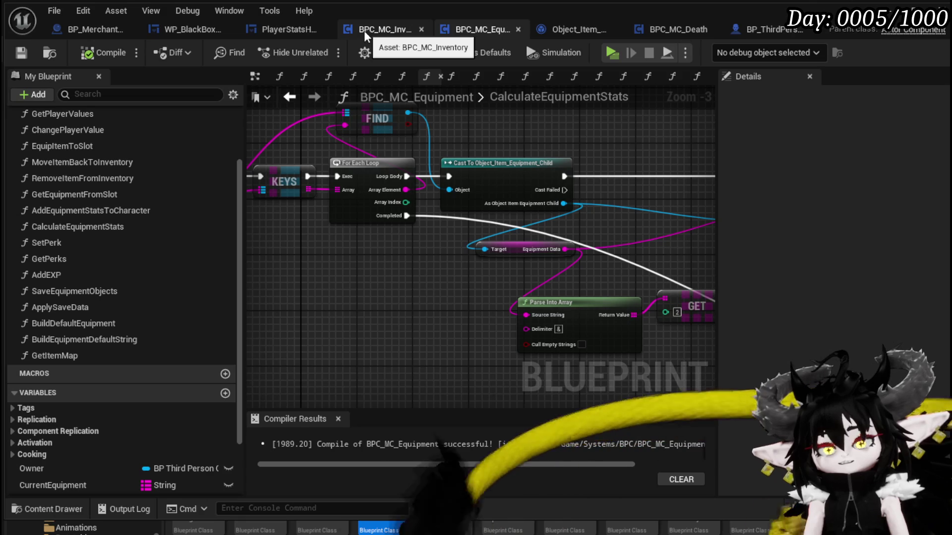
In LoadSaveData, wire the upper SET node's exec output into Load Equipment.
click(754, 31)
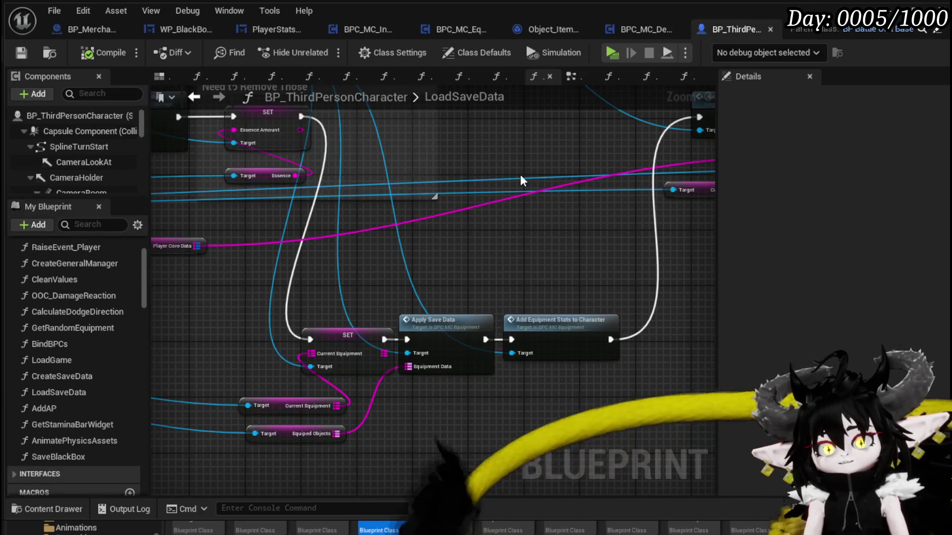
scroll(535, 177, down, 2)
scroll(566, 178, up, 3)
drag(566, 177, 520, 174)
scroll(445, 243, down, 1)
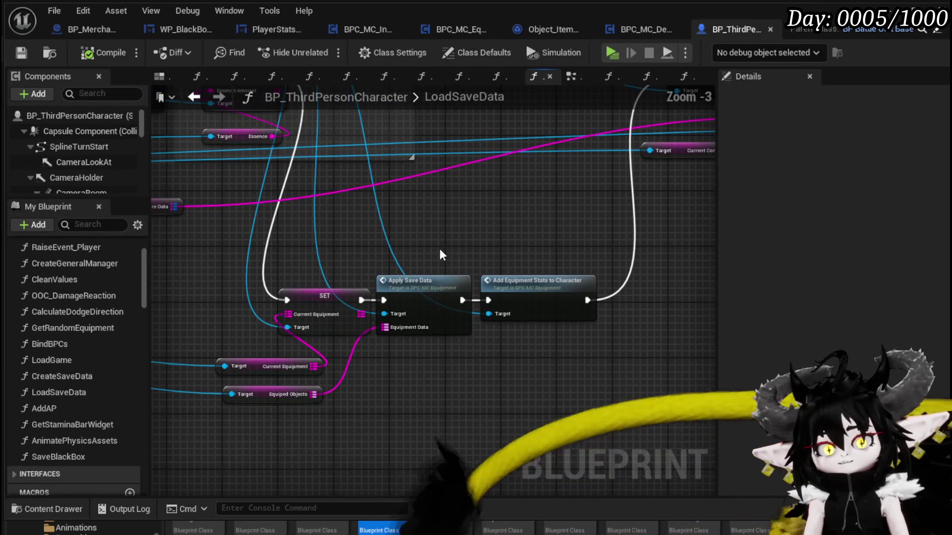
drag(296, 255, 702, 397)
click(436, 209)
drag(437, 210, 523, 321)
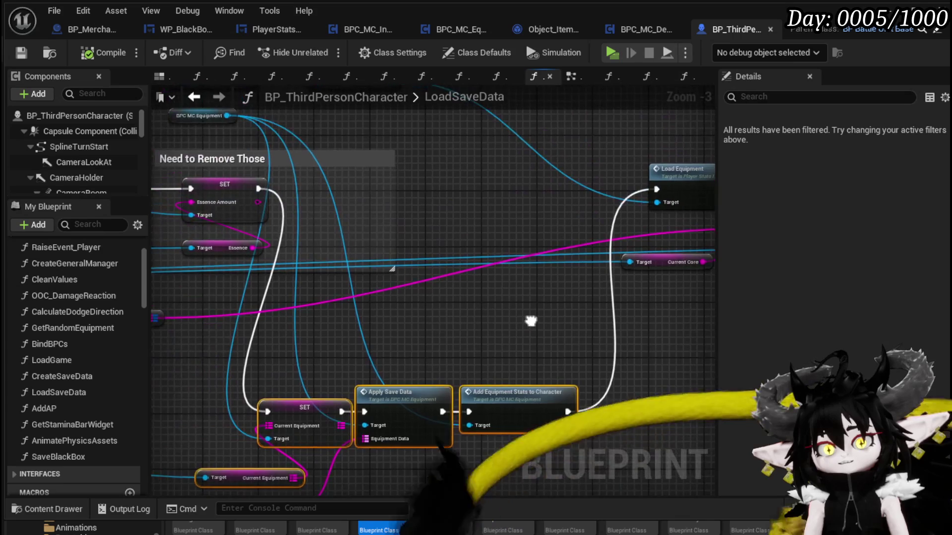
drag(258, 188, 657, 188)
Open the Load Equipment function in PlayerStatsHUD.
scroll(511, 205, down, 1)
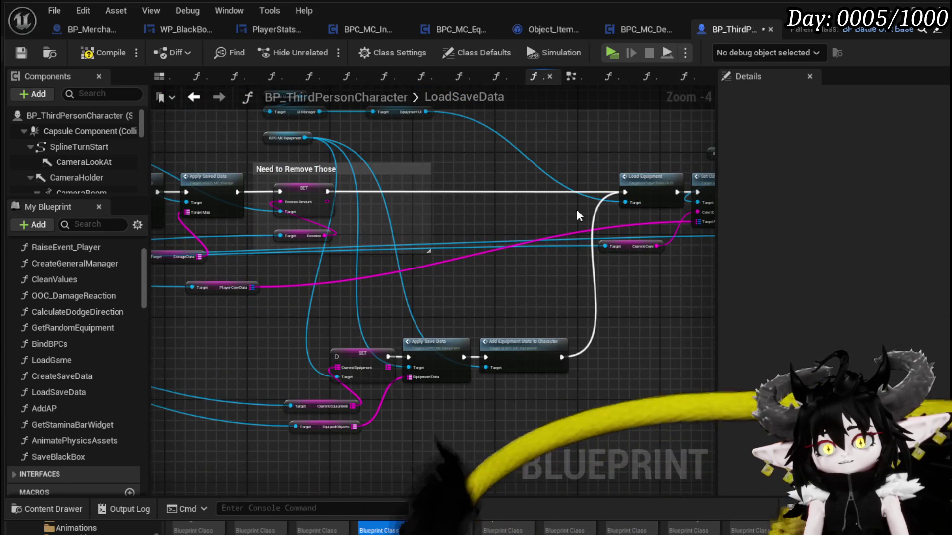
scroll(575, 209, up, 2)
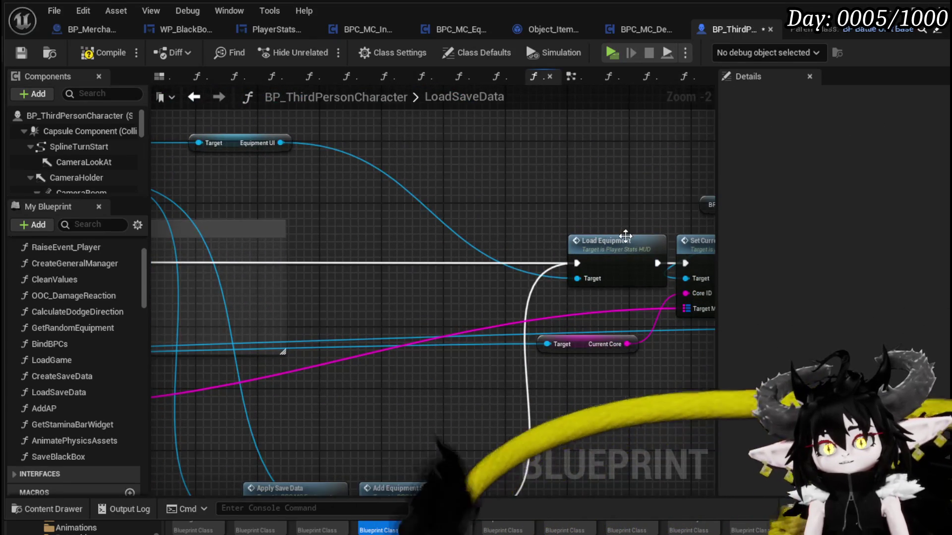
double_click(593, 234)
mouse_move(558, 198)
mouse_down()
mouse_move(568, 194)
mouse_move(510, 174)
mouse_up()
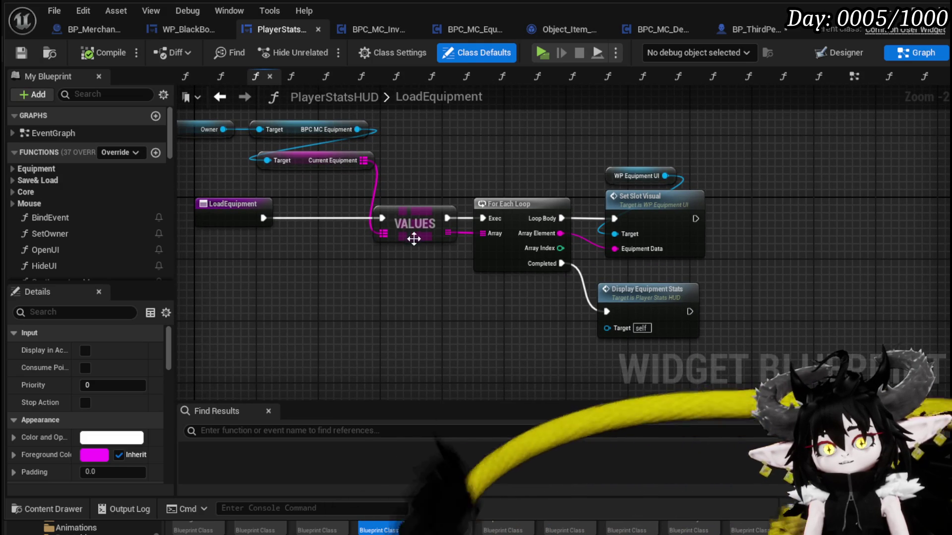
Add a Get Item Map node off BPC MC Equipment via 'get item', then open DisplayEquipmentStats.
drag(364, 266, 468, 266)
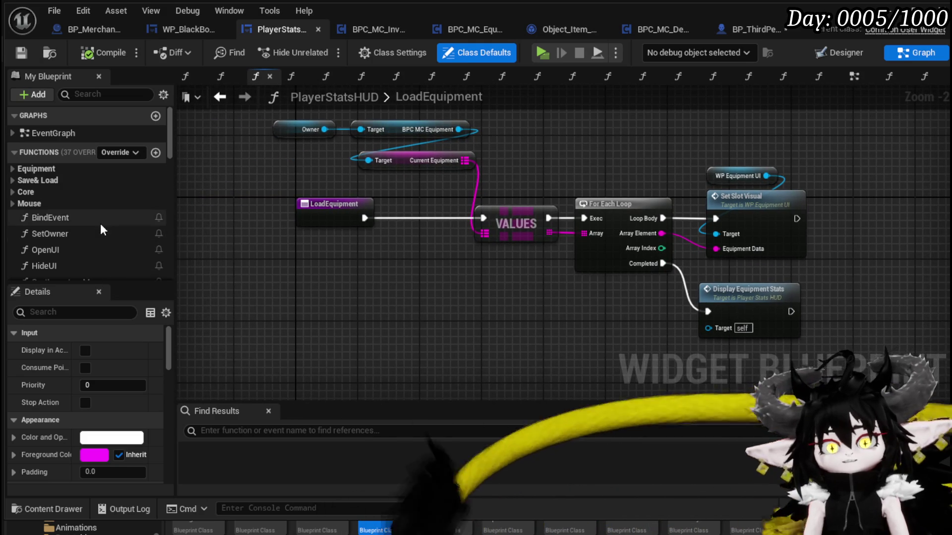
scroll(100, 225, down, 6)
scroll(100, 223, up, 3)
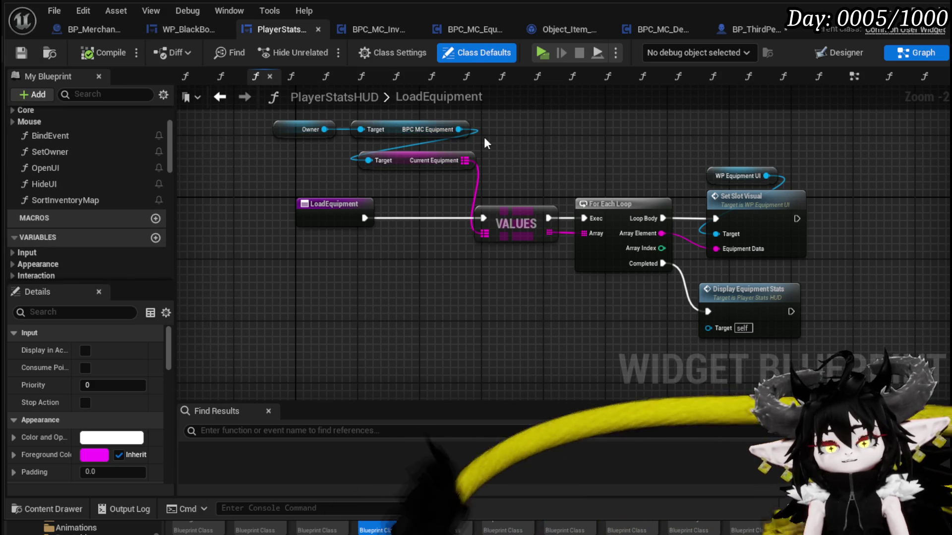
drag(458, 130, 524, 139)
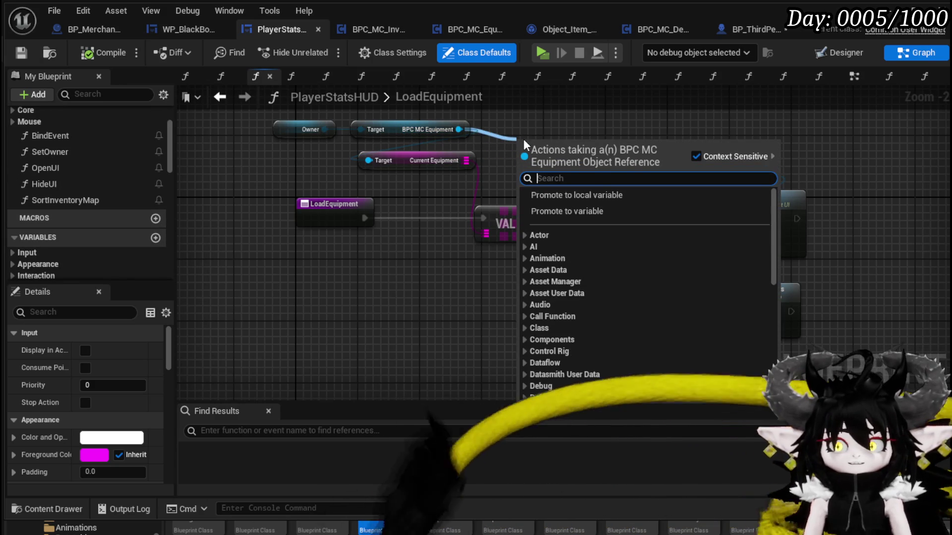
text(get)
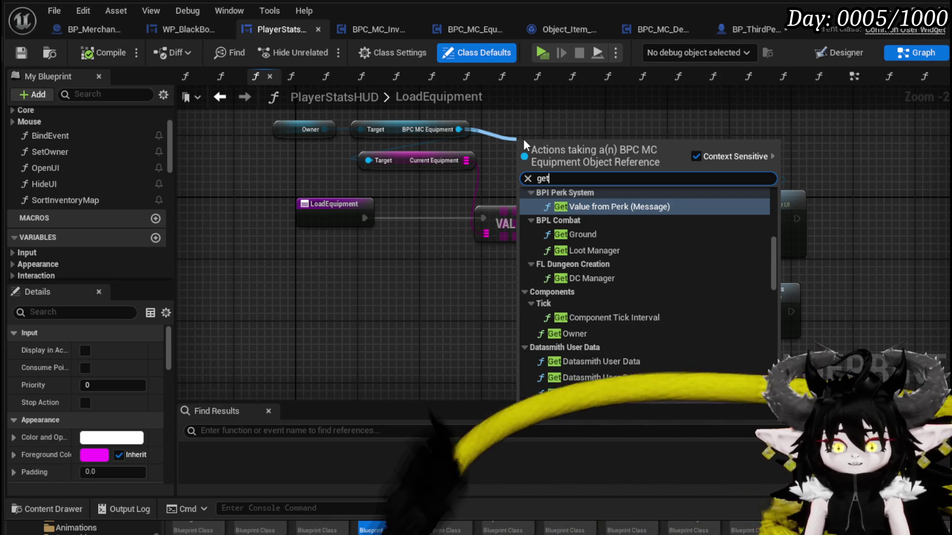
text(item)
key(BackSpace)
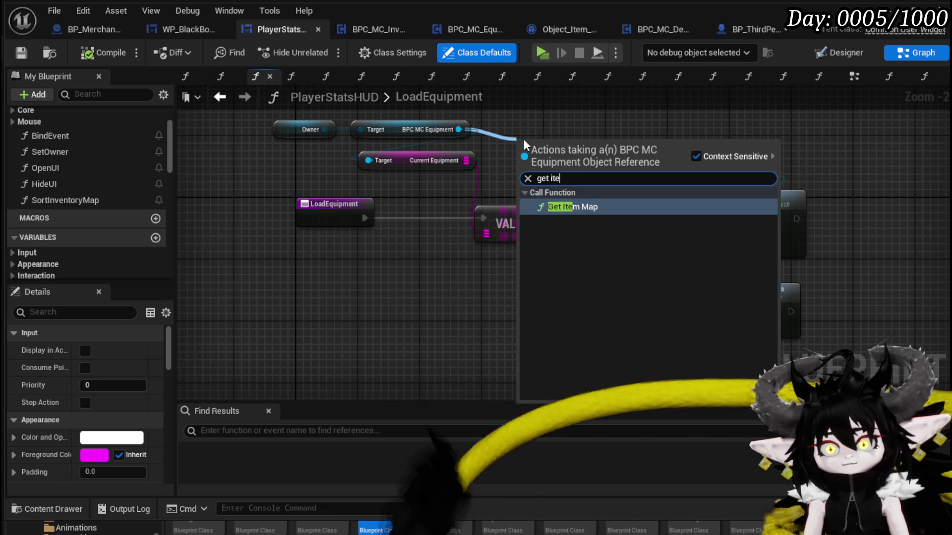
key(Return)
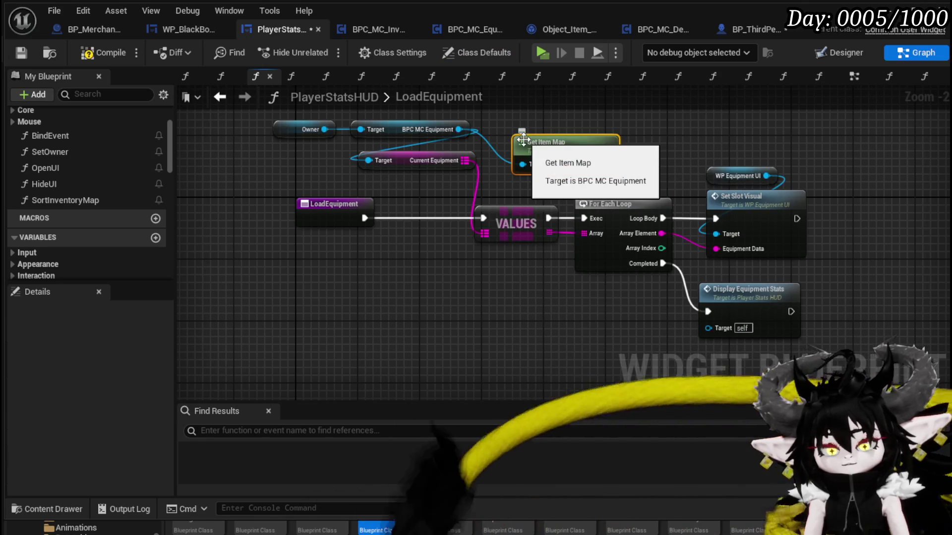
mouse_move(562, 157)
mouse_down()
mouse_move(547, 143)
mouse_move(558, 176)
mouse_move(553, 169)
mouse_up()
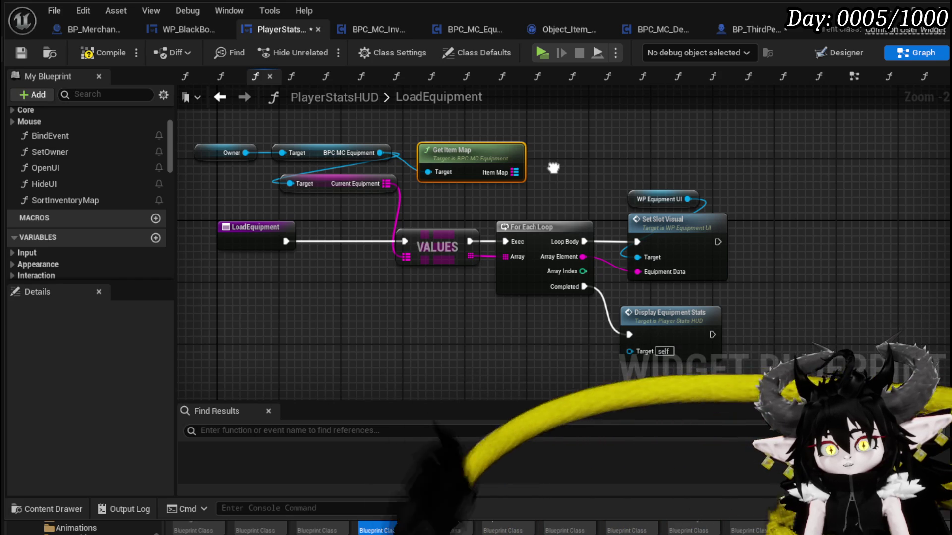
mouse_move(553, 169)
mouse_down()
mouse_move(592, 170)
mouse_move(502, 121)
mouse_up()
double_click(639, 270)
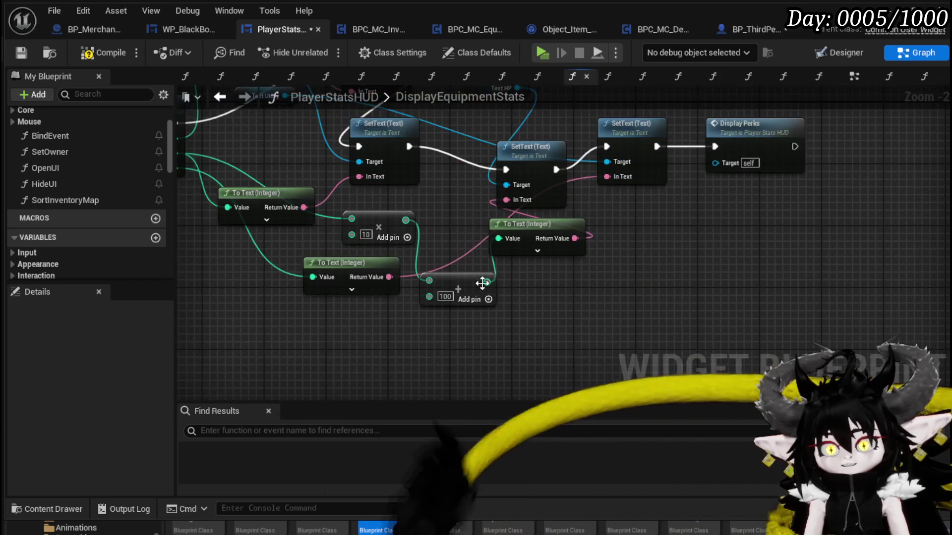
Move the Owner and Target nodes left to tidy the DisplayEquipmentStats graph.
scroll(513, 285, down, 4)
scroll(358, 241, up, 5)
drag(378, 306, 370, 309)
drag(325, 216, 396, 163)
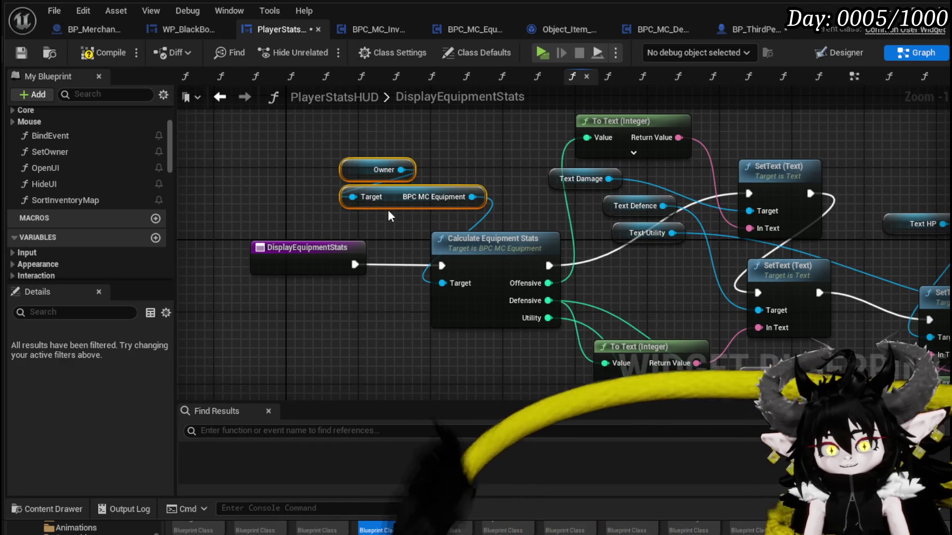
drag(389, 203, 361, 203)
drag(491, 197, 471, 353)
click(471, 353)
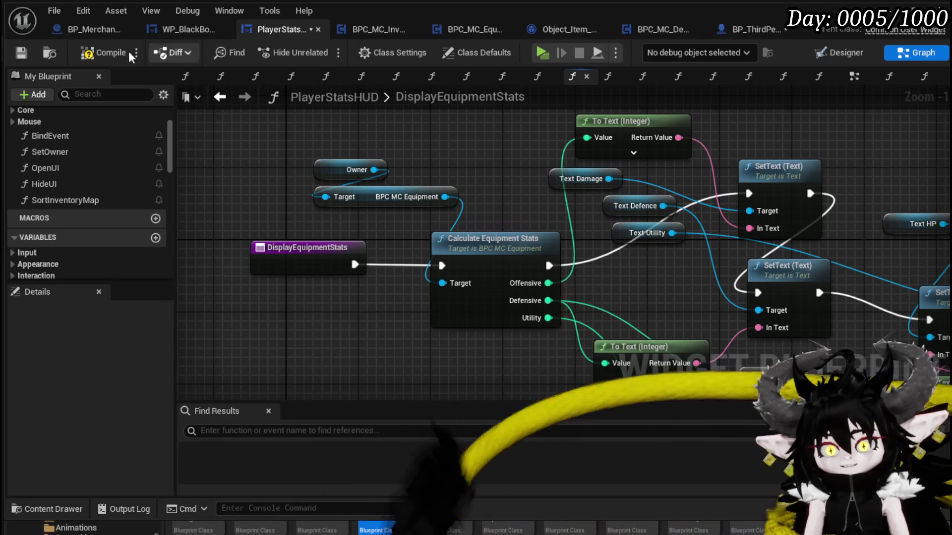
Compile and save the PlayerStatsHUD widget.
click(97, 52)
click(21, 53)
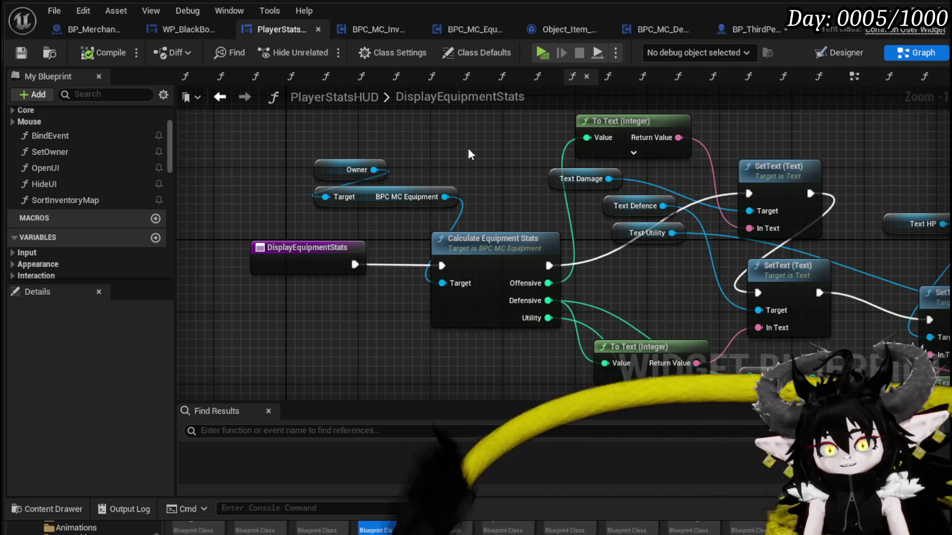
drag(543, 116, 397, 110)
click(764, 28)
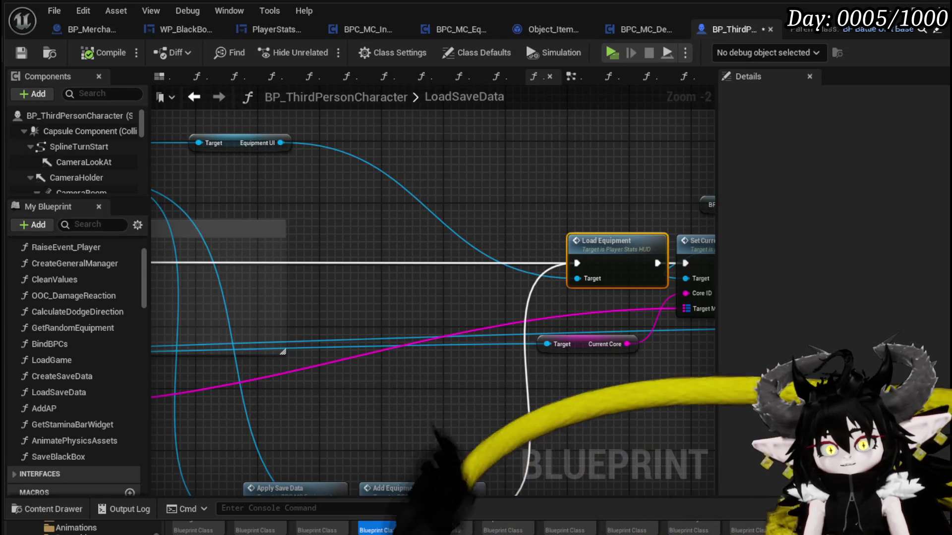
Save the BP_ThirdPersonCharacter blueprint with Ctrl+S.
key(ctrl+s)
scroll(334, 178, down, 3)
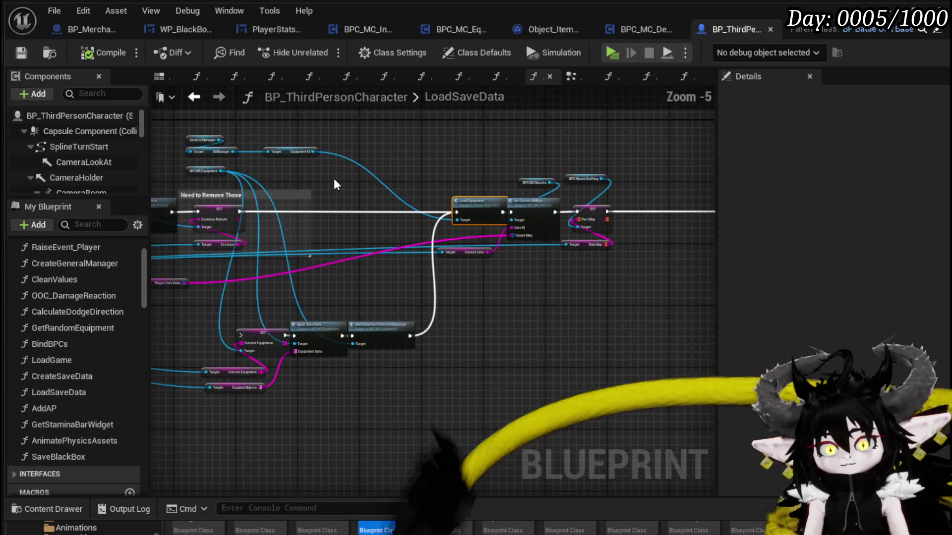
scroll(287, 334, up, 3)
scroll(533, 313, down, 3)
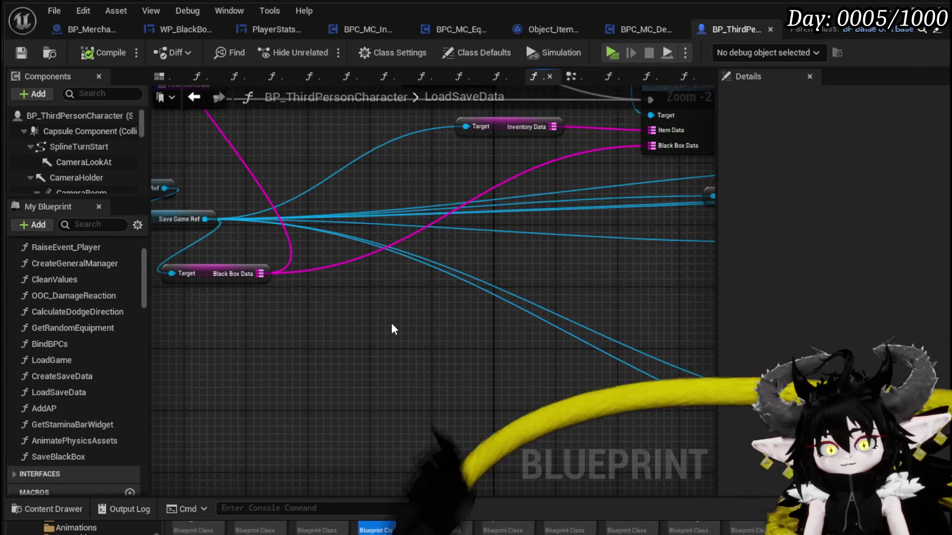
scroll(391, 322, up, 3)
Review the For Each Loop, Print String and Apply Saved Data nodes, then open the inventory's ApplySavedData.
mouse_move(336, 260)
mouse_down()
mouse_move(558, 198)
mouse_move(552, 356)
mouse_move(569, 388)
mouse_move(564, 410)
mouse_move(489, 313)
mouse_up()
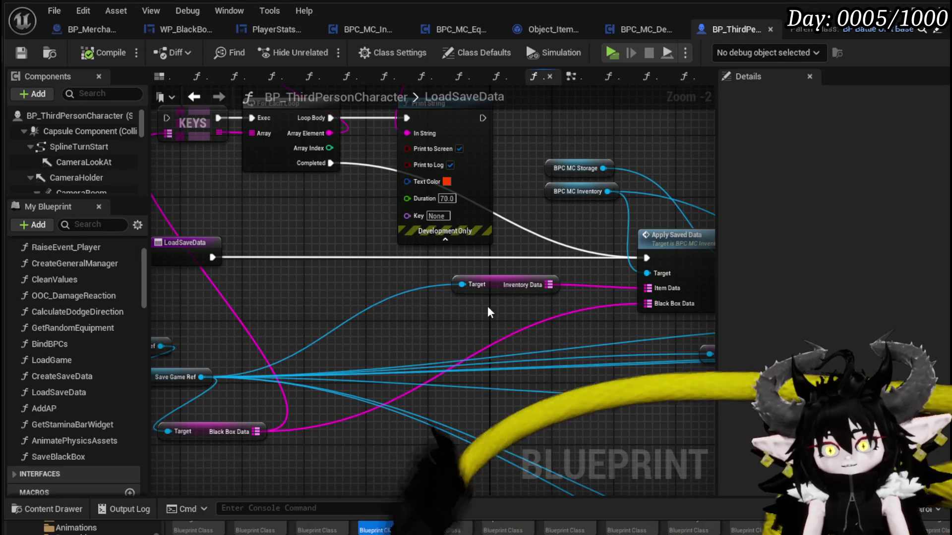
mouse_move(432, 338)
mouse_down()
mouse_move(467, 316)
mouse_move(445, 307)
mouse_move(508, 296)
mouse_move(443, 394)
mouse_move(336, 358)
mouse_up()
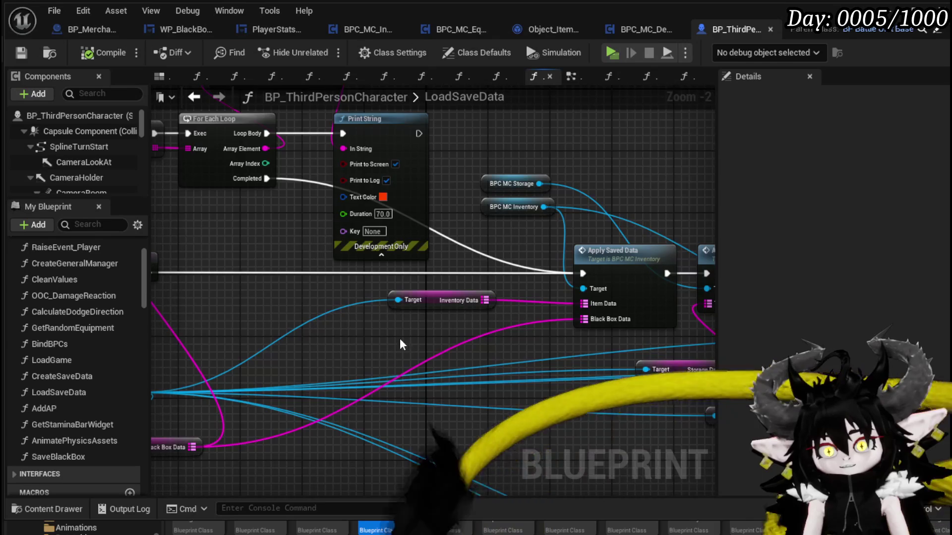
drag(403, 340, 284, 328)
drag(478, 326, 431, 313)
double_click(431, 270)
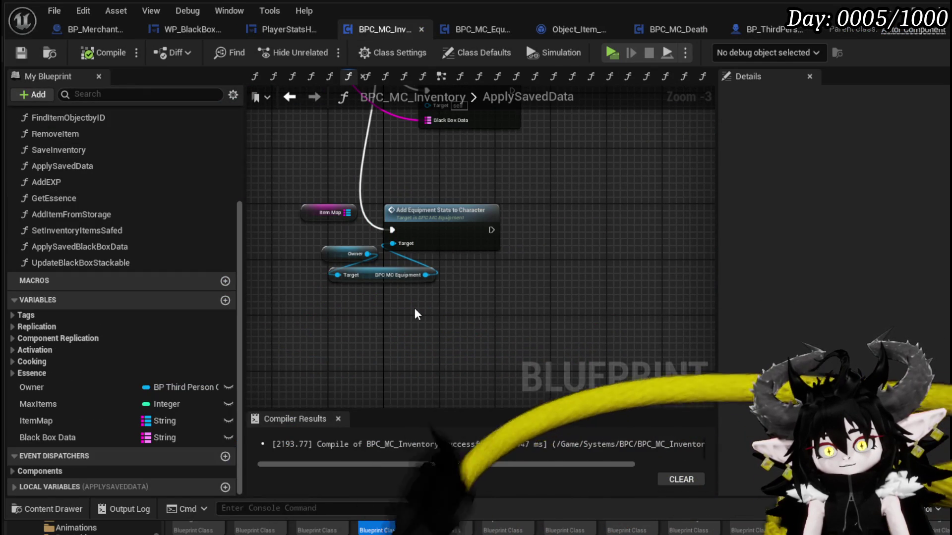
Survey ApplySavedData's Sequence, loop, Branch, ADD and Construct Object Item Base nodes.
drag(414, 308, 404, 372)
drag(441, 262, 439, 345)
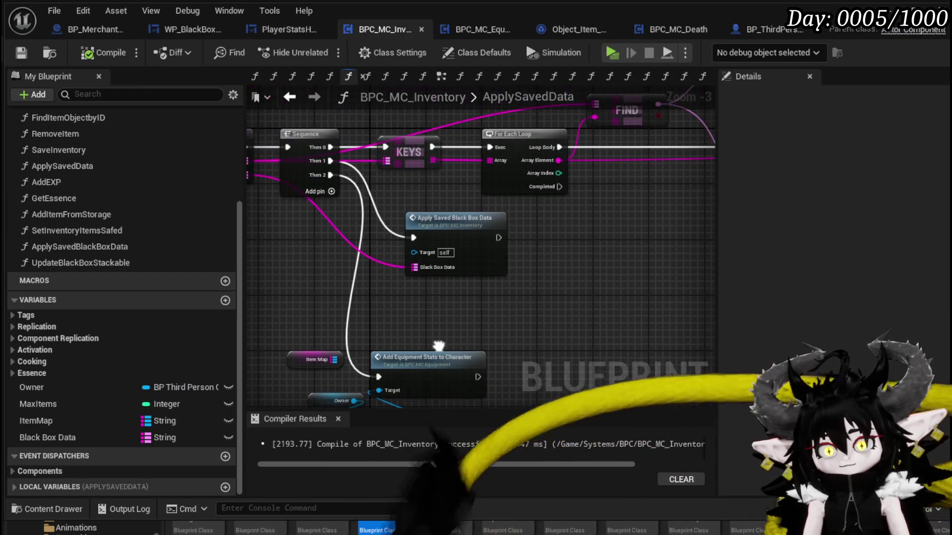
scroll(438, 346, down, 3)
drag(549, 323, 356, 342)
scroll(444, 302, up, 3)
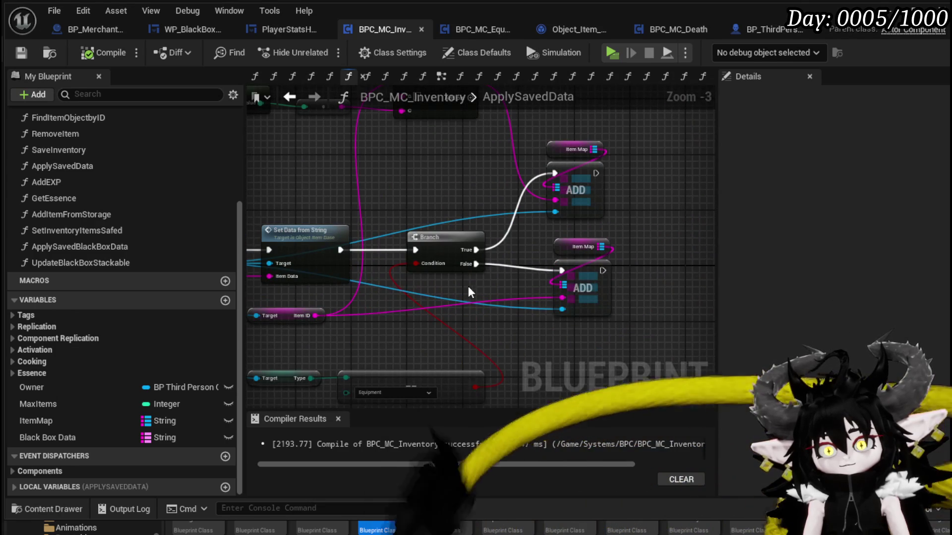
mouse_move(456, 295)
mouse_down()
mouse_move(595, 235)
mouse_move(493, 270)
mouse_move(491, 228)
mouse_up()
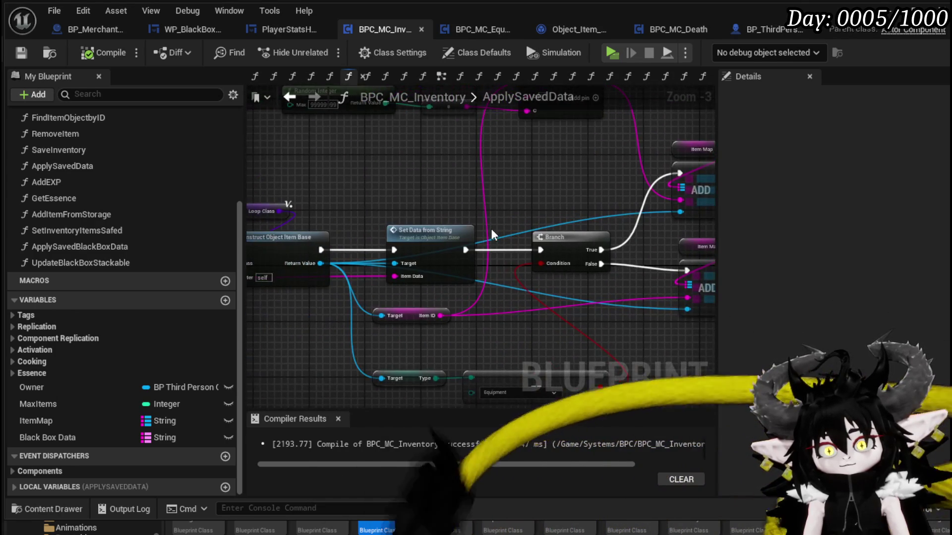
mouse_move(368, 186)
mouse_down()
mouse_move(446, 188)
mouse_move(334, 219)
mouse_move(400, 198)
mouse_up()
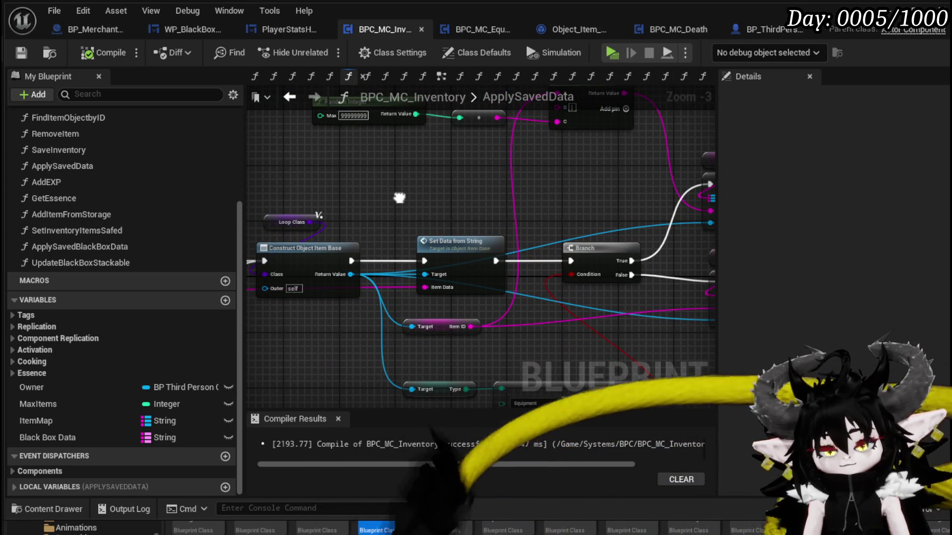
drag(400, 198, 481, 196)
Check the item's SetDataFromString function, close Object_Item_Base, and recompile the character blueprint.
double_click(547, 247)
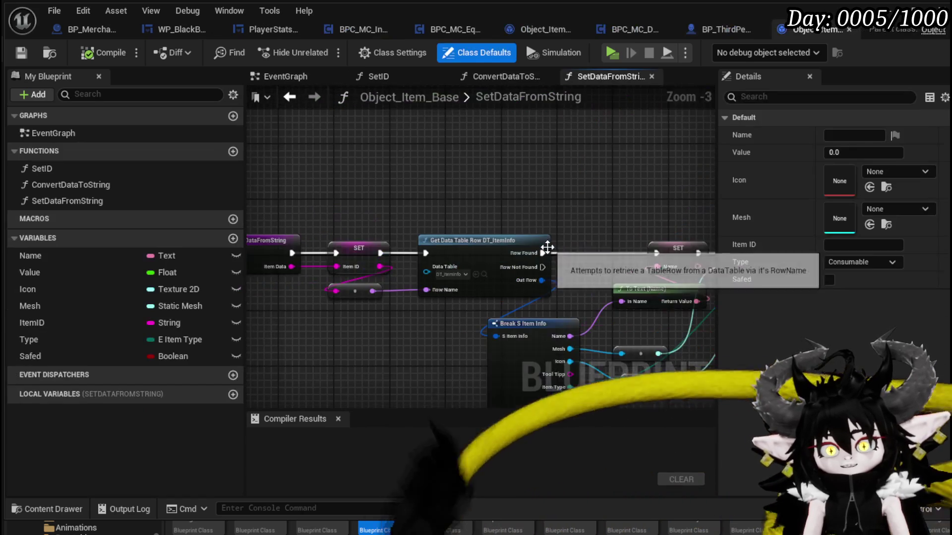
click(849, 30)
click(84, 58)
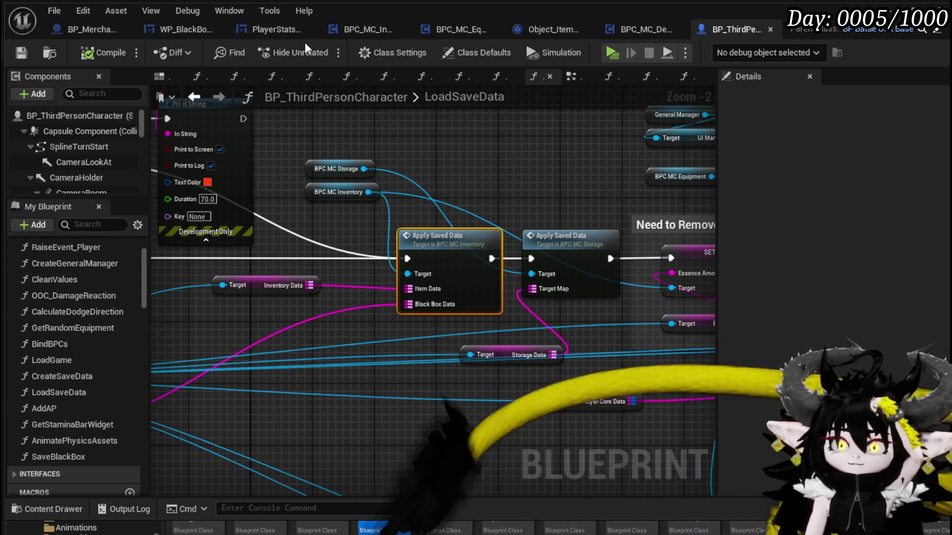
In the equipment item's SetDataFromString, add a SET Equiped node after Calculate Equipment Value.
click(544, 31)
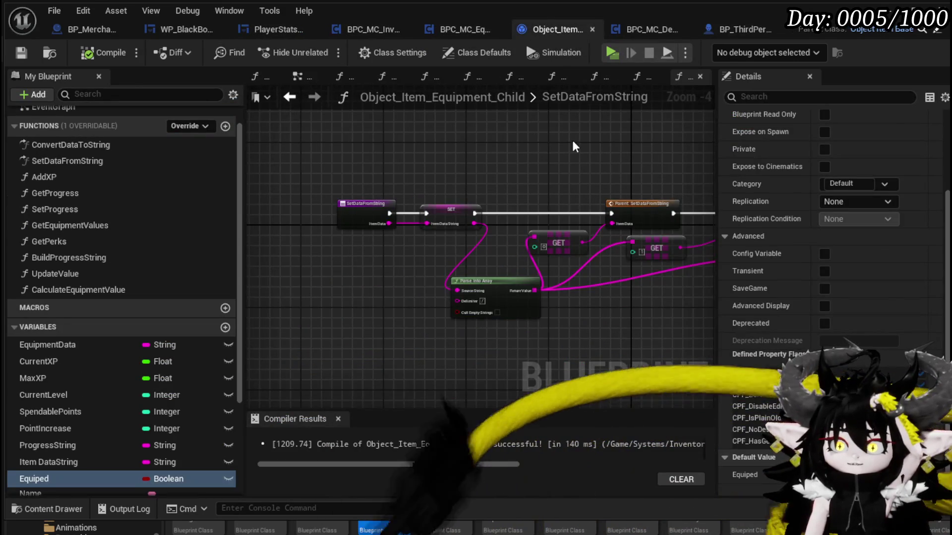
scroll(566, 138, up, 3)
scroll(376, 135, down, 2)
mouse_move(257, 131)
mouse_down()
mouse_move(607, 124)
mouse_move(581, 178)
mouse_move(503, 162)
mouse_up()
scroll(503, 162, down, 2)
mouse_move(496, 209)
mouse_down()
mouse_move(472, 249)
mouse_move(292, 241)
mouse_move(358, 226)
mouse_move(618, 222)
mouse_move(730, 191)
mouse_up()
scroll(472, 250, up, 2)
mouse_move(93, 477)
mouse_down()
mouse_move(427, 272)
mouse_move(676, 156)
mouse_move(572, 165)
mouse_up()
click(477, 274)
scroll(567, 185, up, 1)
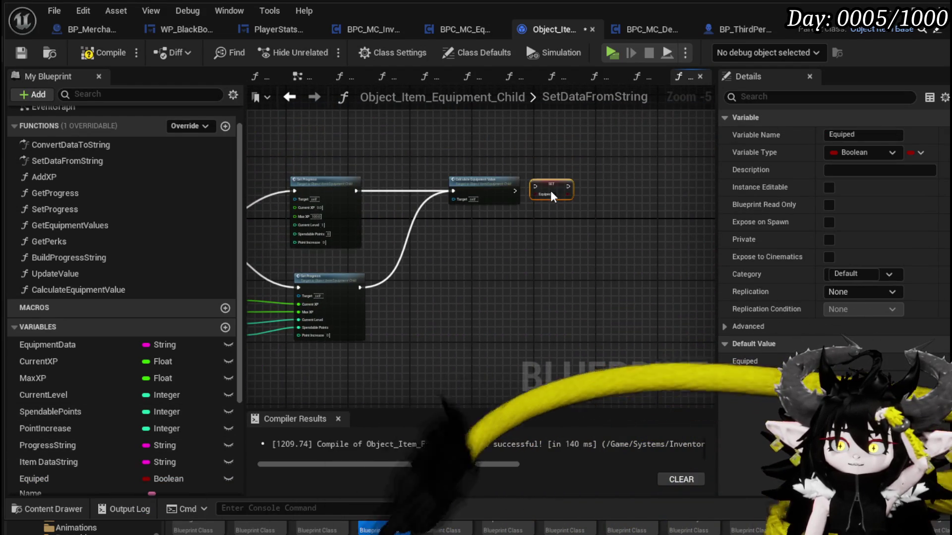
scroll(551, 190, up, 2)
drag(491, 191, 545, 183)
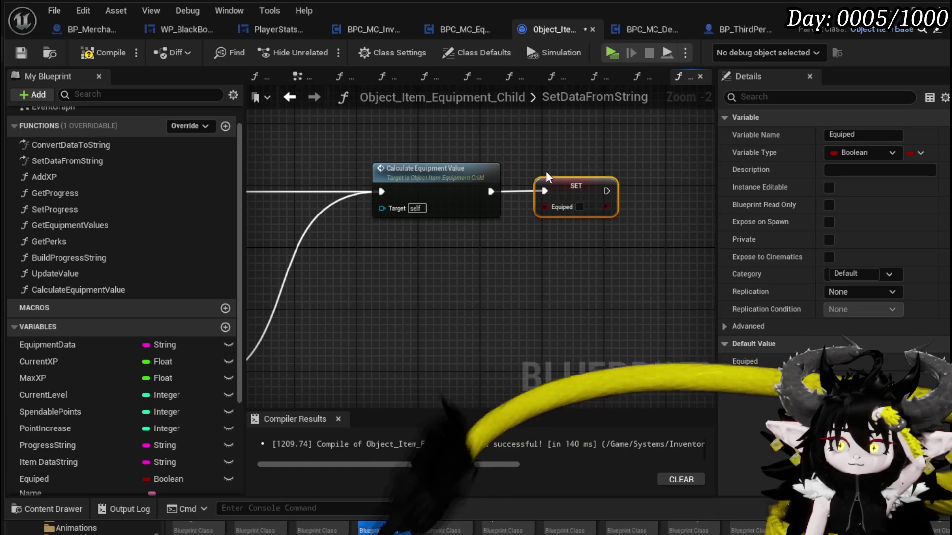
Try wiring the Equiped setter's value input and output, cancelling each node suggestion.
scroll(547, 173, down, 1)
drag(637, 160, 660, 157)
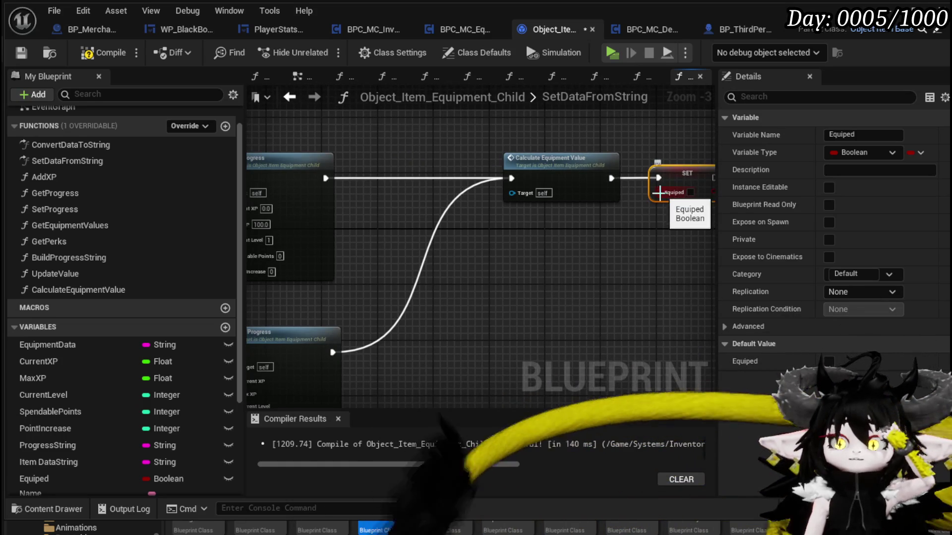
mouse_move(661, 197)
mouse_down()
mouse_move(235, 179)
mouse_move(325, 206)
mouse_move(349, 227)
mouse_move(539, 264)
mouse_move(430, 392)
mouse_move(193, 159)
mouse_move(447, 79)
mouse_move(373, 321)
mouse_move(420, 341)
mouse_move(451, 335)
mouse_move(528, 236)
mouse_up()
key(Escape)
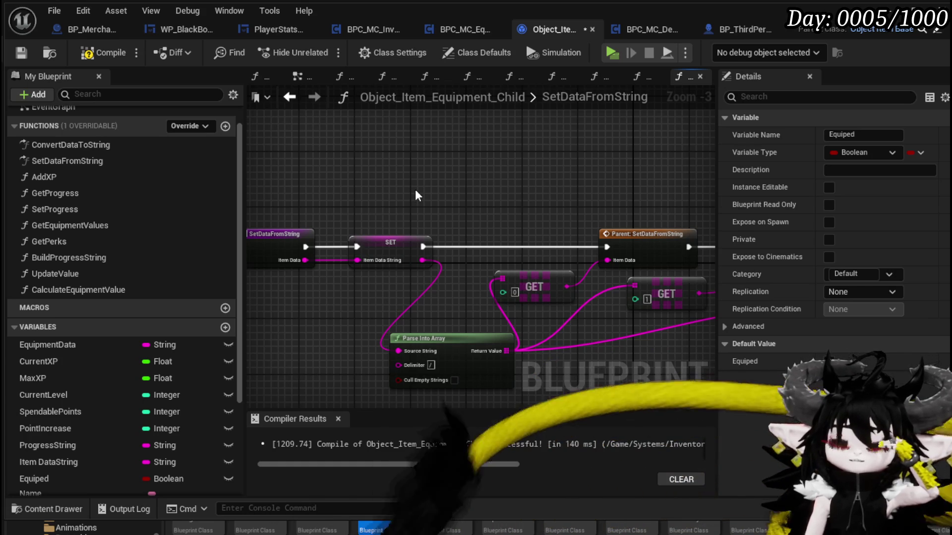
scroll(415, 190, down, 3)
scroll(616, 187, up, 3)
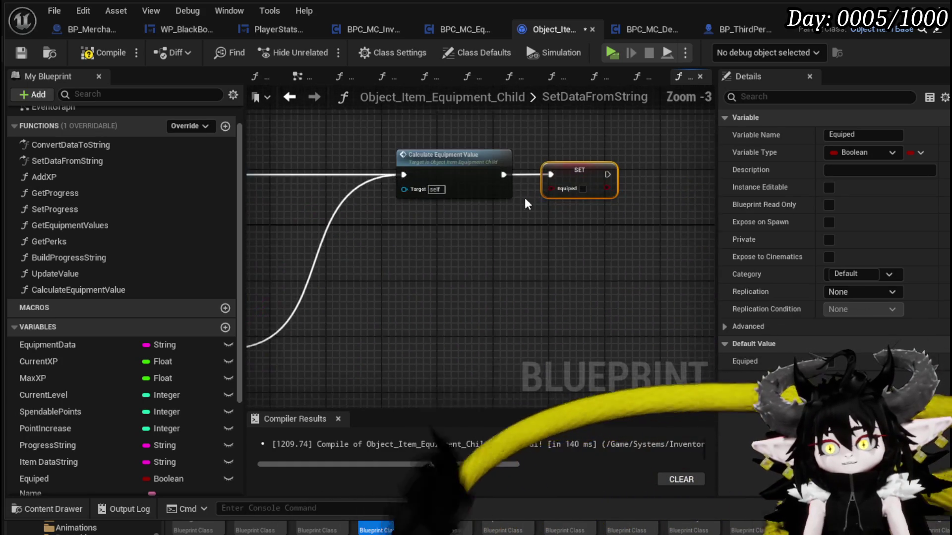
mouse_move(578, 189)
mouse_down()
mouse_move(530, 248)
mouse_move(420, 207)
mouse_move(387, 213)
mouse_move(409, 290)
mouse_up()
key(Escape)
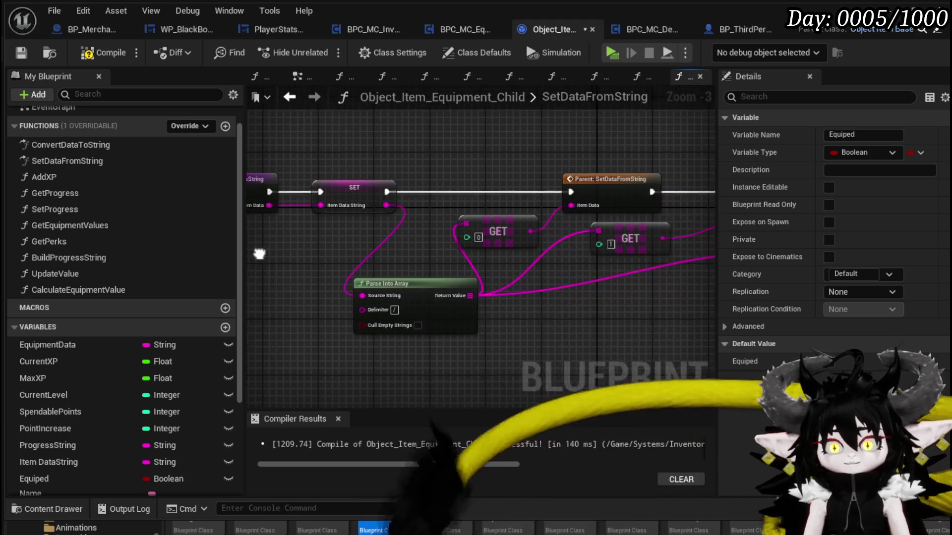
Delete the SET Equiped node, then compile and save the equipment blueprint.
scroll(602, 165, down, 1)
mouse_move(602, 165)
mouse_down()
mouse_move(547, 175)
mouse_move(359, 176)
mouse_up()
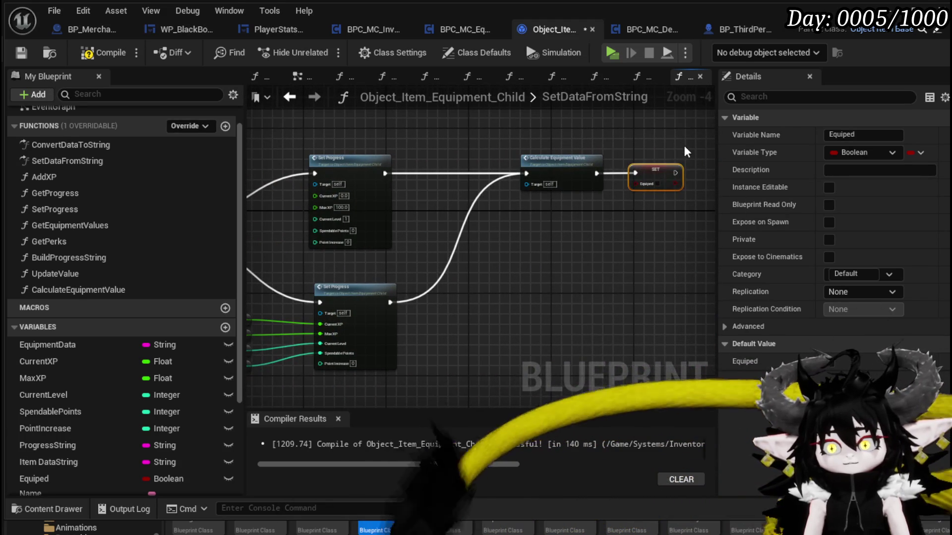
key(Delete)
key(F7)
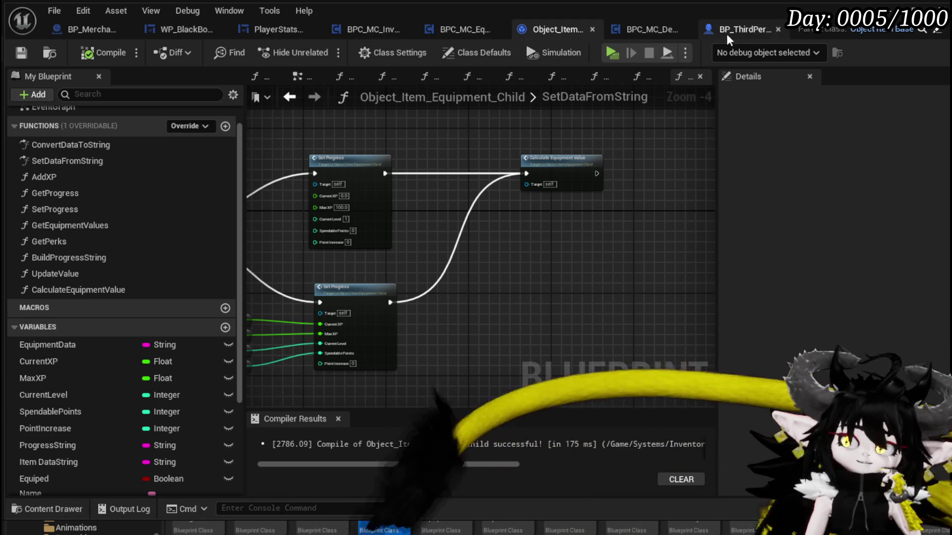
click(728, 29)
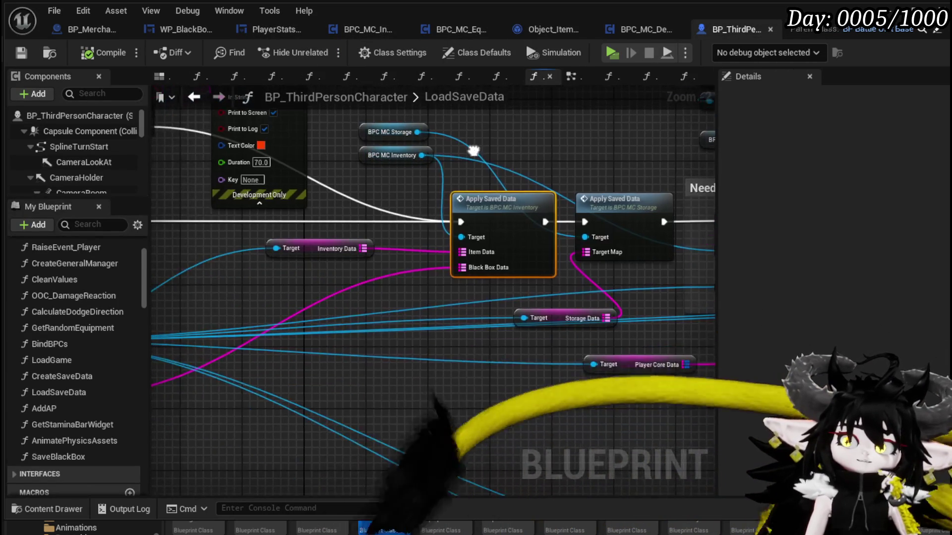
Open the inventory's ApplySavedData function and move the Loop Class node to the left.
double_click(498, 205)
drag(368, 177, 501, 119)
drag(367, 276, 442, 308)
mouse_move(455, 166)
mouse_down()
mouse_move(458, 158)
mouse_move(336, 159)
mouse_up()
mouse_move(487, 158)
mouse_down()
mouse_move(375, 149)
mouse_move(537, 158)
mouse_up()
mouse_move(378, 317)
mouse_down()
mouse_move(521, 297)
mouse_move(555, 329)
mouse_move(341, 318)
mouse_move(371, 308)
mouse_move(265, 313)
mouse_up()
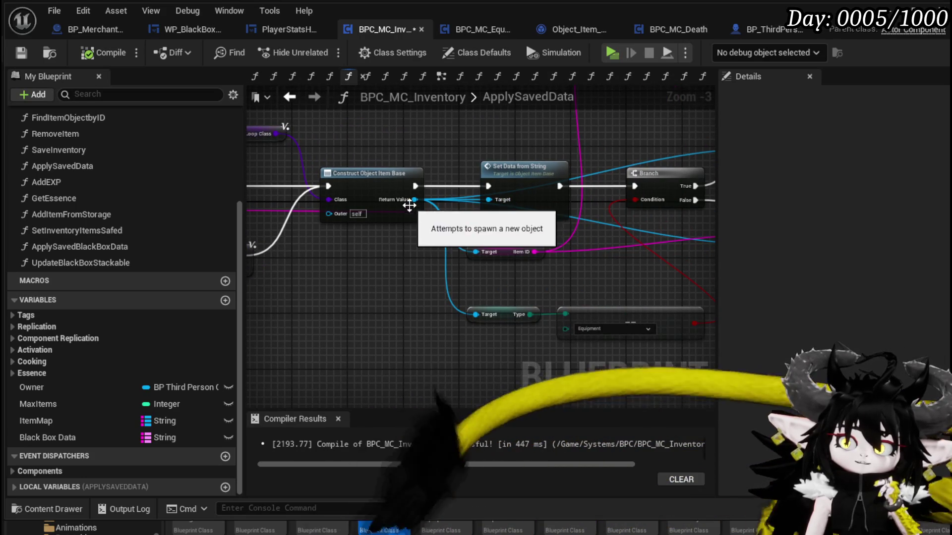
mouse_move(409, 197)
mouse_down()
mouse_move(361, 270)
mouse_move(507, 168)
mouse_move(494, 170)
mouse_up()
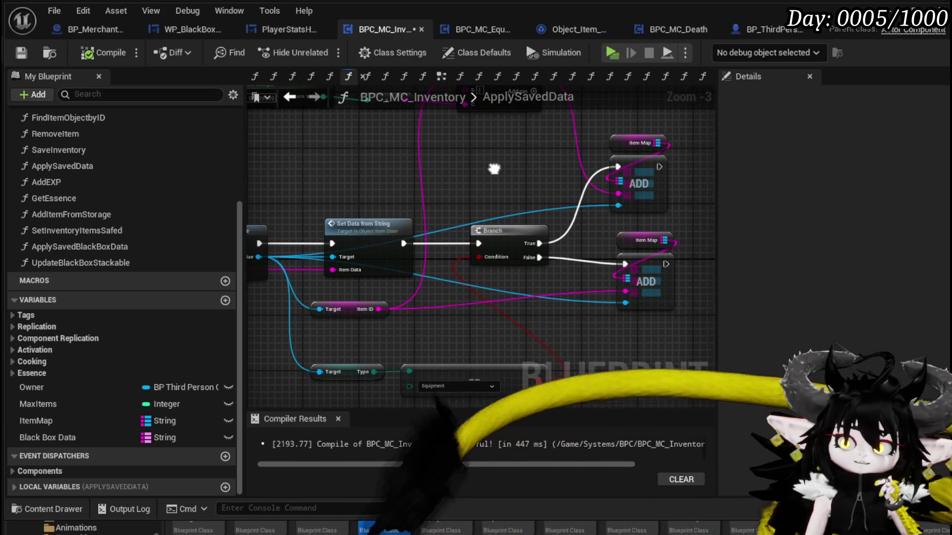
Move the upper ADD node to the right and Set Data from String slightly left.
click(475, 235)
drag(594, 203, 409, 227)
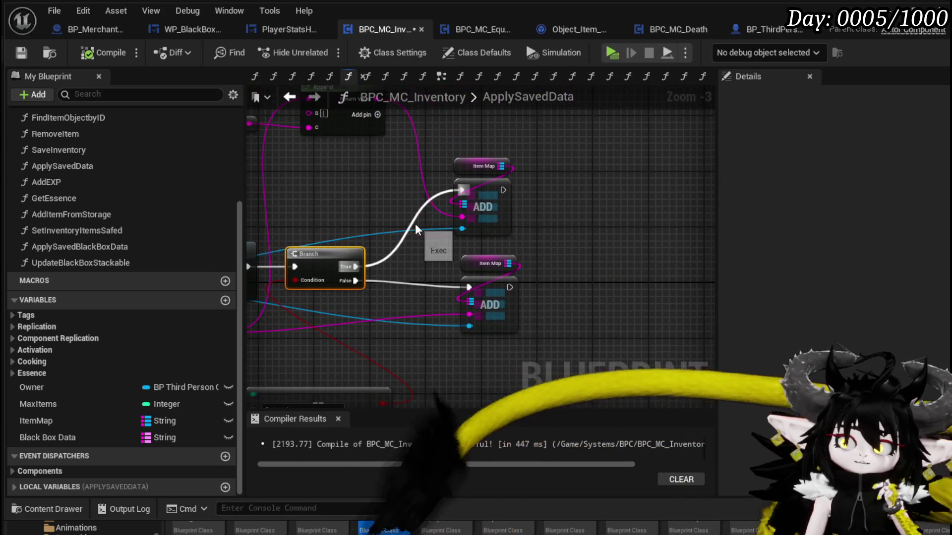
click(483, 201)
drag(485, 203, 711, 185)
mouse_move(383, 205)
mouse_down()
mouse_move(378, 181)
mouse_move(366, 178)
mouse_move(498, 190)
mouse_up()
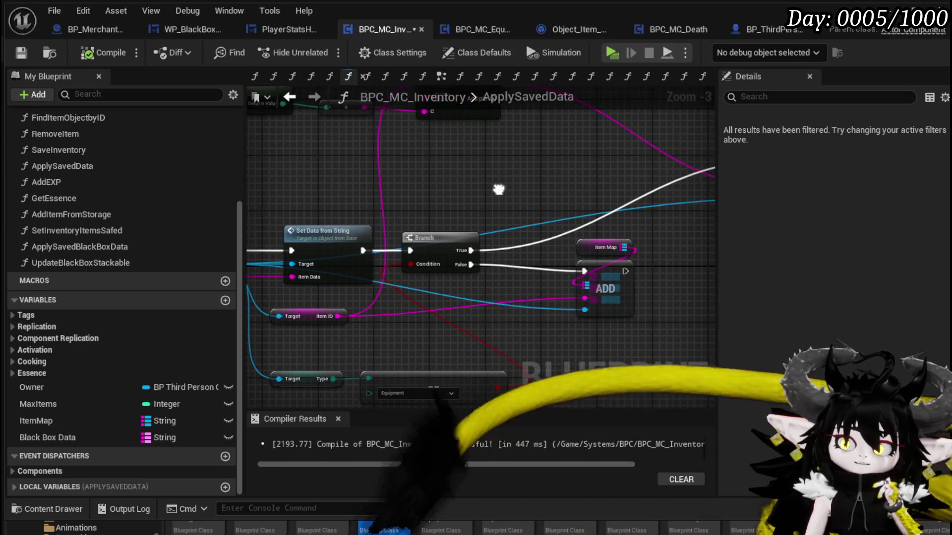
drag(325, 195, 400, 158)
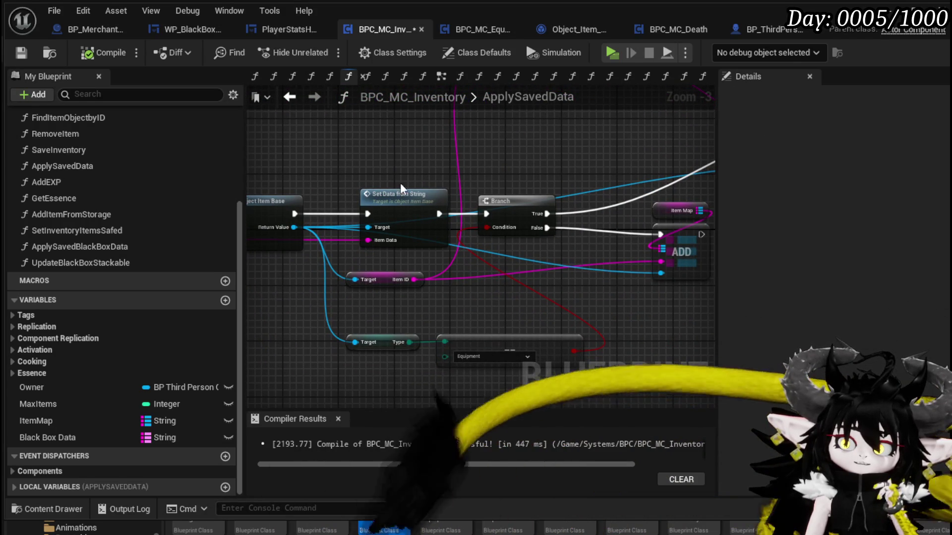
drag(403, 198, 360, 199)
scroll(360, 199, down, 3)
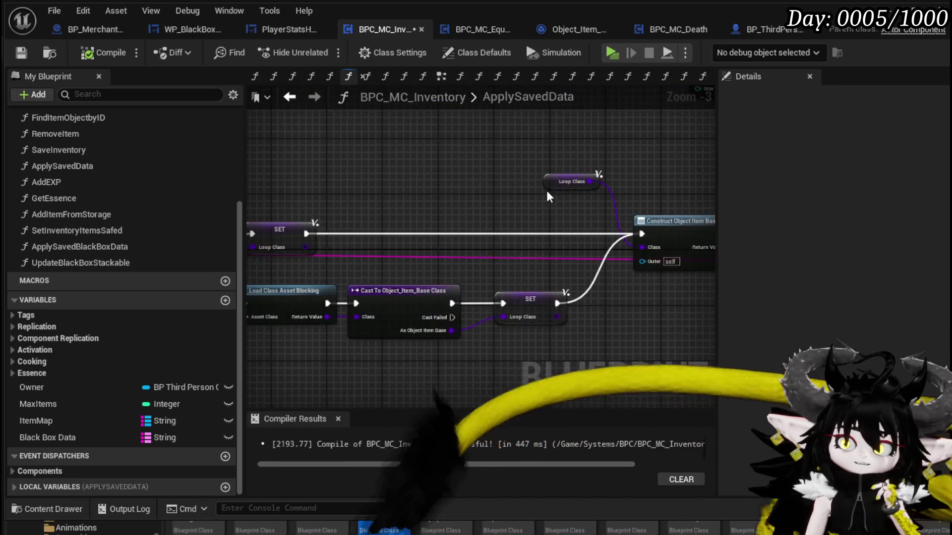
scroll(396, 242, up, 2)
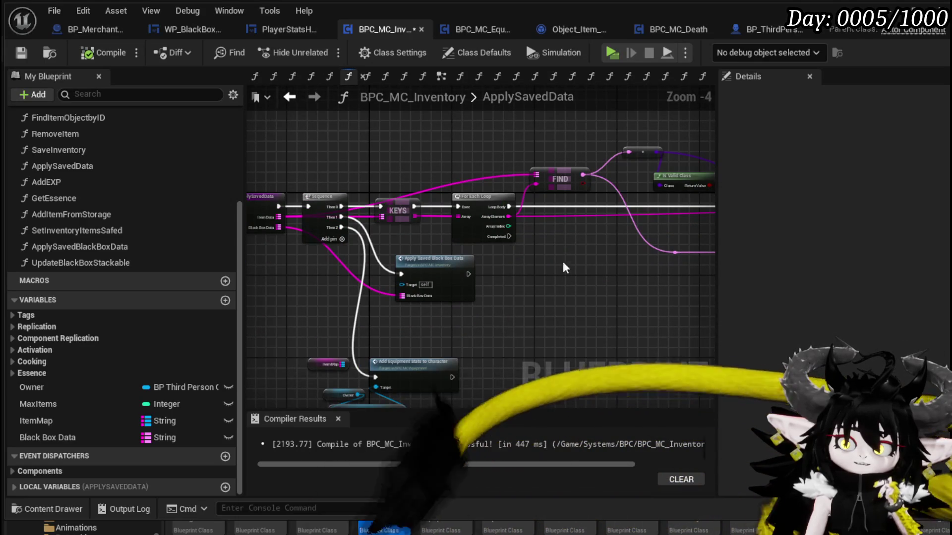
Add a Cast To Object_Item_Equipment_Child on the constructed object, with a Safed getter.
drag(572, 216, 382, 272)
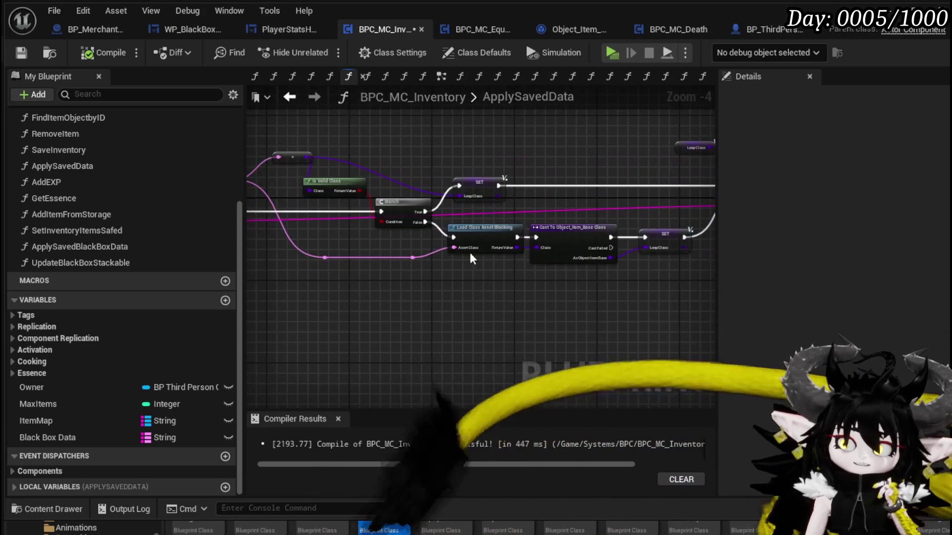
drag(615, 208, 496, 198)
scroll(358, 176, up, 3)
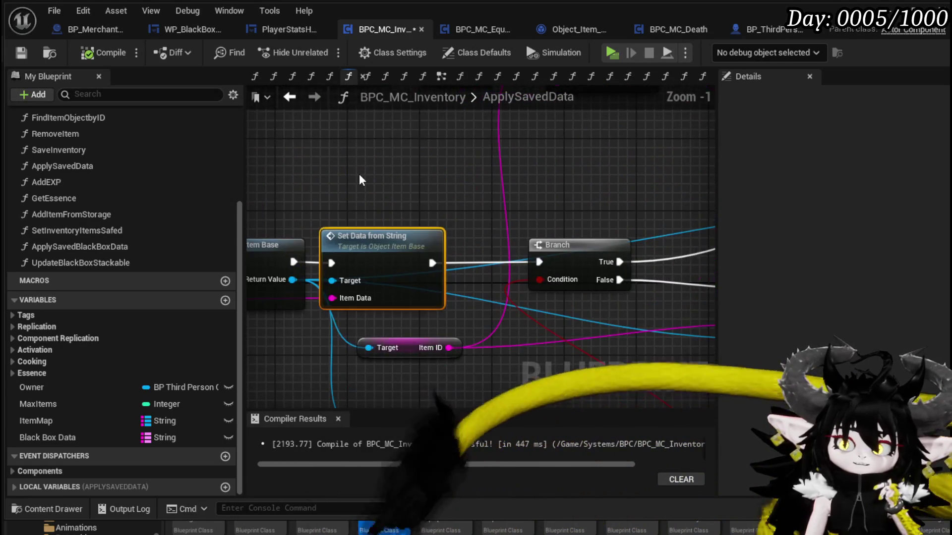
drag(359, 174, 409, 177)
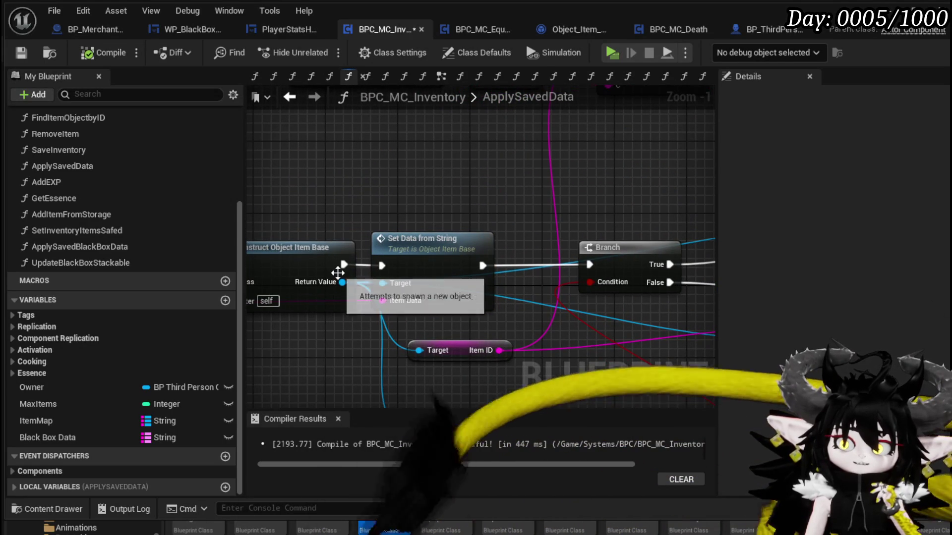
drag(351, 282, 449, 162)
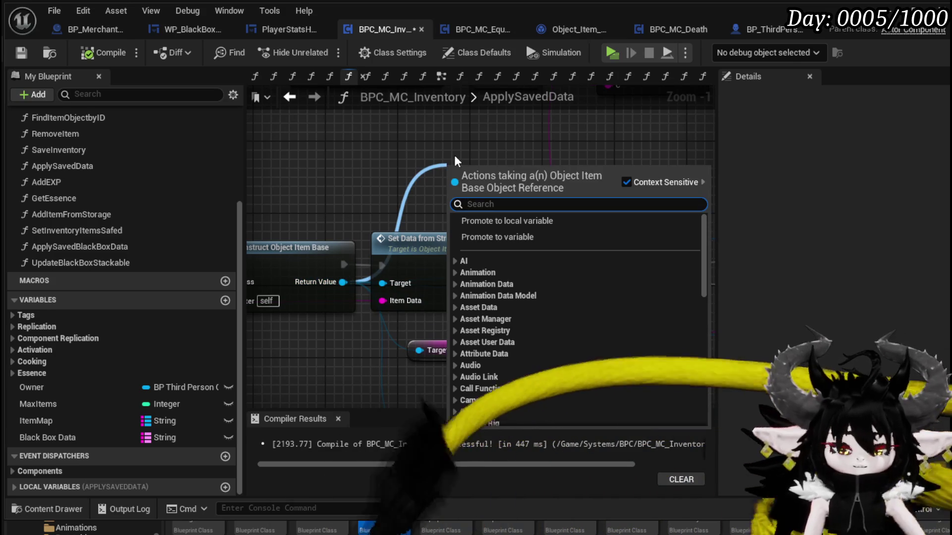
text(cast t)
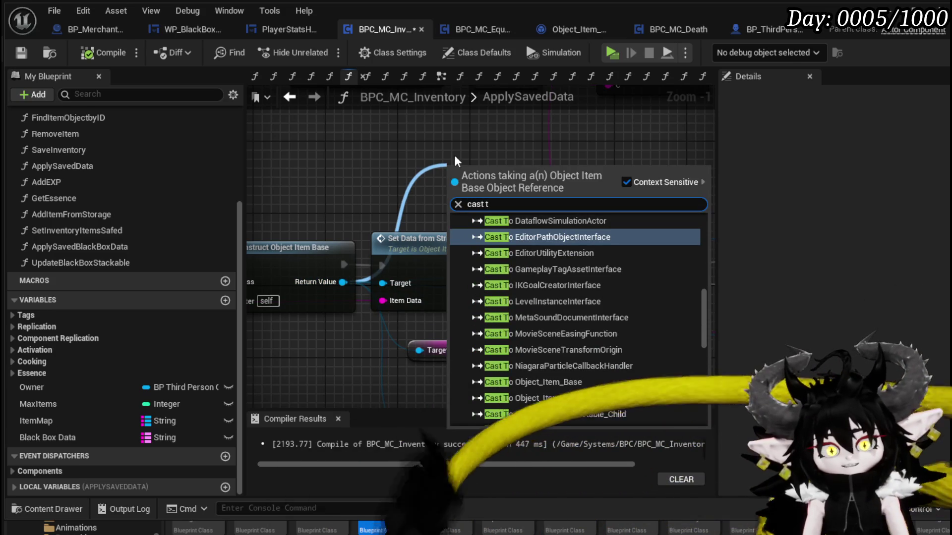
text(o equi)
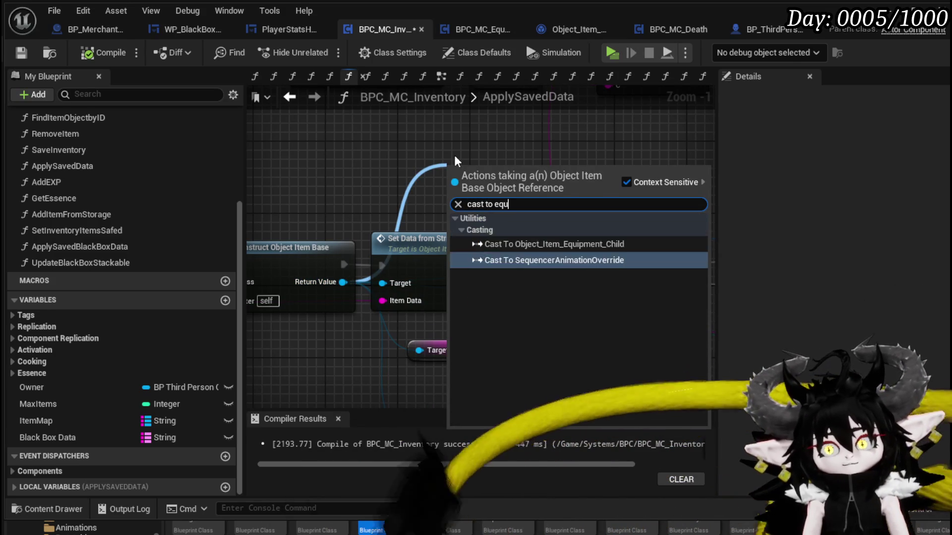
click(515, 245)
mouse_move(482, 181)
mouse_down()
mouse_move(282, 216)
mouse_move(486, 197)
mouse_up()
mouse_move(429, 294)
mouse_down()
mouse_move(477, 207)
mouse_move(457, 196)
mouse_move(304, 229)
mouse_up()
text(Safed)
mouse_move(406, 272)
mouse_down()
mouse_move(457, 272)
mouse_move(440, 287)
mouse_up()
click(512, 356)
drag(369, 306, 360, 306)
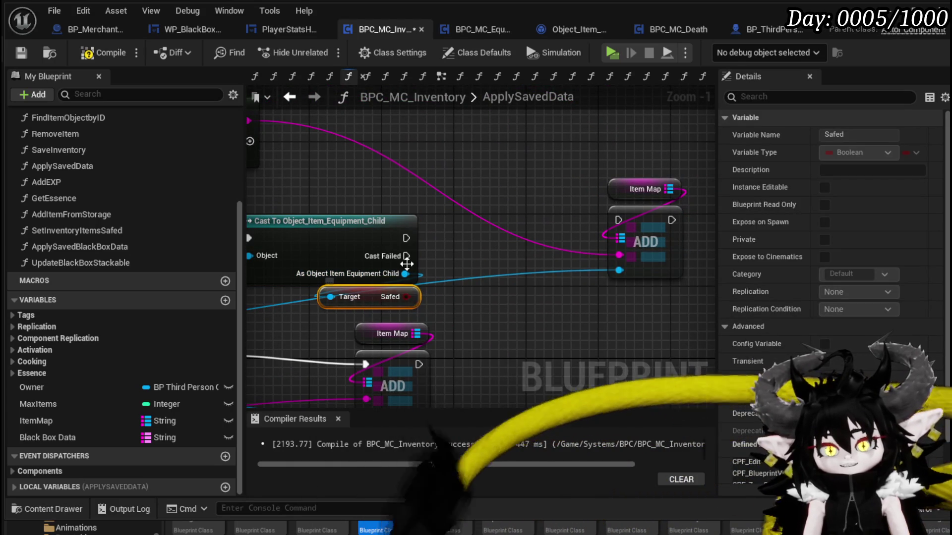
Delete the cast node and its Safed getter.
scroll(511, 221, down, 1)
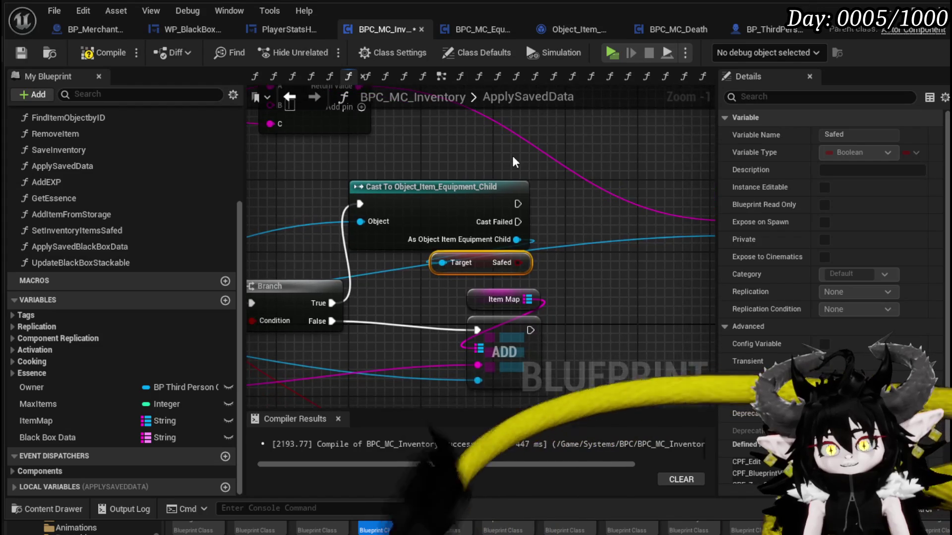
drag(513, 155, 360, 162)
drag(372, 194, 510, 188)
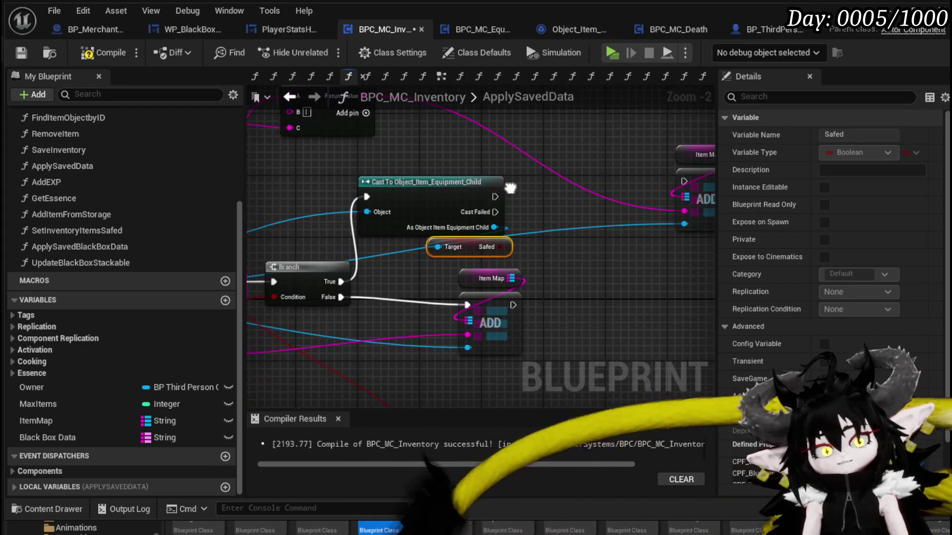
click(490, 191)
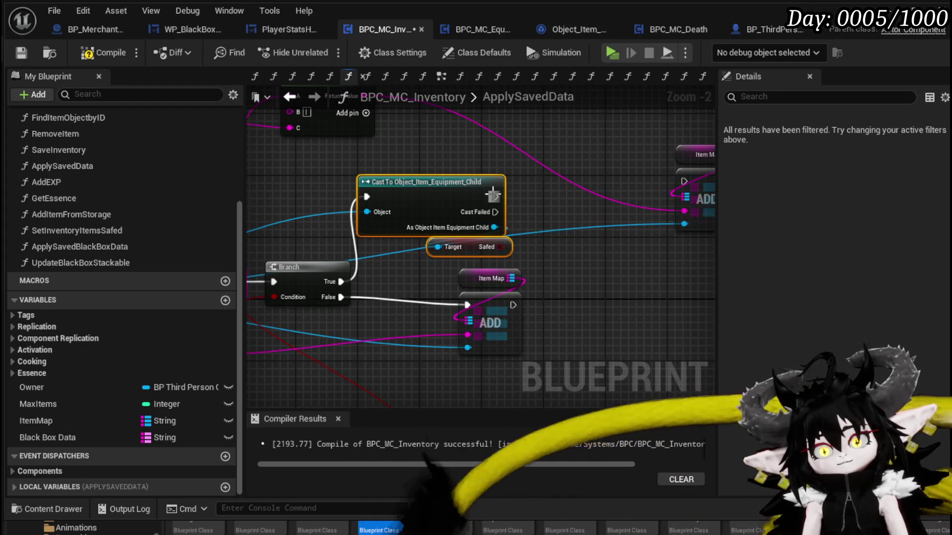
key(Delete)
Wire Branch True into the upper ADD node through a reroute point and save the component.
drag(345, 282, 684, 182)
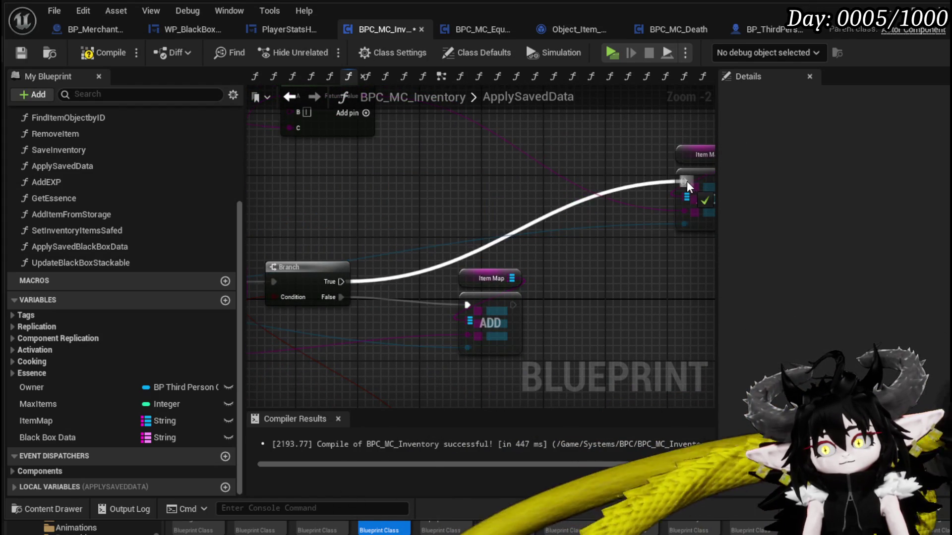
double_click(536, 222)
mouse_move(538, 219)
mouse_down()
mouse_move(474, 194)
mouse_move(398, 188)
mouse_move(640, 167)
mouse_up()
scroll(345, 188, down, 2)
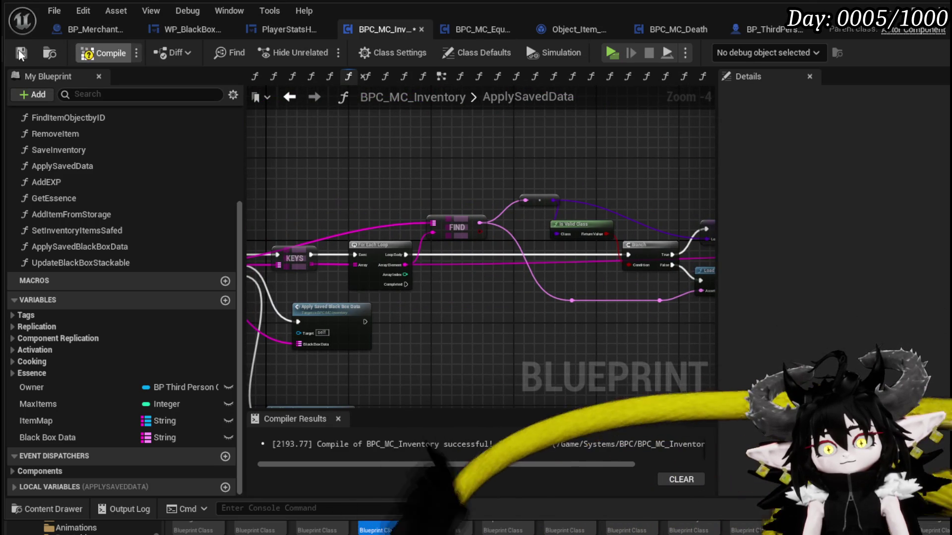
click(20, 51)
Pan past the Is Valid Class node, then open SaveInventory from the My Blueprint function list.
drag(394, 151, 548, 98)
drag(608, 248, 555, 233)
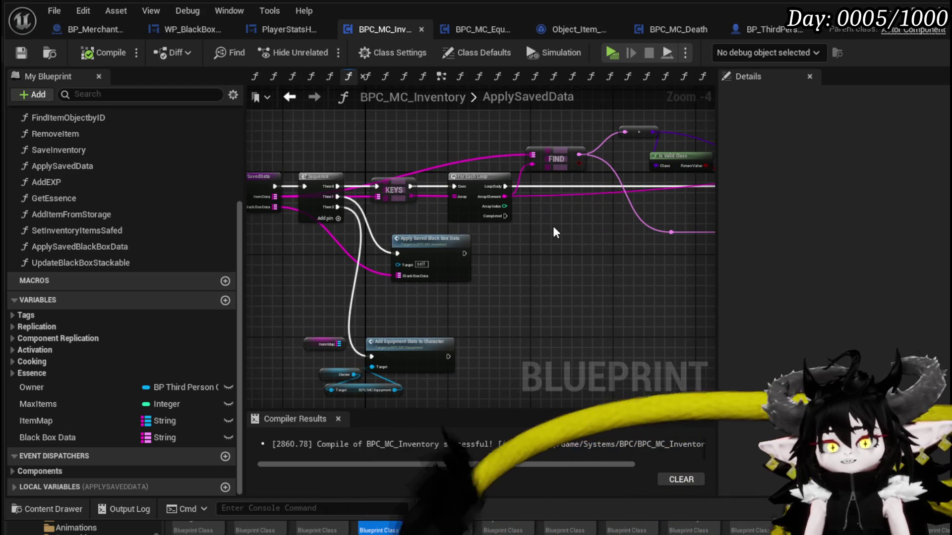
scroll(369, 267, up, 3)
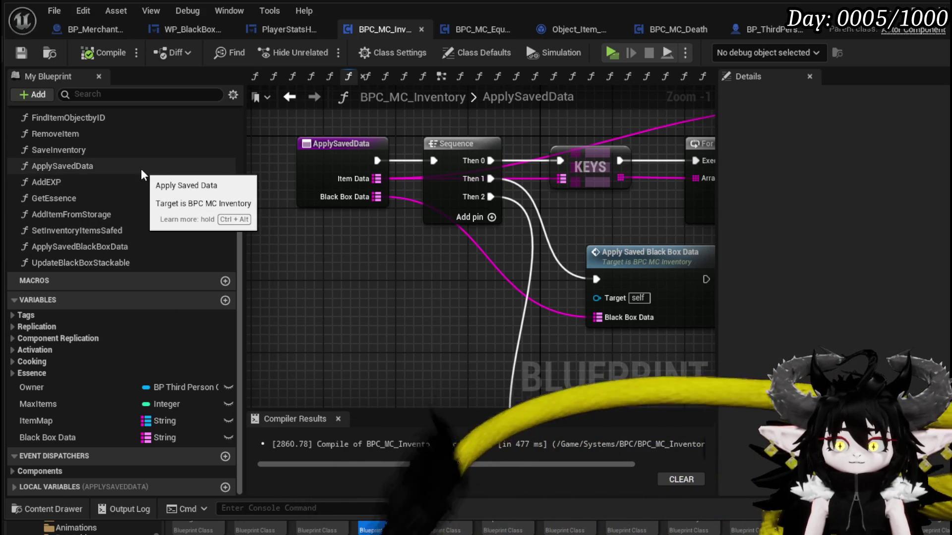
scroll(141, 169, up, 5)
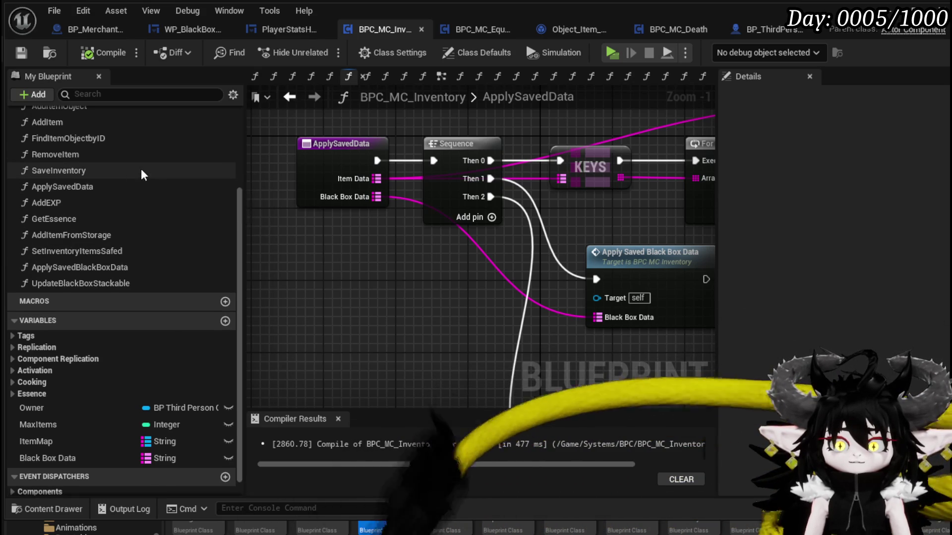
scroll(141, 168, up, 2)
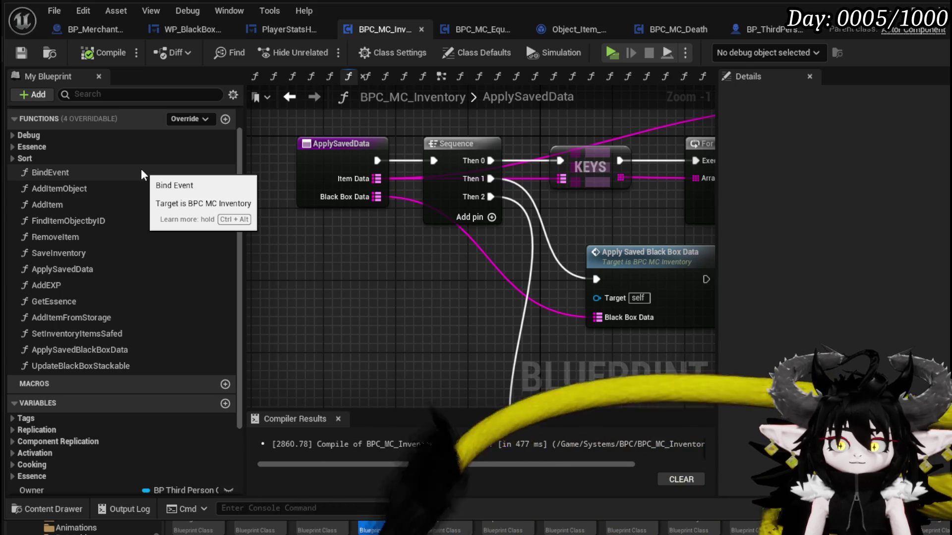
double_click(94, 250)
Inspect Object_Item_Base's ConvertDataToString, then open Object_Item_Equipment_Child's ConvertDataToString override.
scroll(335, 236, up, 2)
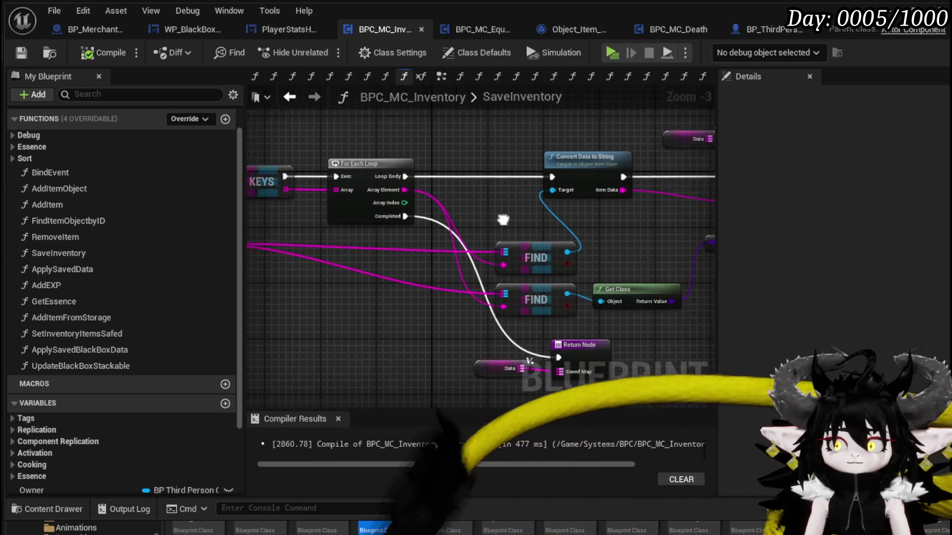
mouse_move(541, 245)
mouse_down()
mouse_move(488, 224)
mouse_move(580, 178)
mouse_move(684, 248)
mouse_move(373, 141)
mouse_up()
click(392, 158)
double_click(387, 159)
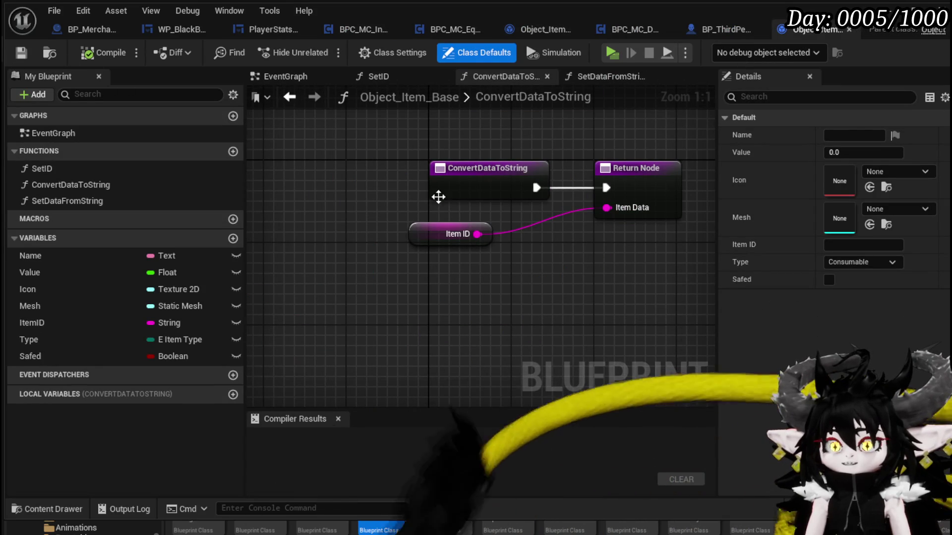
drag(358, 284, 687, 127)
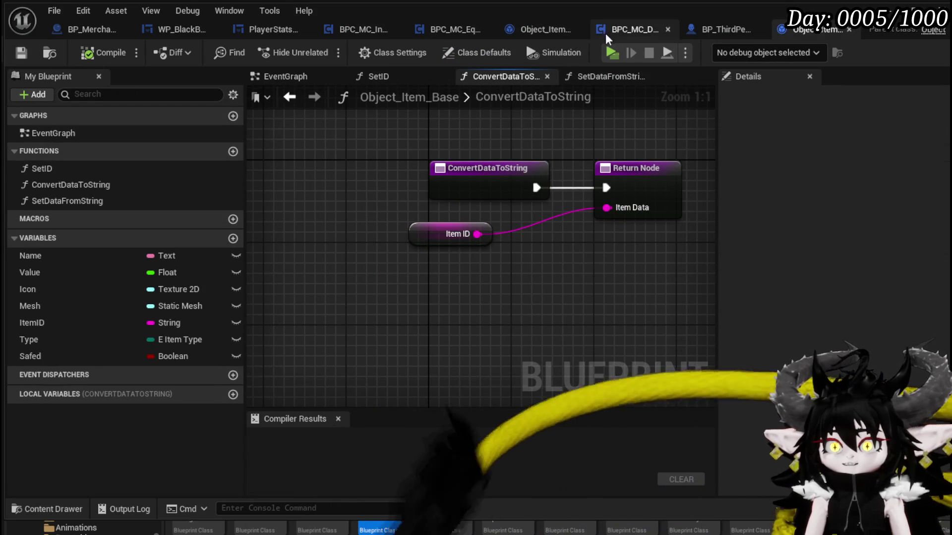
click(538, 29)
double_click(99, 146)
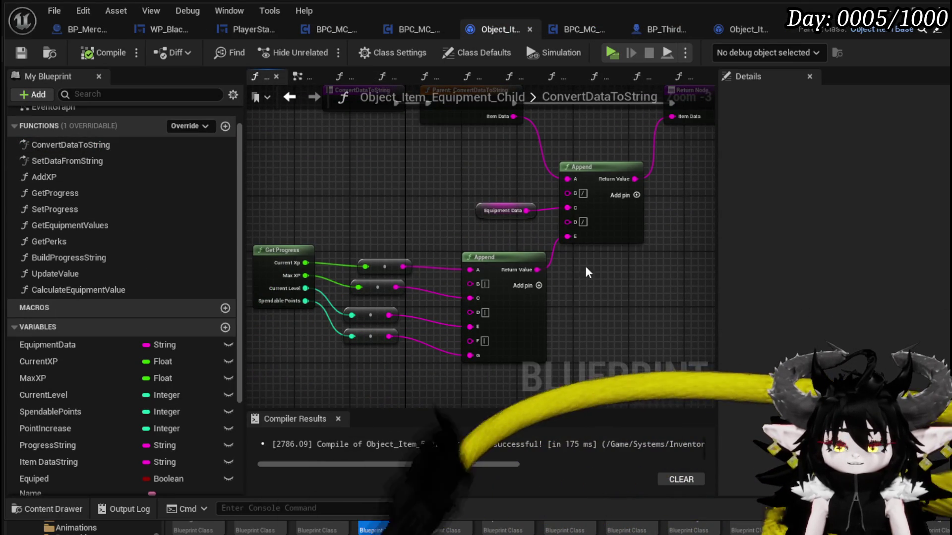
Add two inputs to the upper Append node and an Equiped getter, then compile the equipment blueprint.
drag(497, 262, 462, 261)
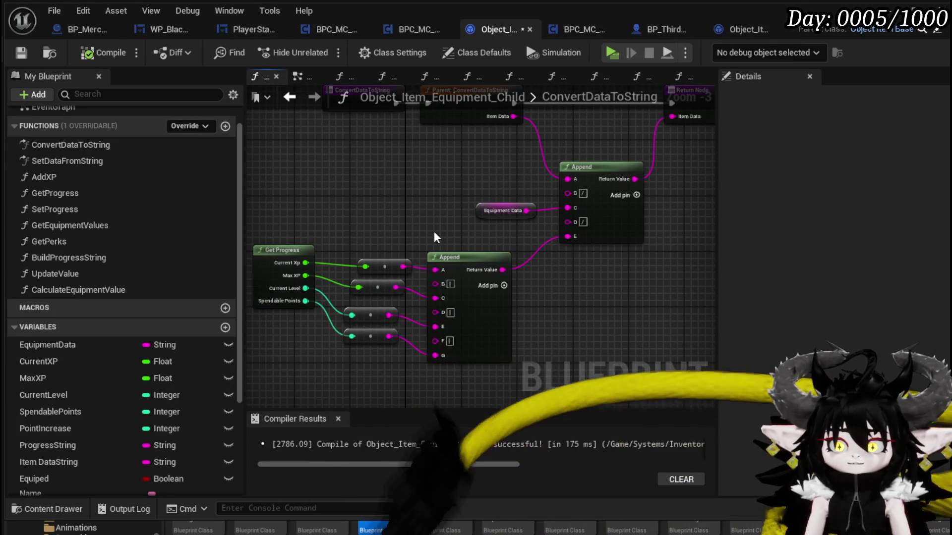
click(636, 194)
click(637, 195)
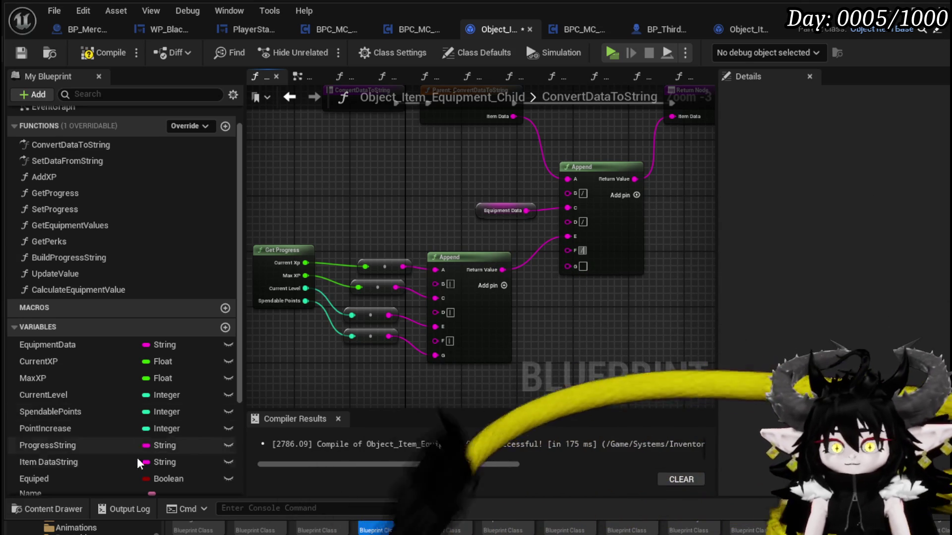
click(54, 476)
mouse_move(56, 480)
mouse_down()
mouse_move(100, 491)
mouse_move(510, 325)
mouse_move(584, 320)
mouse_move(568, 251)
mouse_move(573, 292)
mouse_up()
click(562, 335)
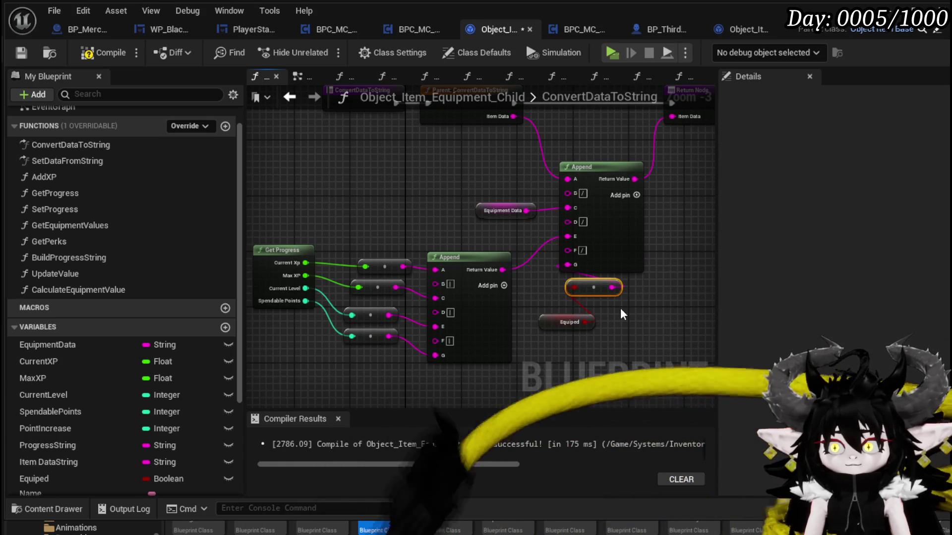
click(103, 58)
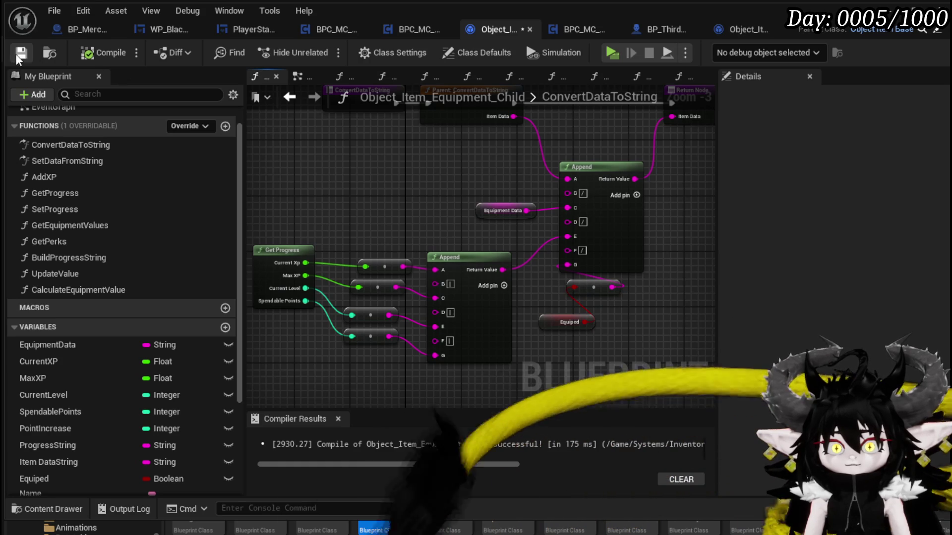
drag(587, 139, 537, 153)
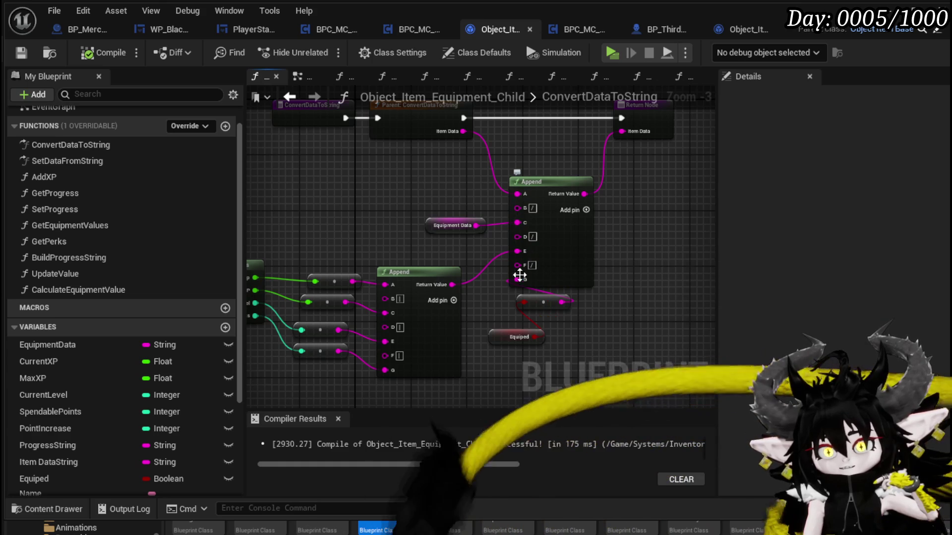
double_click(109, 161)
Add a Get (a ref) node on the Parse Into Array output with index 3.
drag(398, 233, 446, 239)
scroll(447, 239, up, 3)
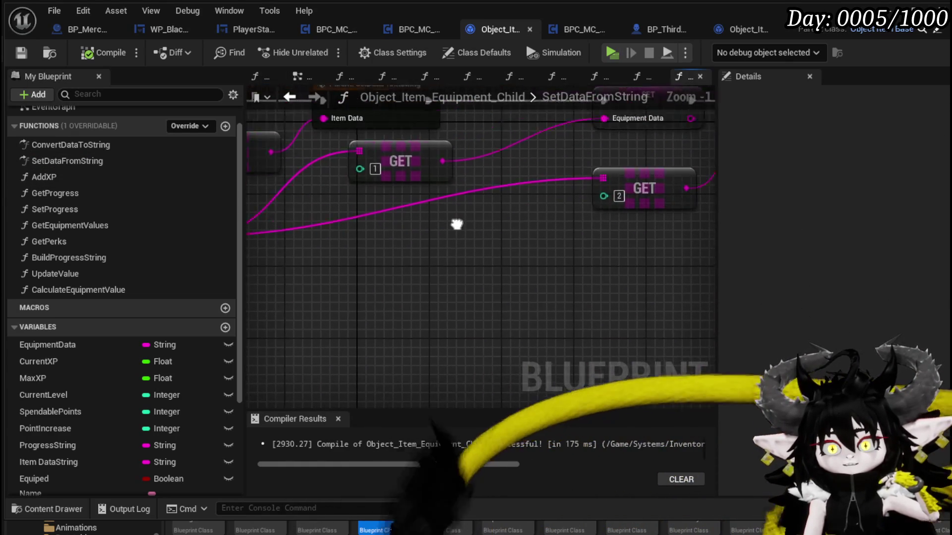
scroll(393, 223, down, 2)
drag(342, 227, 406, 296)
text(get)
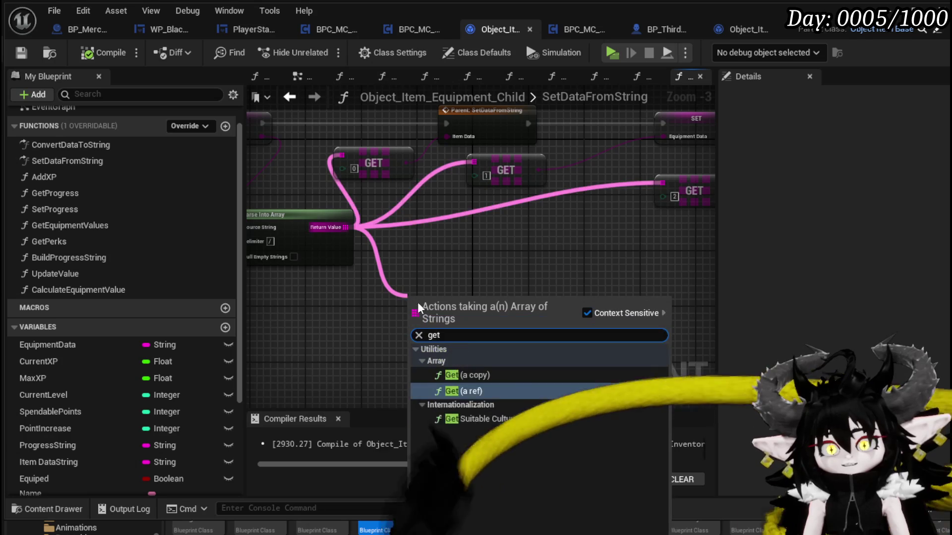
click(464, 391)
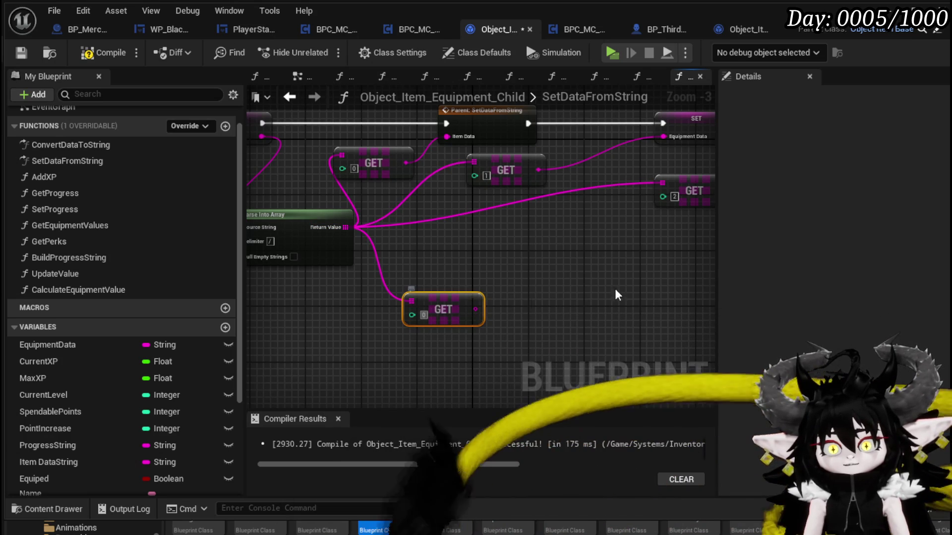
click(424, 315)
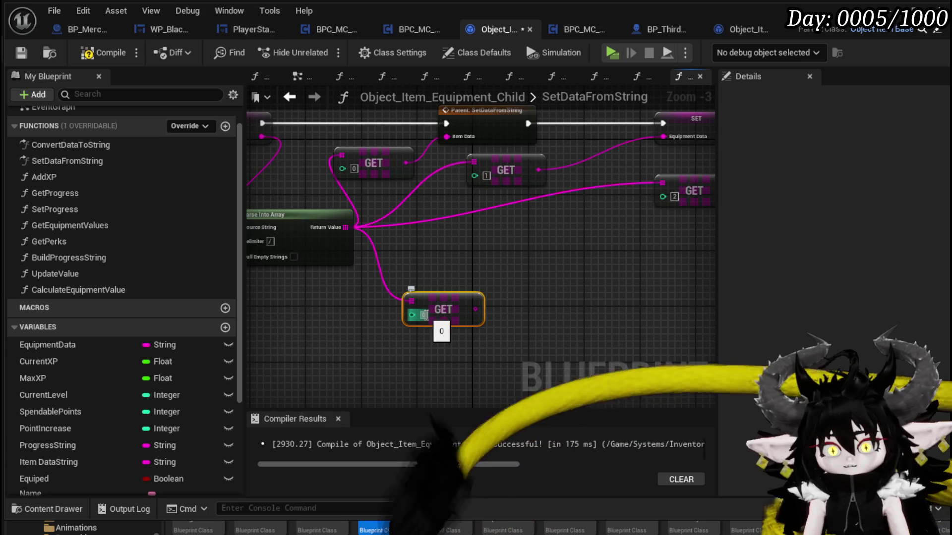
text(3)
Add a SET Equiped node near element 3; add a Build String (Boolean) node, then delete it.
mouse_move(96, 477)
mouse_down()
mouse_move(183, 458)
mouse_move(571, 272)
mouse_up()
click(612, 314)
mouse_move(474, 310)
mouse_down()
mouse_move(591, 292)
mouse_move(532, 328)
mouse_up()
scroll(449, 258, up, 1)
mouse_move(369, 287)
mouse_down()
mouse_move(376, 311)
mouse_move(353, 316)
mouse_move(456, 313)
mouse_up()
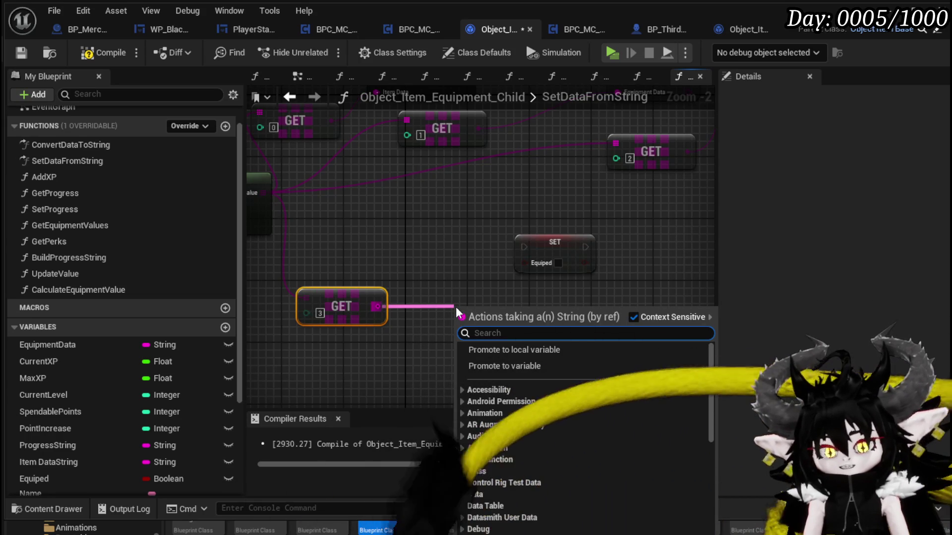
text(Bool)
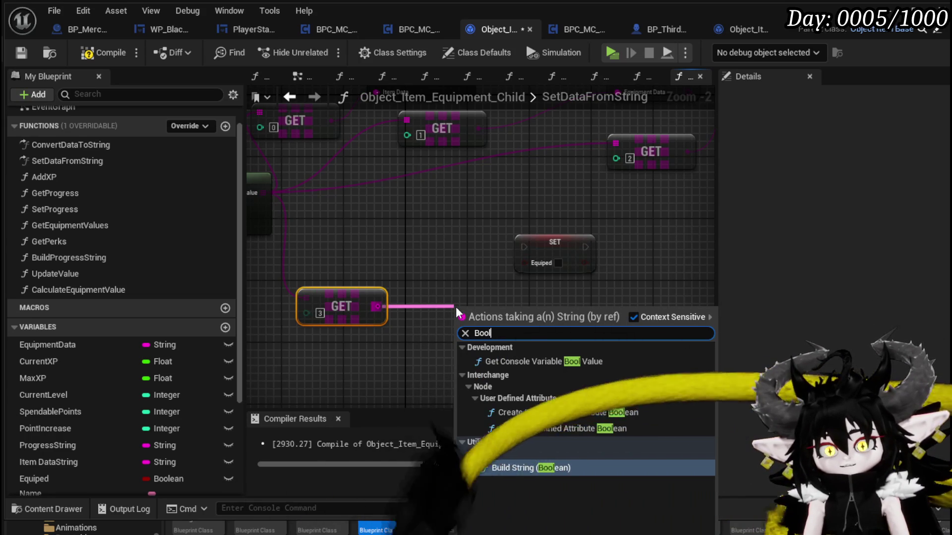
key(Return)
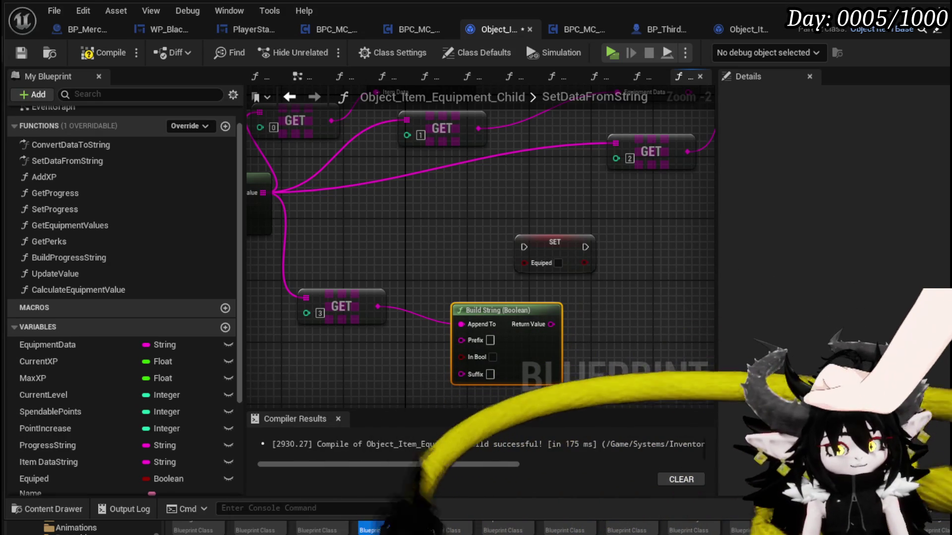
scroll(379, 217, up, 2)
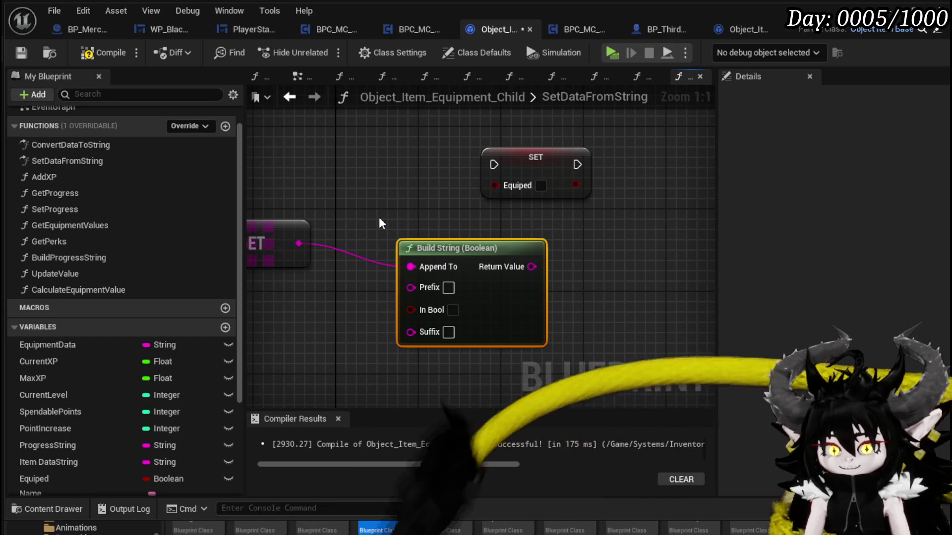
mouse_move(423, 236)
mouse_down()
mouse_move(600, 241)
mouse_move(416, 212)
mouse_up()
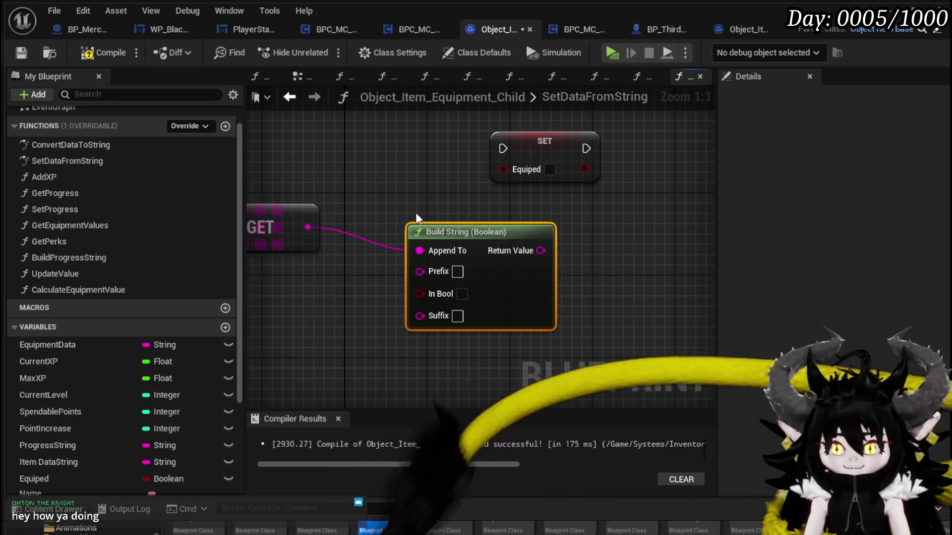
key(Delete)
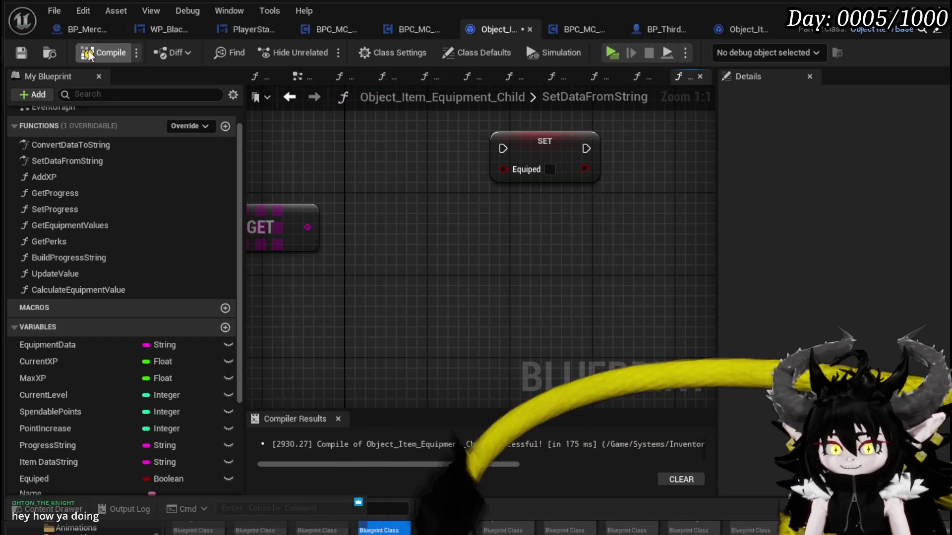
Add a Switch on String on element 3 with cases True and False.
click(19, 57)
drag(308, 227, 414, 242)
text(switch)
key(Return)
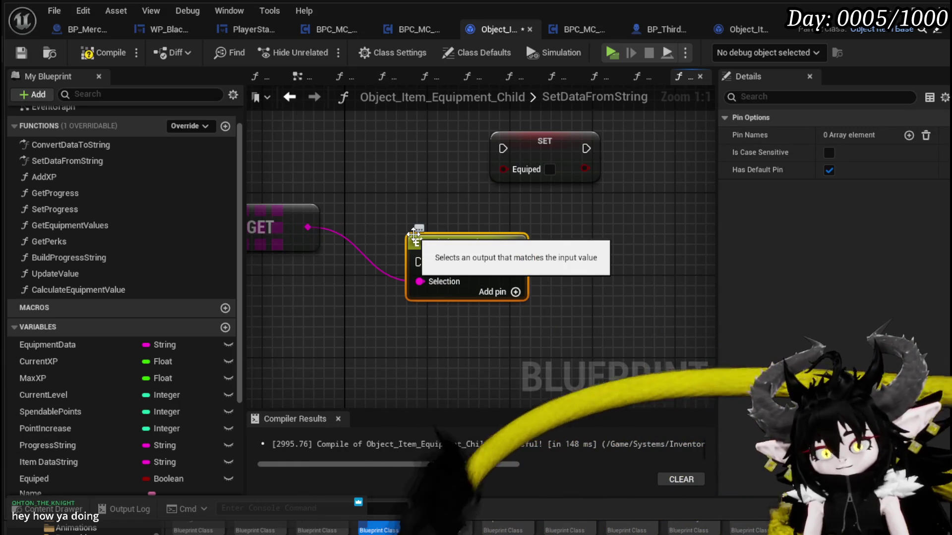
click(909, 135)
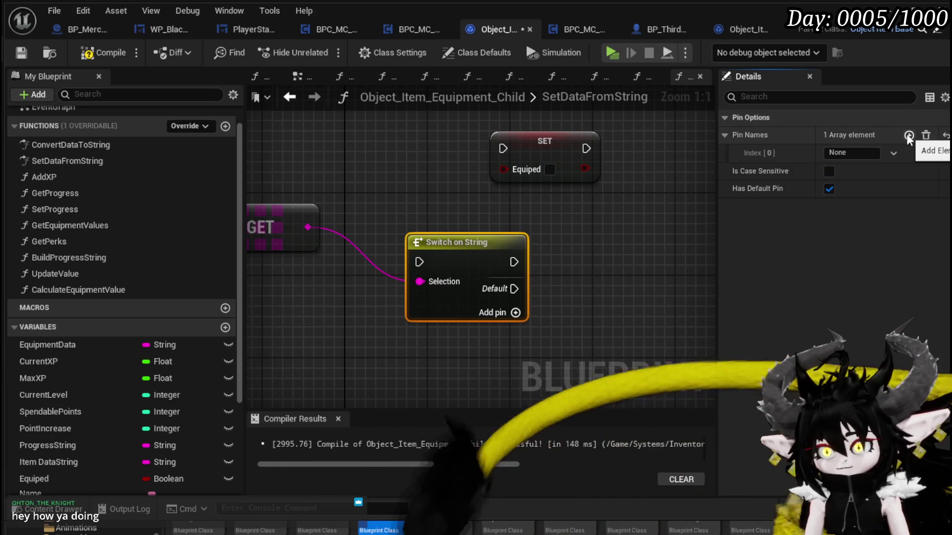
click(909, 135)
text(True)
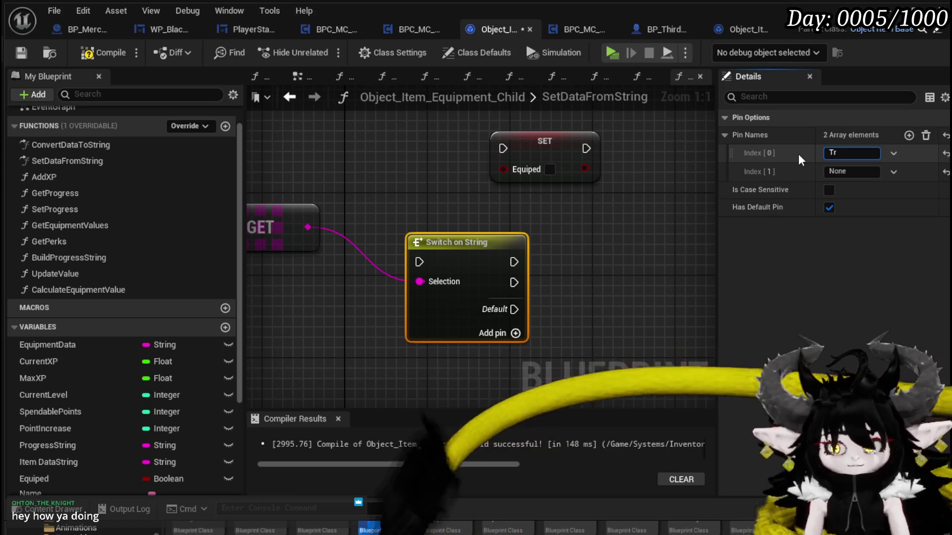
key(Return)
click(851, 172)
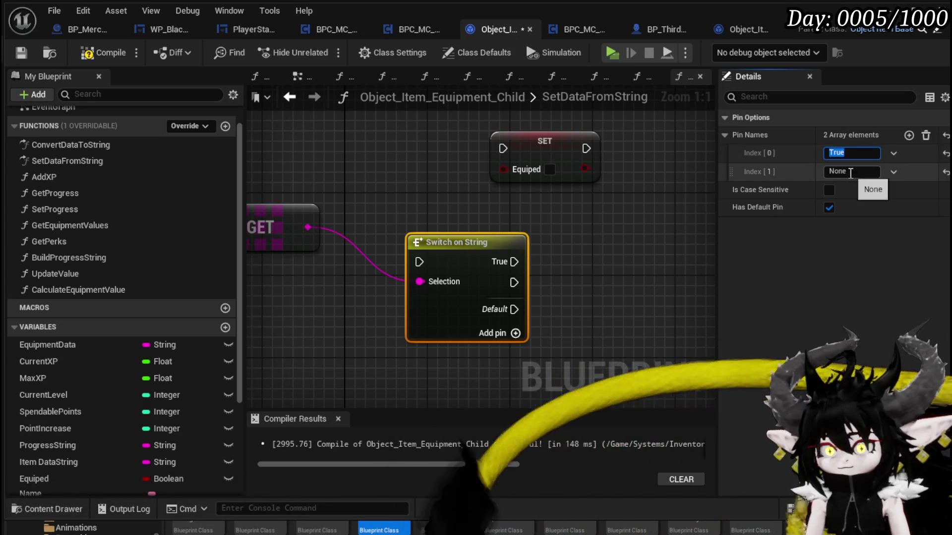
text(False)
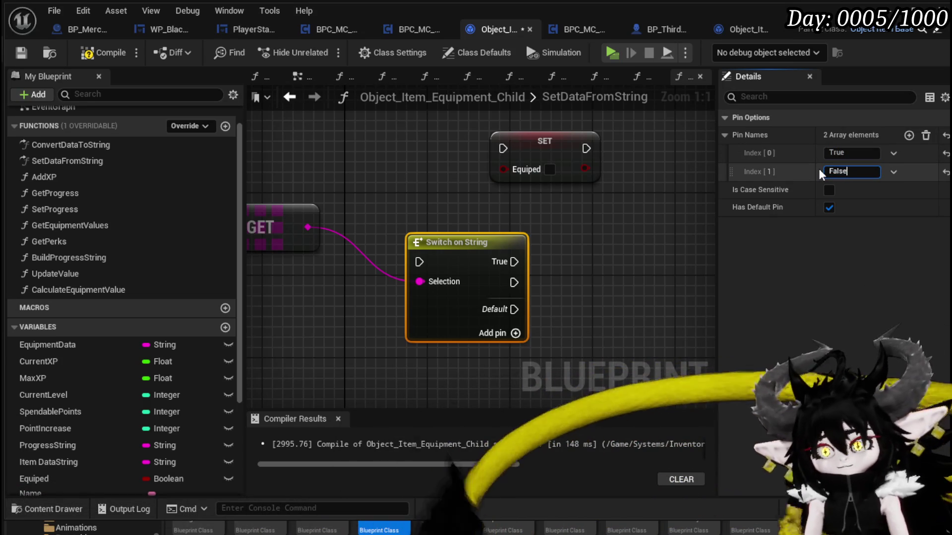
Wire False to SET Equiped false and True to a duplicated SET Equiped true.
drag(545, 141, 606, 285)
drag(520, 285, 577, 283)
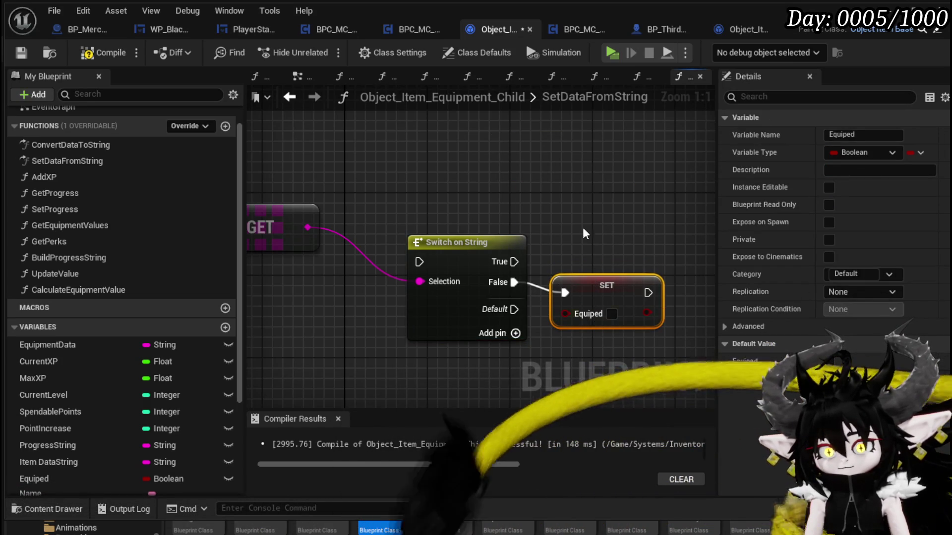
key(ctrl+w)
mouse_move(514, 262)
mouse_down()
mouse_move(570, 248)
mouse_move(575, 231)
mouse_up()
click(622, 252)
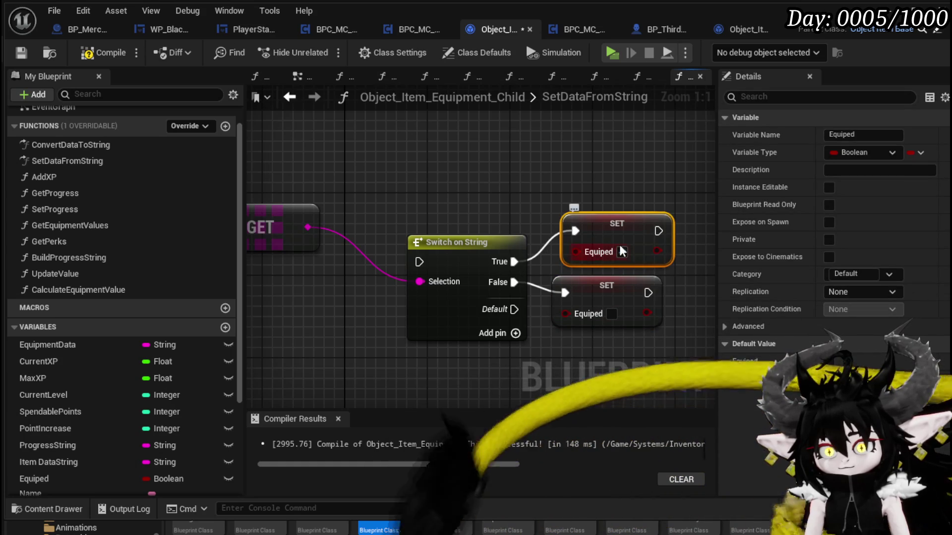
scroll(485, 173, down, 4)
Move the switch and setters beside the main chain, run them after Calculate Equipment Value, and compile.
drag(344, 159, 432, 214)
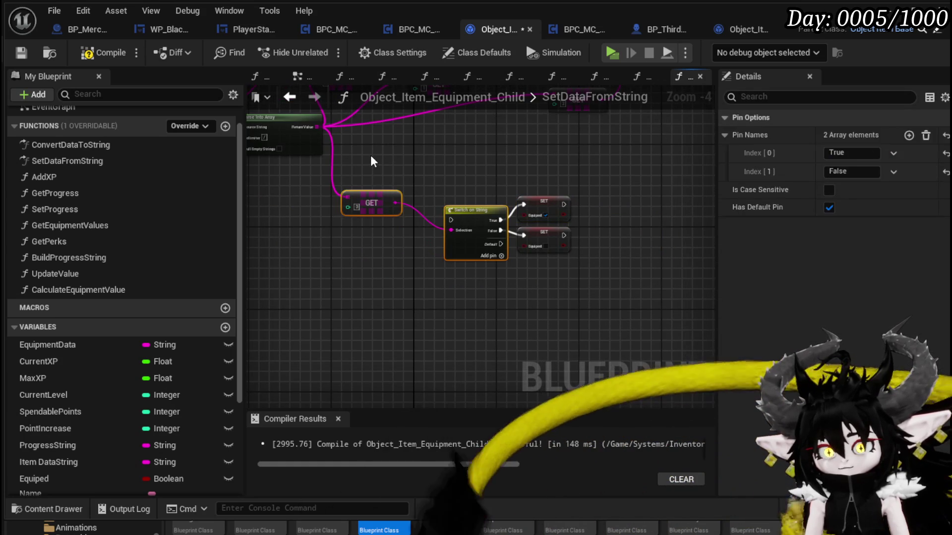
drag(407, 159, 574, 275)
scroll(354, 257, down, 3)
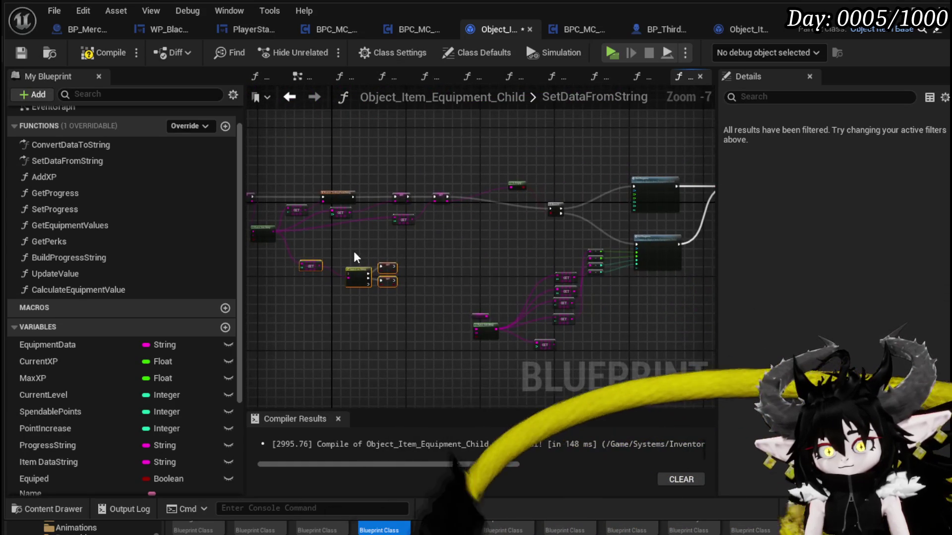
mouse_move(358, 270)
mouse_down()
mouse_move(496, 213)
mouse_move(386, 175)
mouse_up()
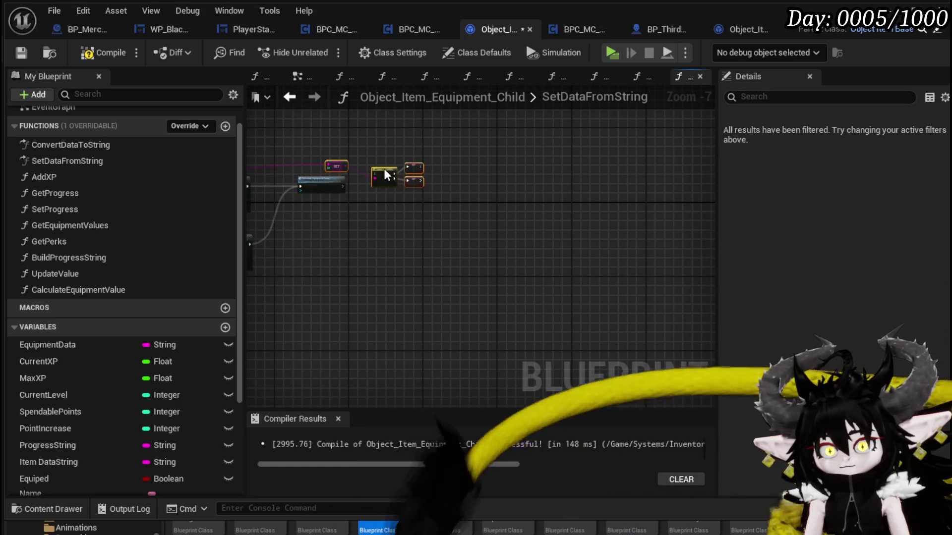
scroll(386, 175, up, 6)
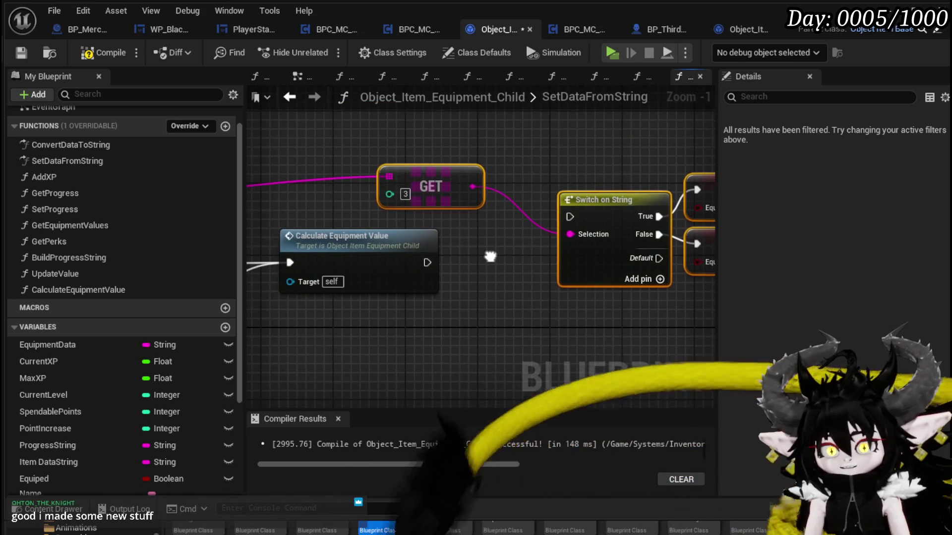
mouse_move(434, 266)
mouse_down()
mouse_move(587, 191)
mouse_move(570, 216)
mouse_up()
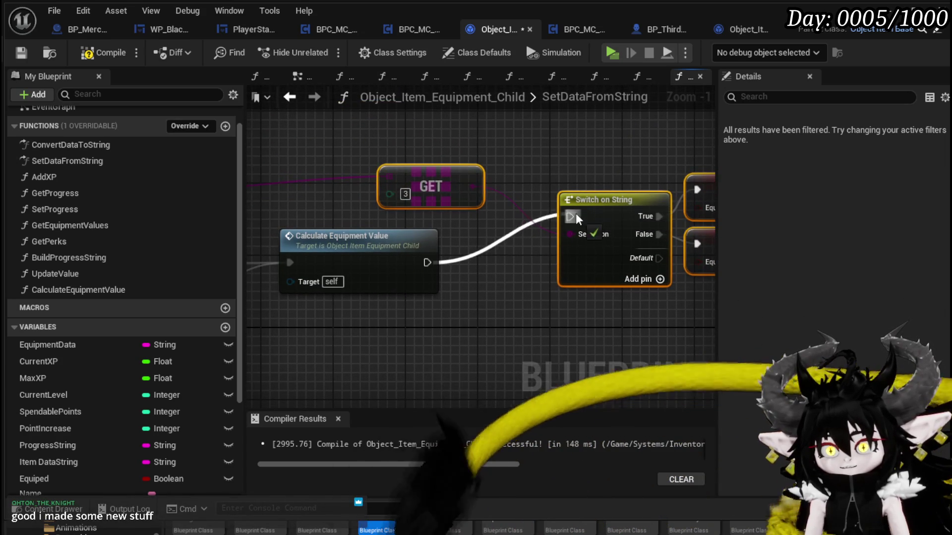
scroll(545, 248, down, 2)
mouse_move(529, 320)
mouse_down()
mouse_move(701, 190)
mouse_move(628, 226)
mouse_up()
click(267, 168)
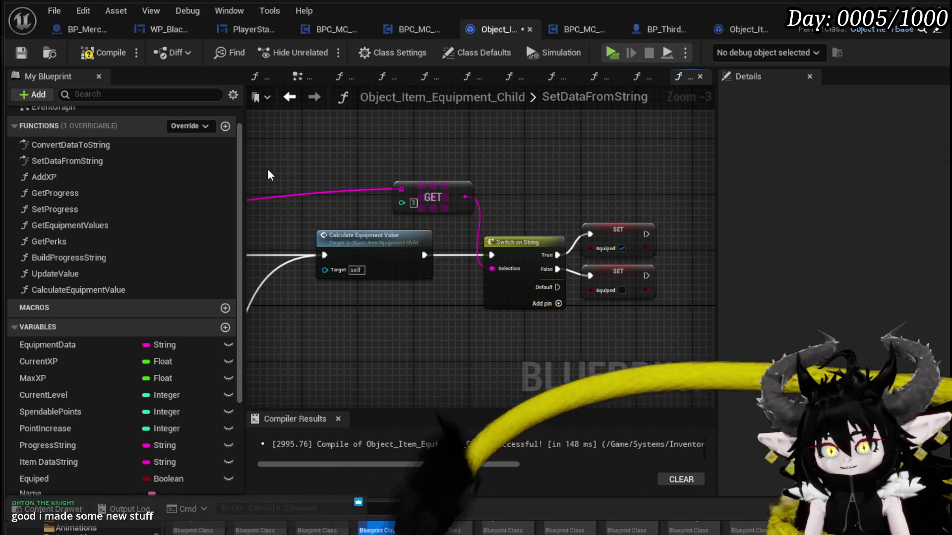
scroll(266, 168, down, 3)
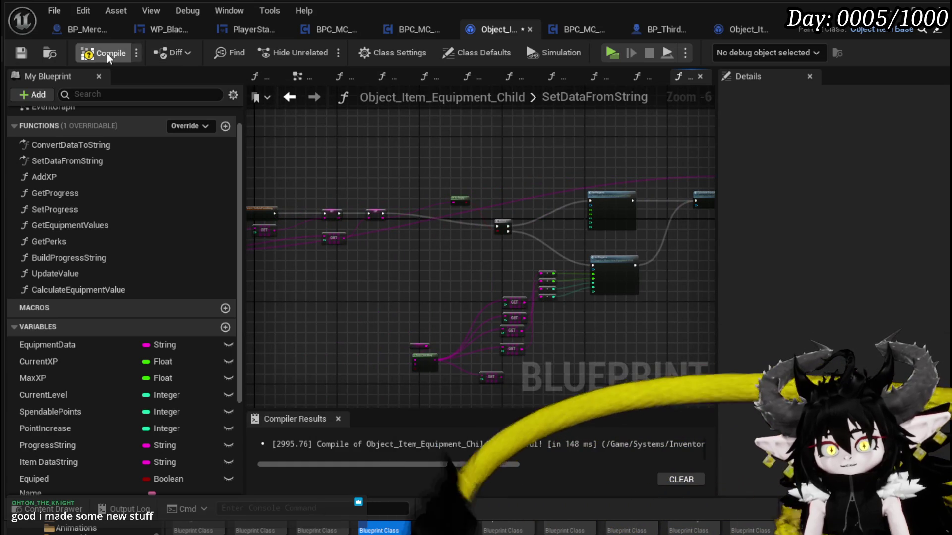
click(101, 52)
Check the Equiped false setter and Calculate Equipment Value, then return to the L_DungeonCreationTest level editor.
scroll(343, 188, up, 7)
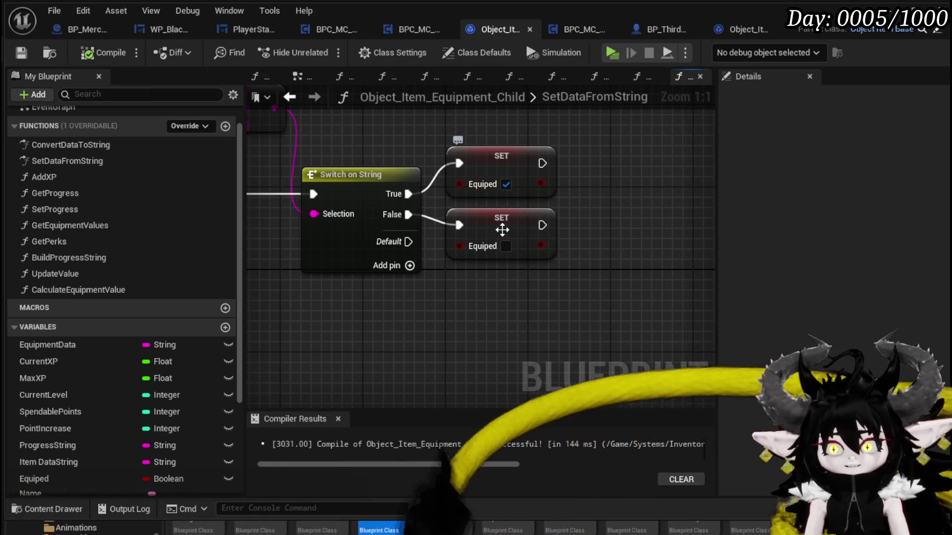
click(485, 217)
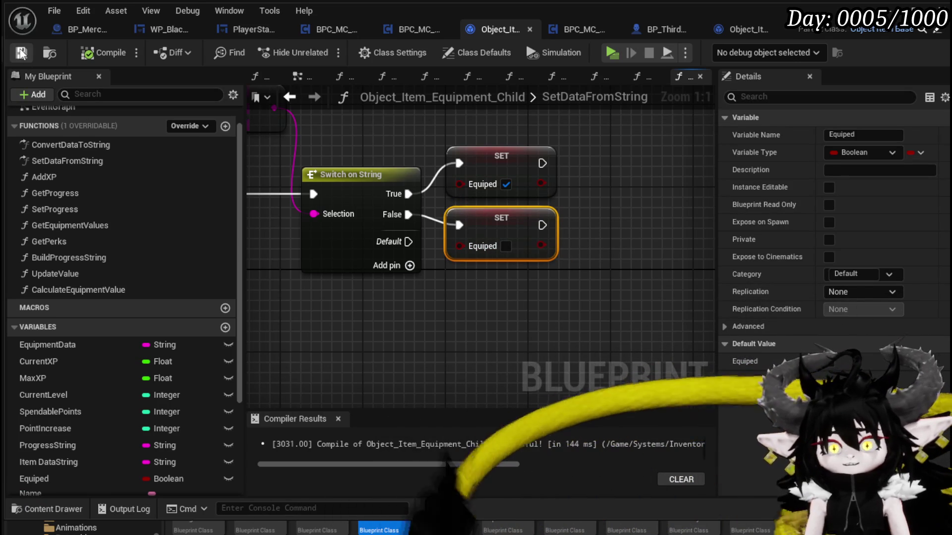
scroll(498, 216, down, 4)
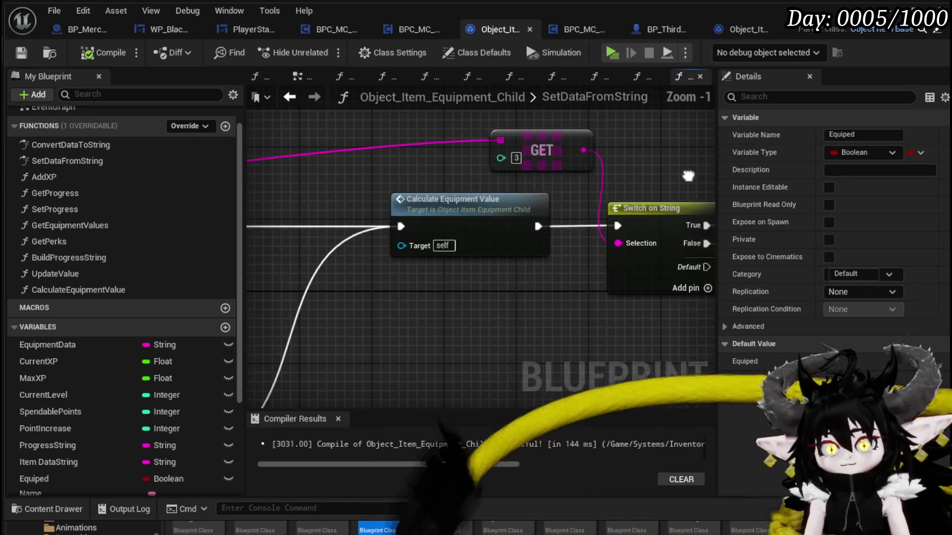
drag(423, 174, 568, 173)
scroll(567, 173, down, 2)
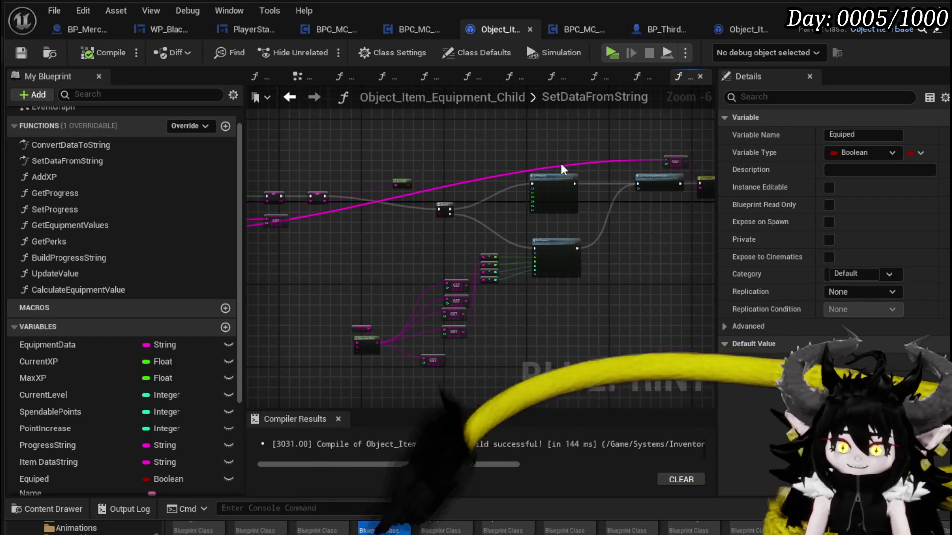
scroll(475, 231, up, 3)
scroll(476, 233, down, 3)
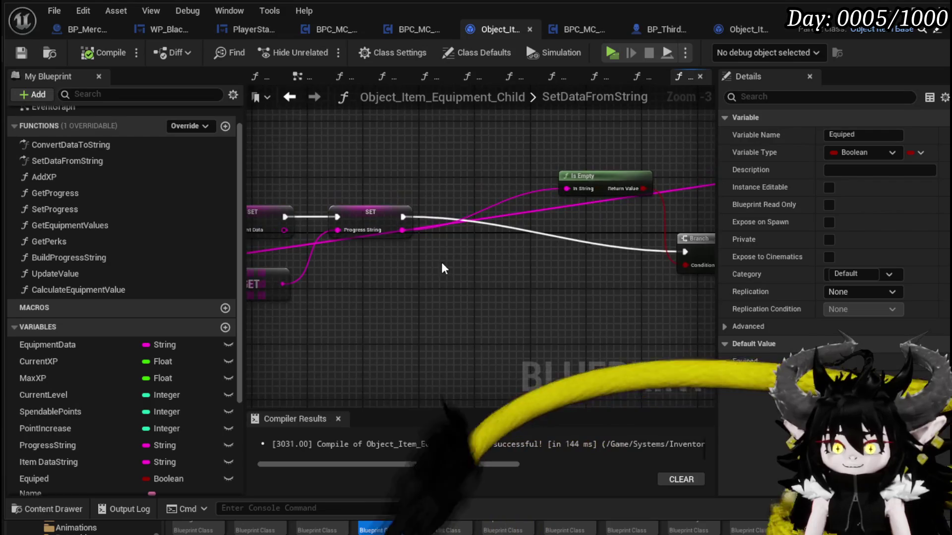
scroll(479, 266, up, 3)
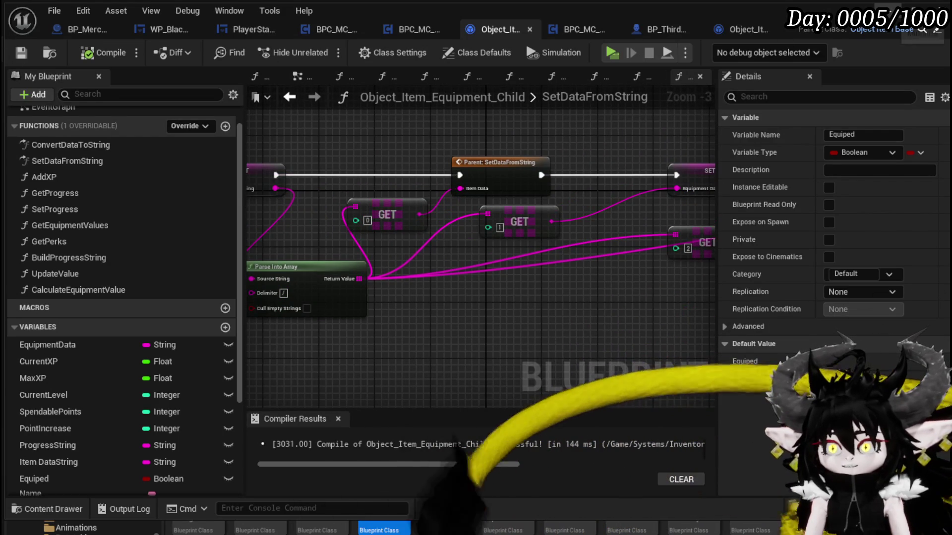
click(900, 10)
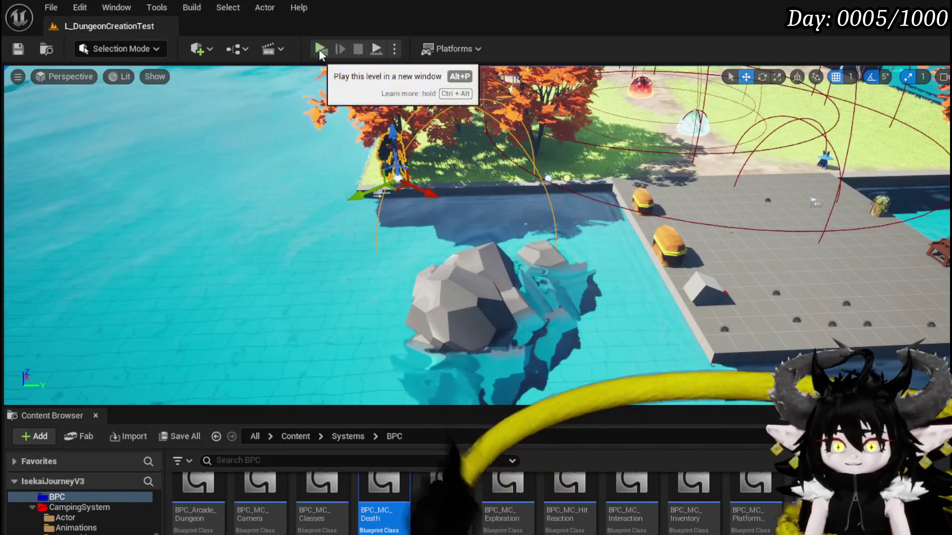
Start the play-test in a new window and resume past the Branch breakpoint.
click(320, 49)
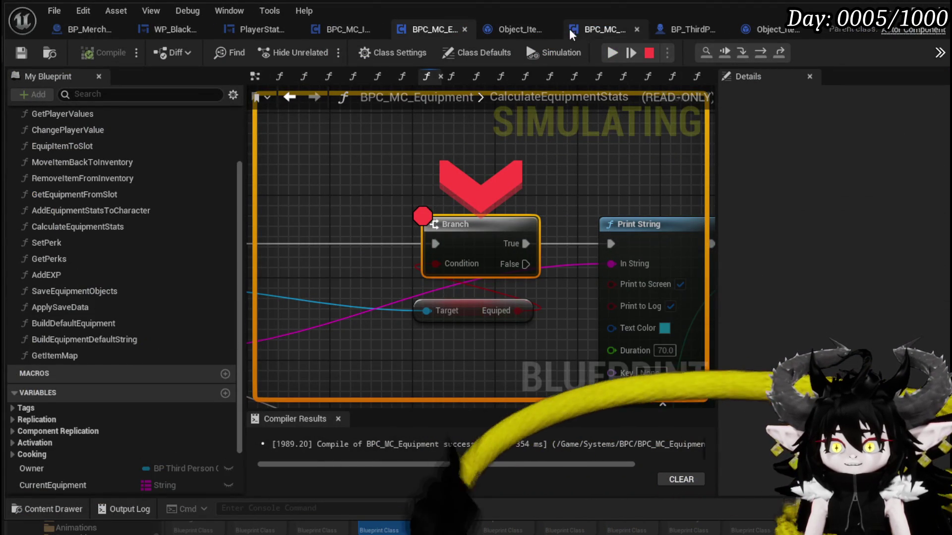
click(607, 54)
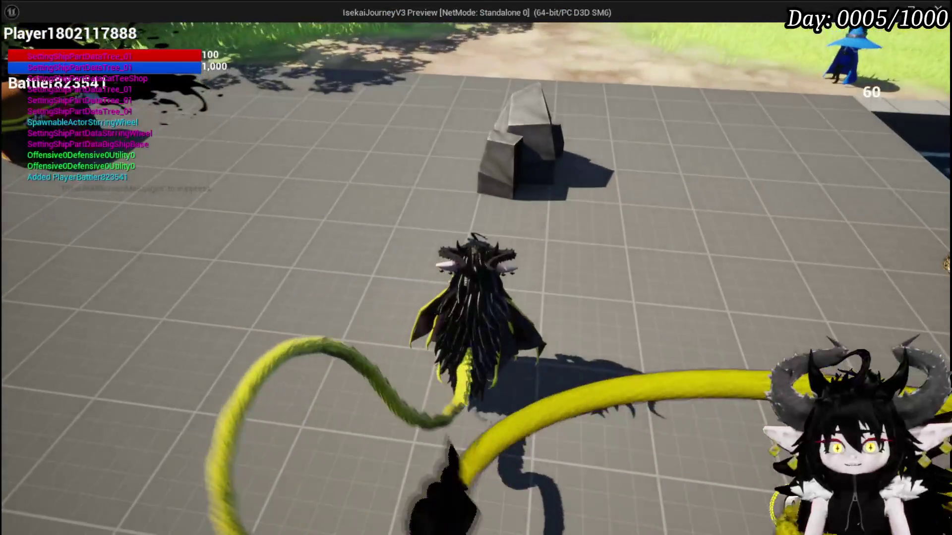
key(Tab)
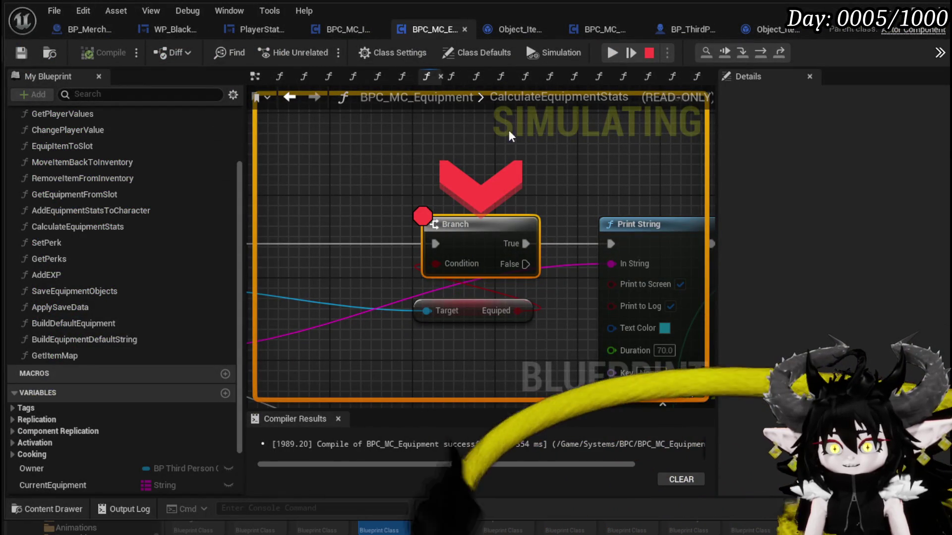
click(613, 53)
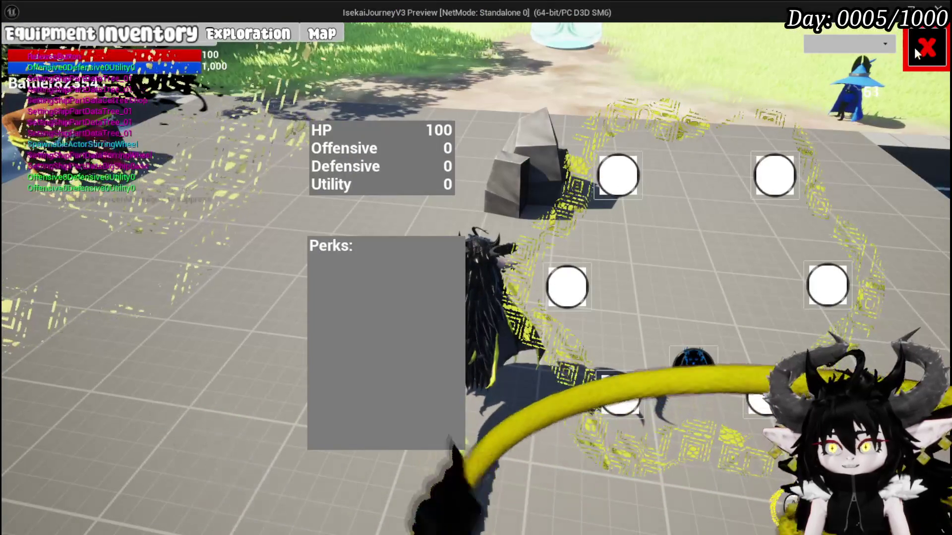
click(925, 44)
key(space)
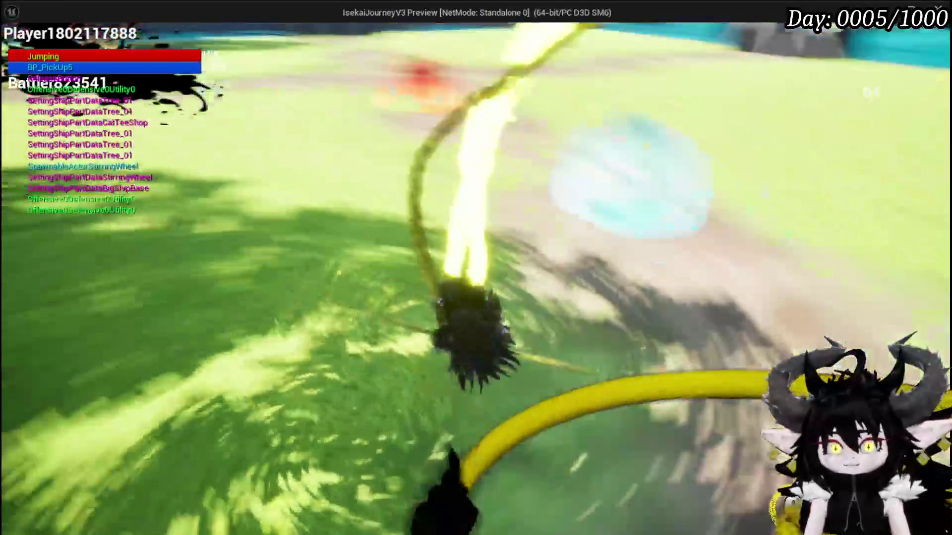
Move all the inventory items into the Black Box, then close the inventory.
key(Tab)
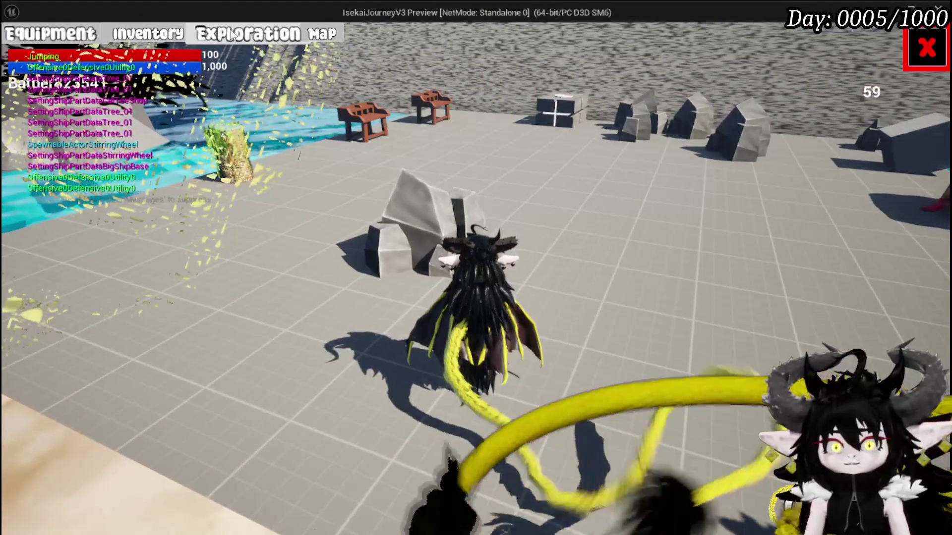
click(231, 34)
mouse_move(303, 231)
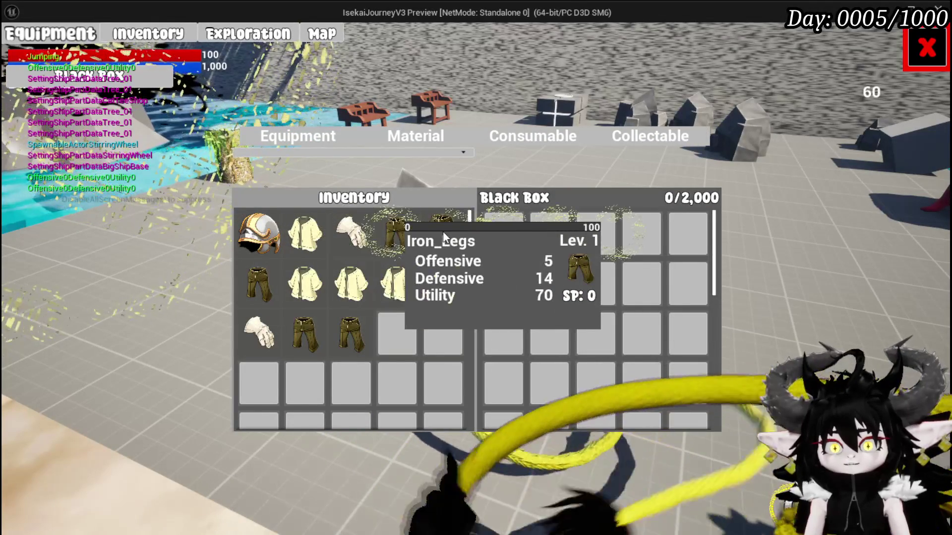
click(442, 231)
click(431, 218)
click(345, 283)
click(267, 290)
click(302, 332)
click(337, 347)
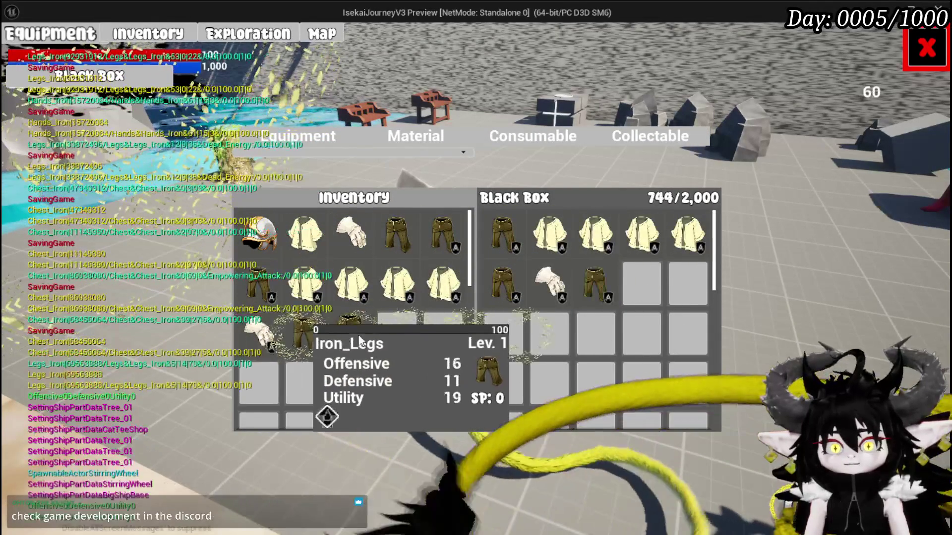
click(337, 347)
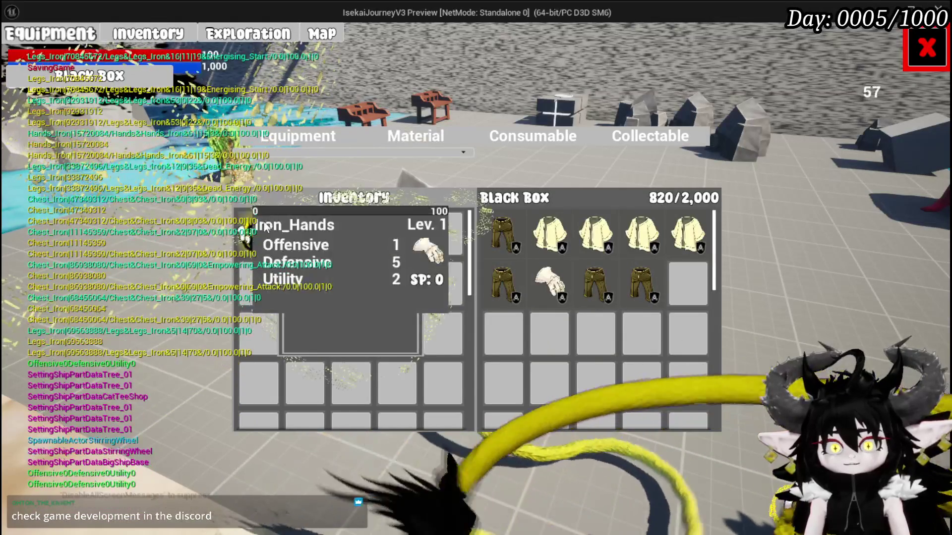
click(267, 233)
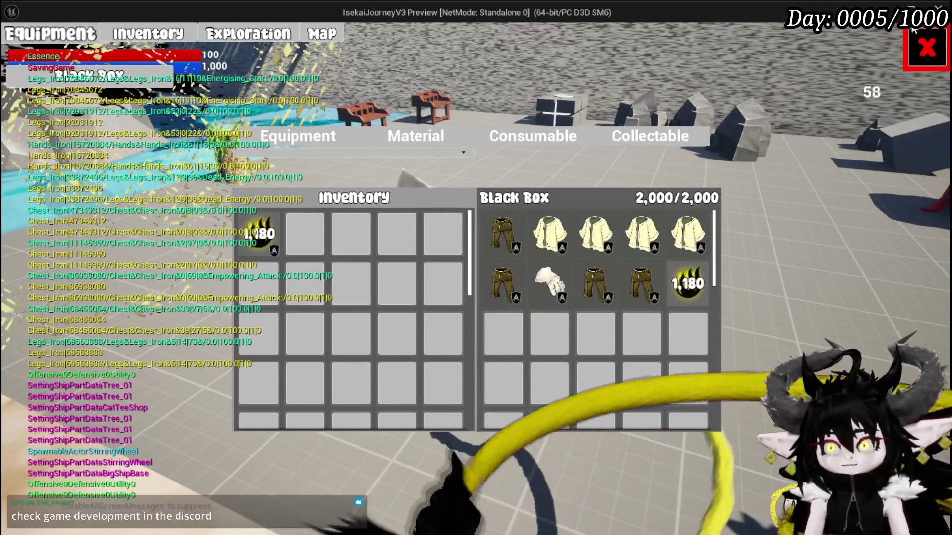
key(Escape)
Run into the red slimes and answer the attack timing prompt.
key(w)
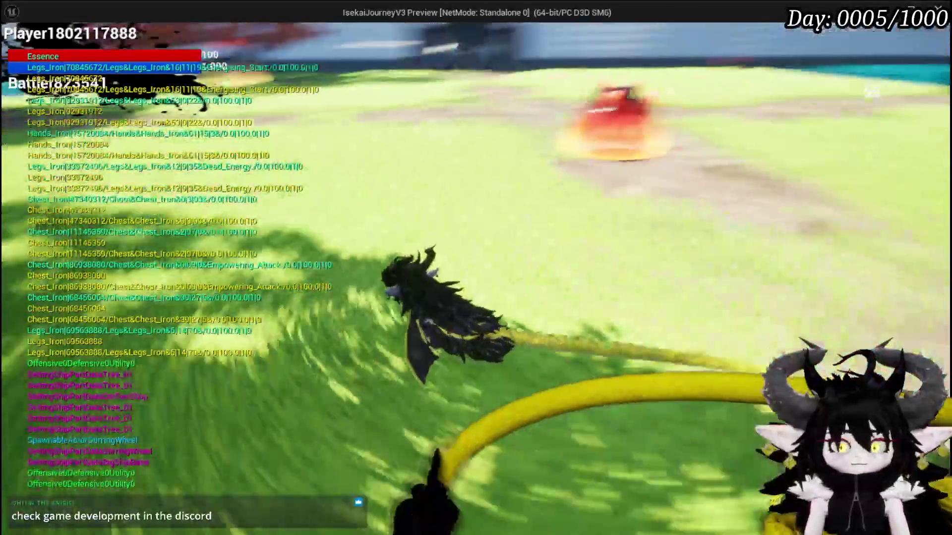
key(w)
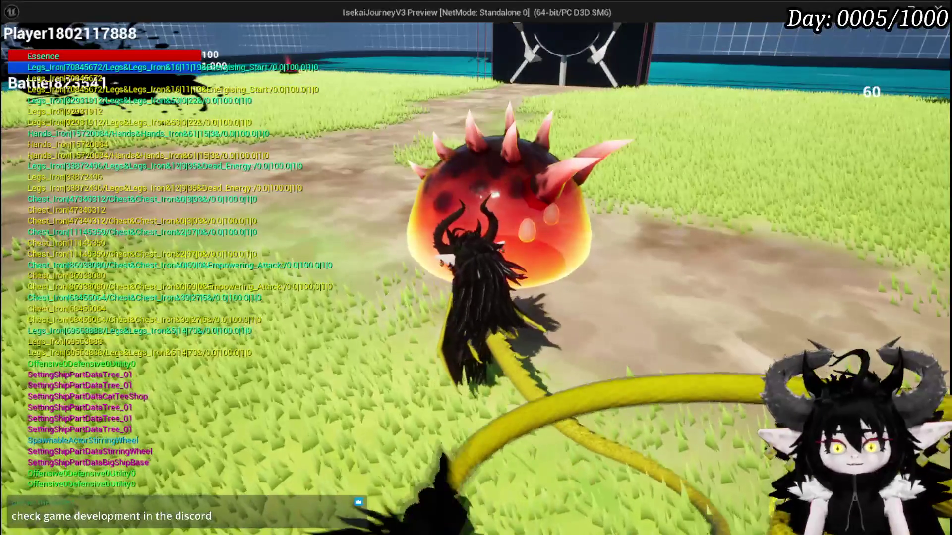
key(w)
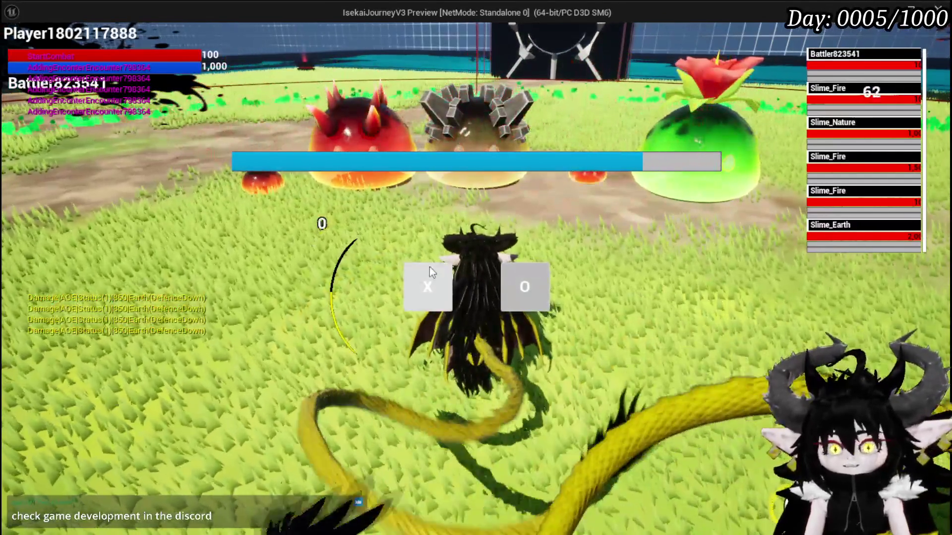
click(429, 270)
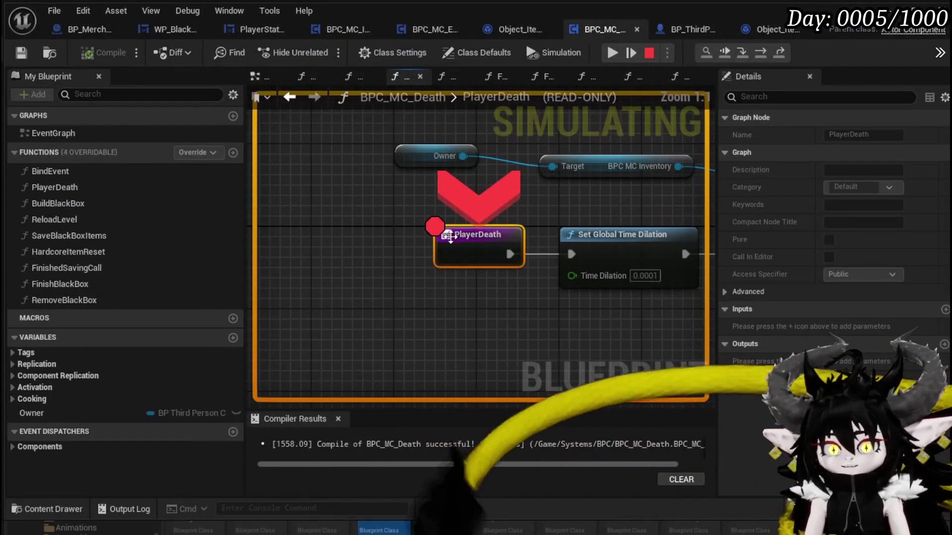
Resume past PlayerDeath, submit the black box message, and continue through FinishBlackBox, BuildBlackBox and Branch.
click(613, 53)
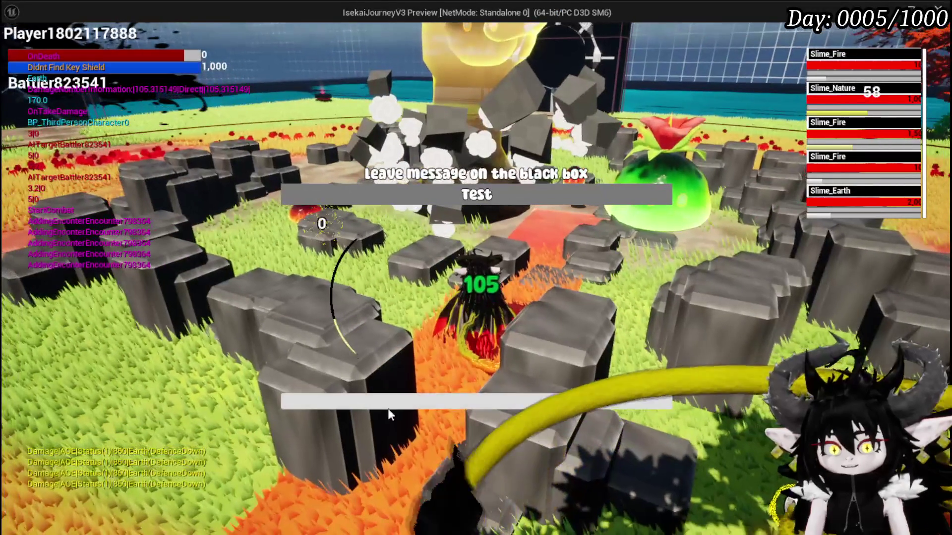
click(389, 406)
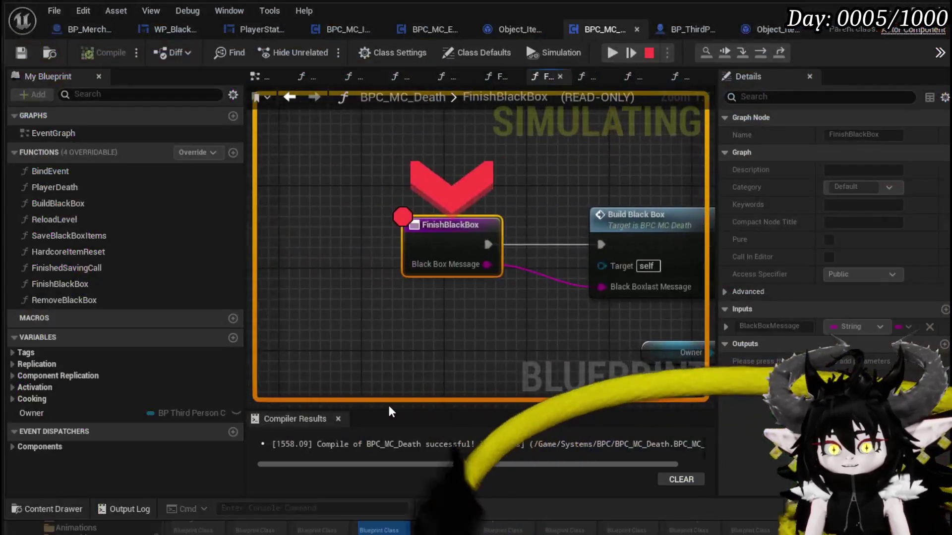
click(608, 55)
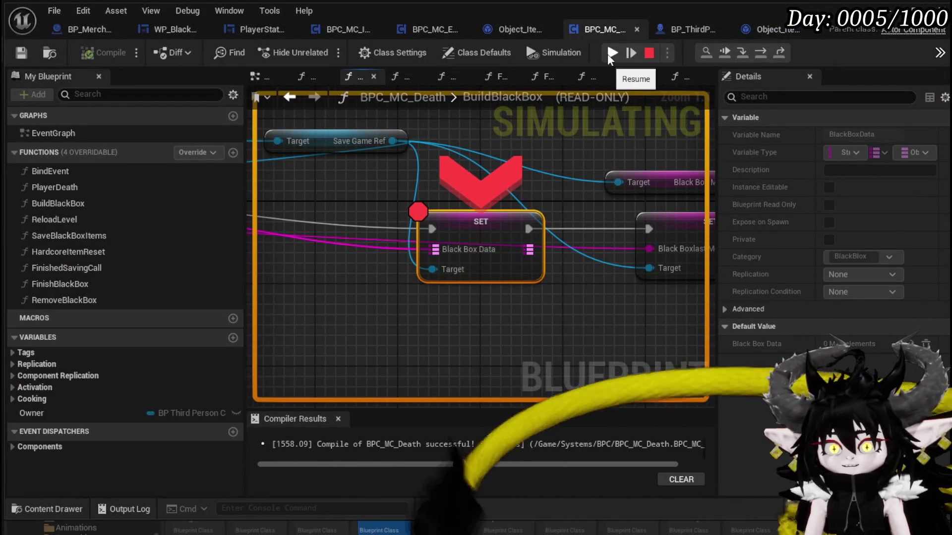
click(608, 54)
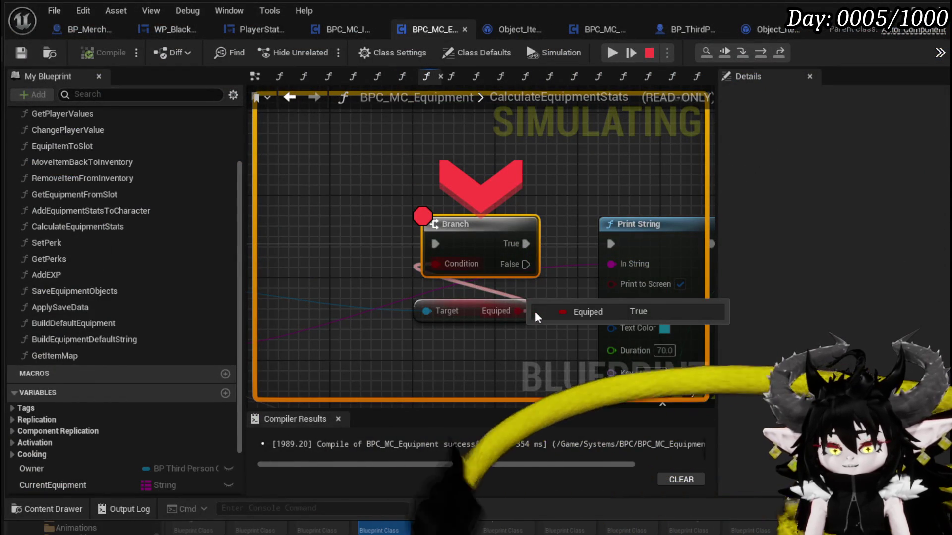
scroll(404, 149, down, 2)
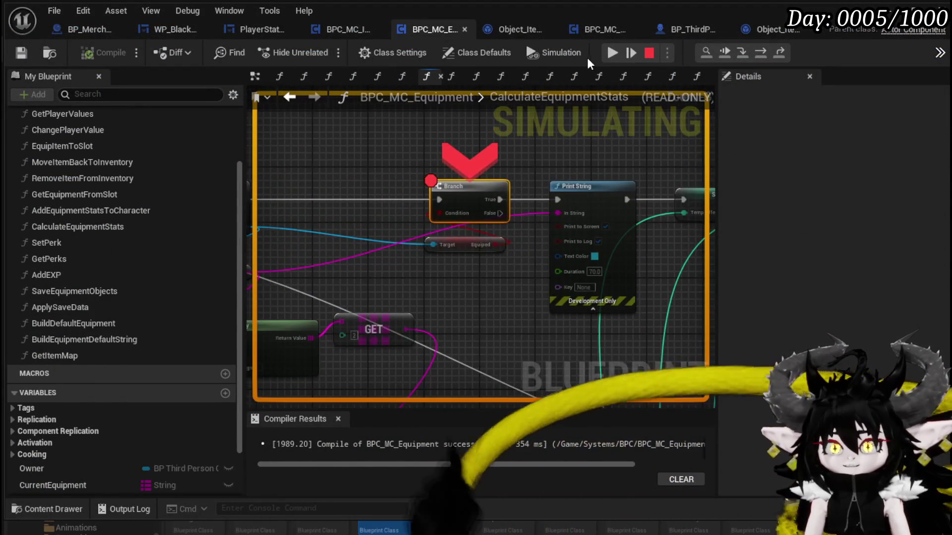
click(612, 53)
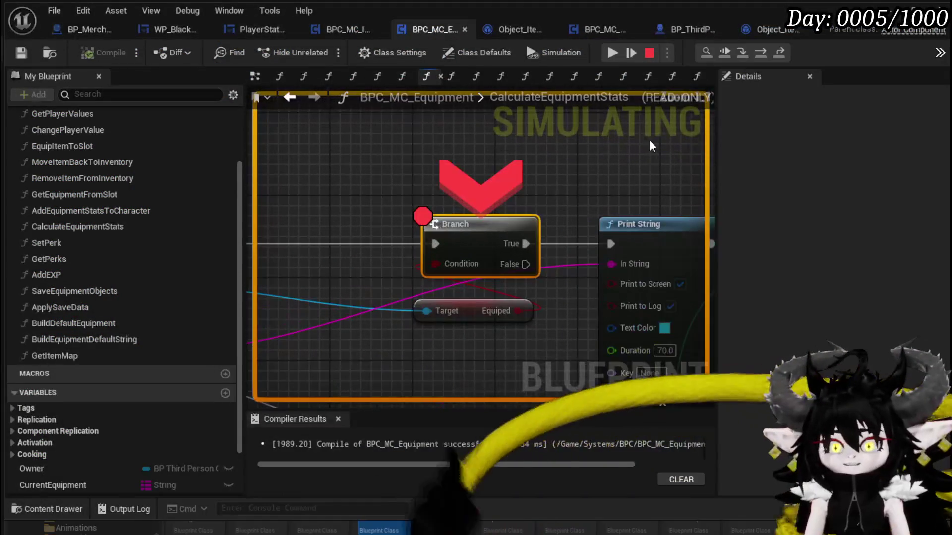
click(612, 53)
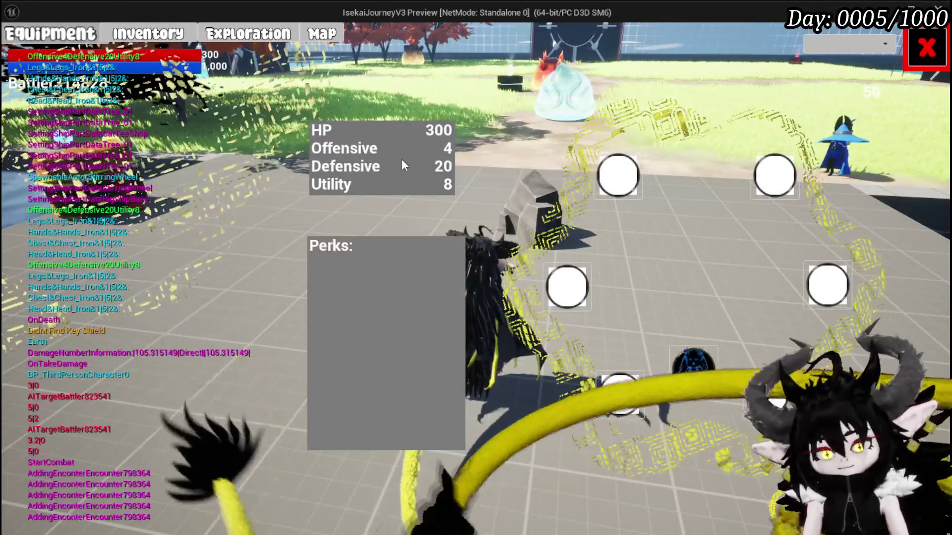
Close the equipment screen and menus, open and close the settings menu, then stop playing.
click(927, 48)
key(space)
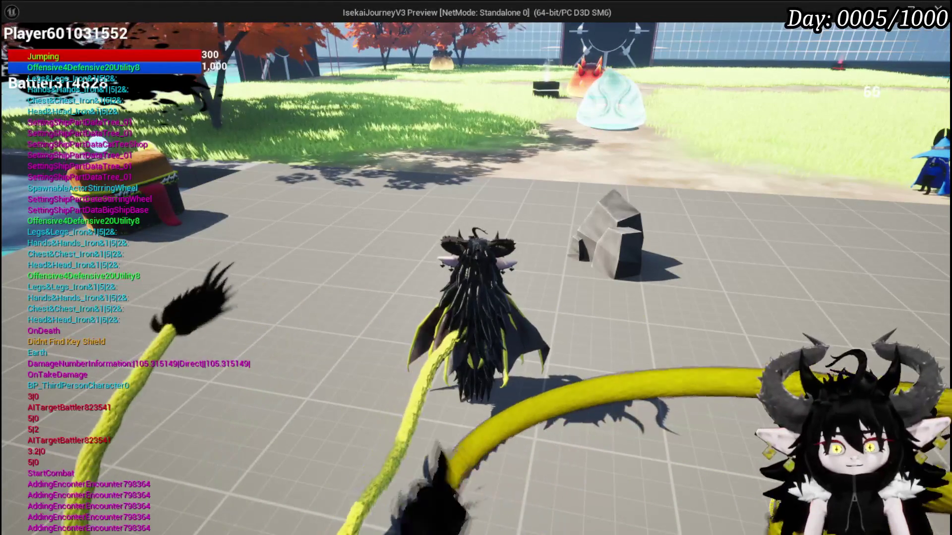
key(Tab)
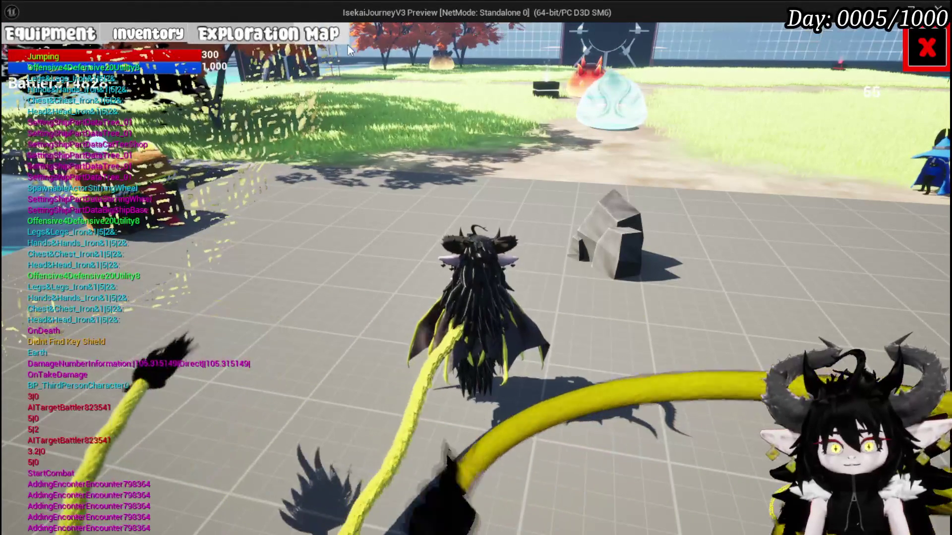
click(929, 62)
key(w)
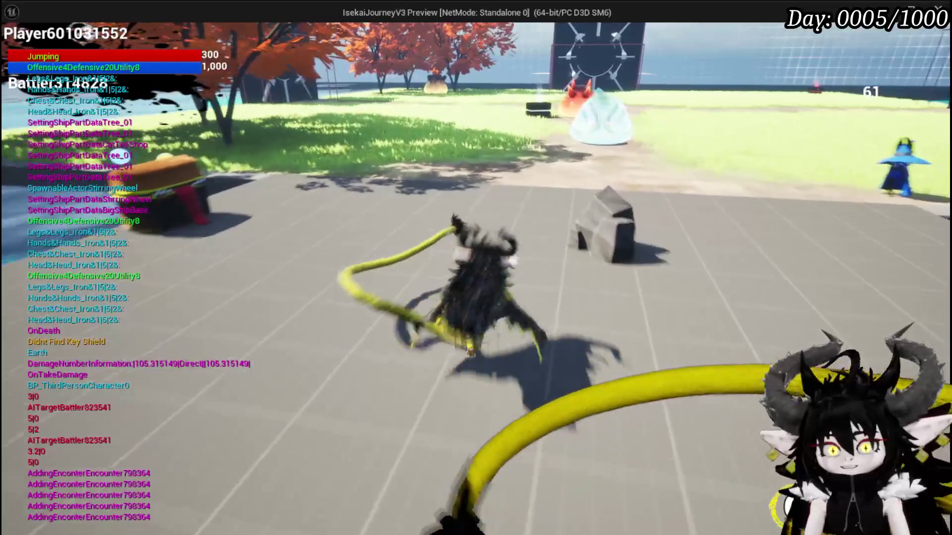
key(Escape)
click(476, 424)
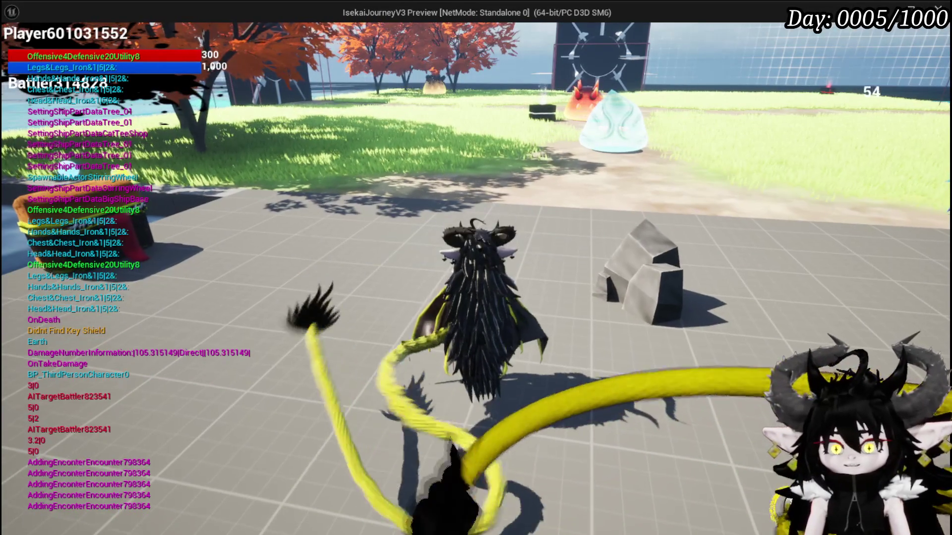
key(Escape)
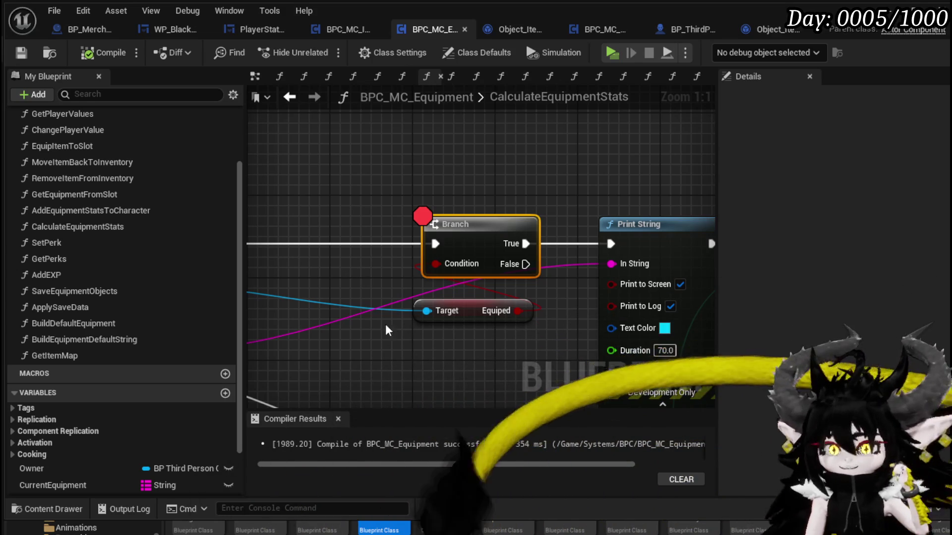
Survey the CalculateEquipmentStats graph around Branch and Print String, and reposition Get Item Map.
drag(380, 324, 267, 278)
scroll(371, 291, down, 4)
scroll(371, 291, up, 2)
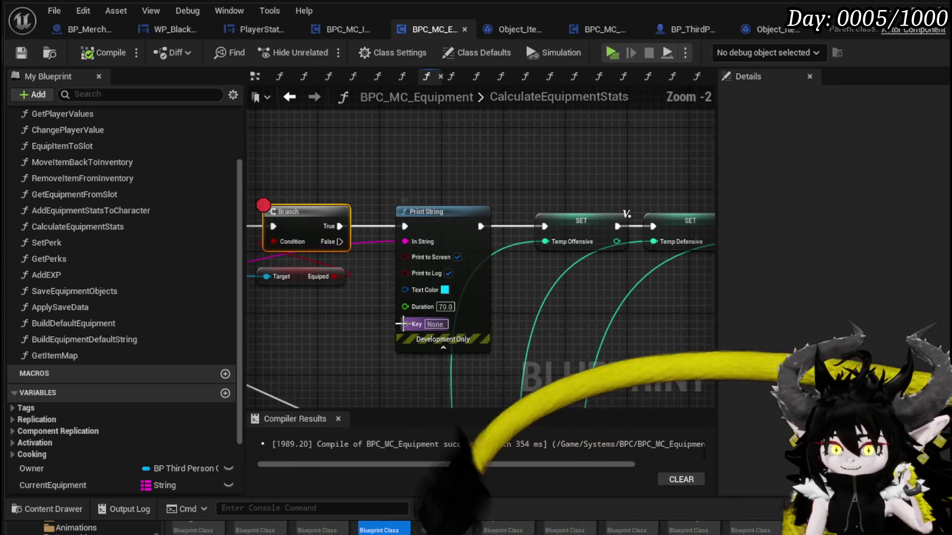
drag(312, 319, 435, 285)
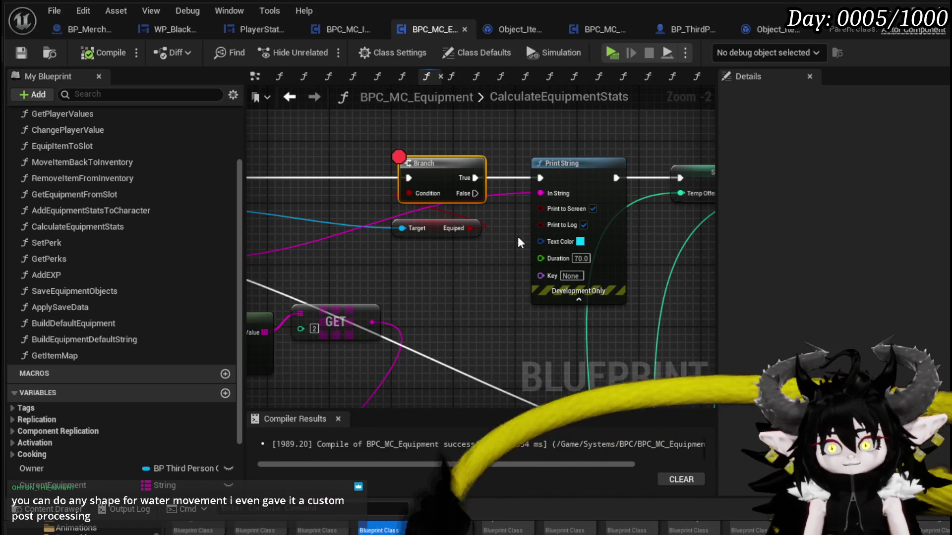
scroll(415, 230, down, 3)
mouse_move(415, 231)
mouse_down()
mouse_move(369, 116)
mouse_move(308, 94)
mouse_up()
mouse_move(364, 124)
mouse_down()
mouse_move(489, 212)
mouse_move(571, 251)
mouse_up()
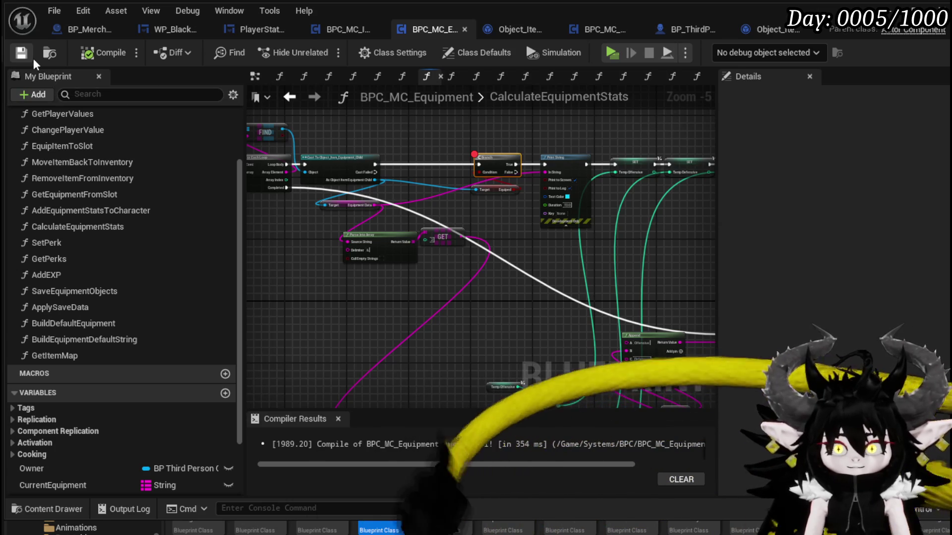
scroll(506, 148, down, 2)
scroll(372, 212, up, 5)
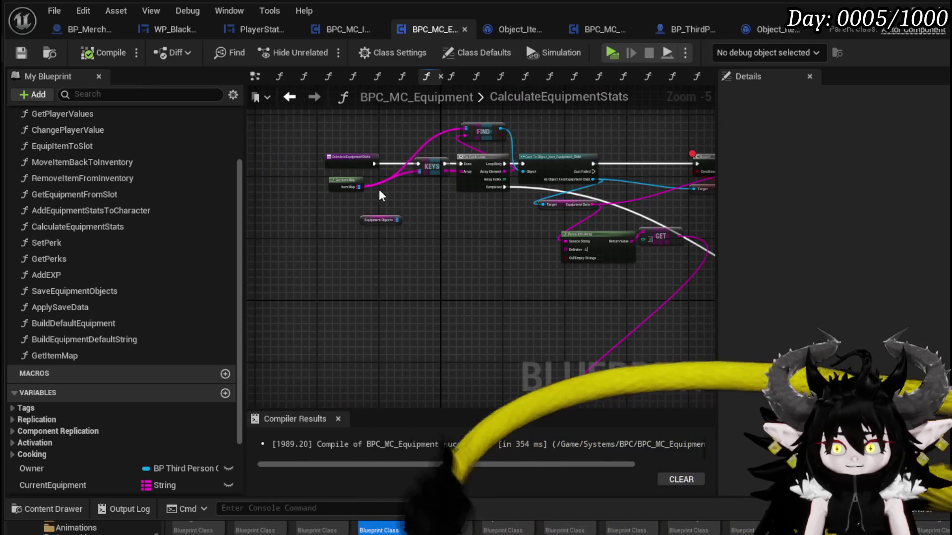
mouse_move(332, 255)
mouse_down()
mouse_move(371, 113)
mouse_move(368, 213)
mouse_move(376, 164)
mouse_move(359, 147)
mouse_up()
Shift the Branch and Equiped getter left together, then start a play test.
scroll(405, 142, down, 1)
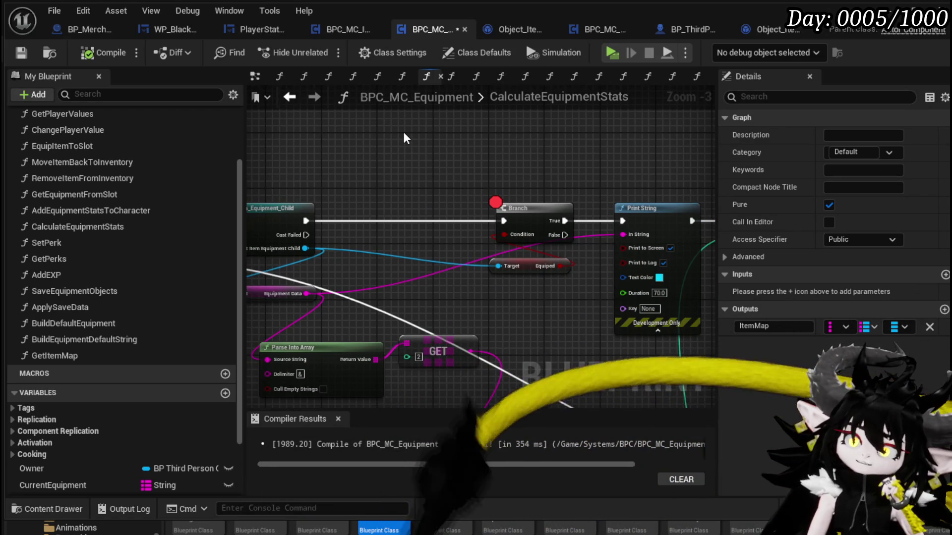
drag(540, 302, 540, 302)
drag(518, 208, 414, 208)
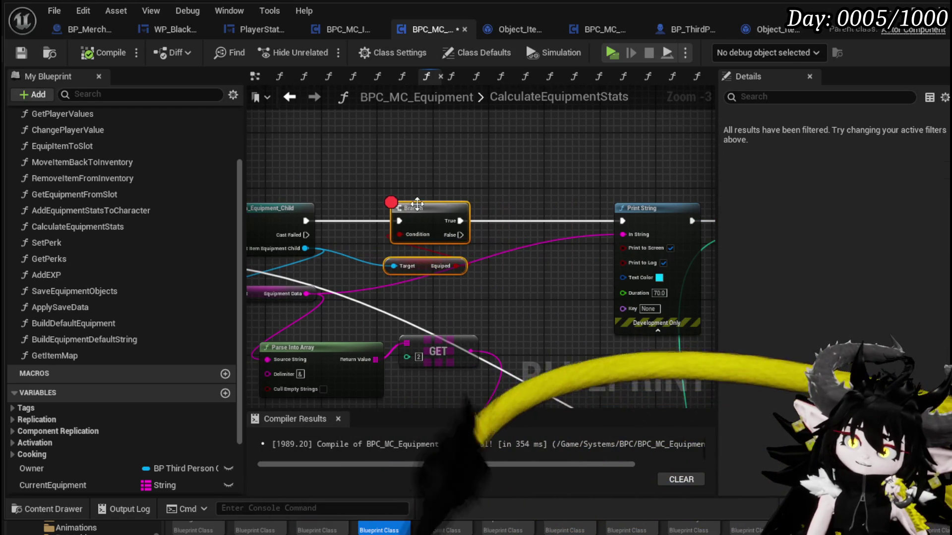
click(418, 177)
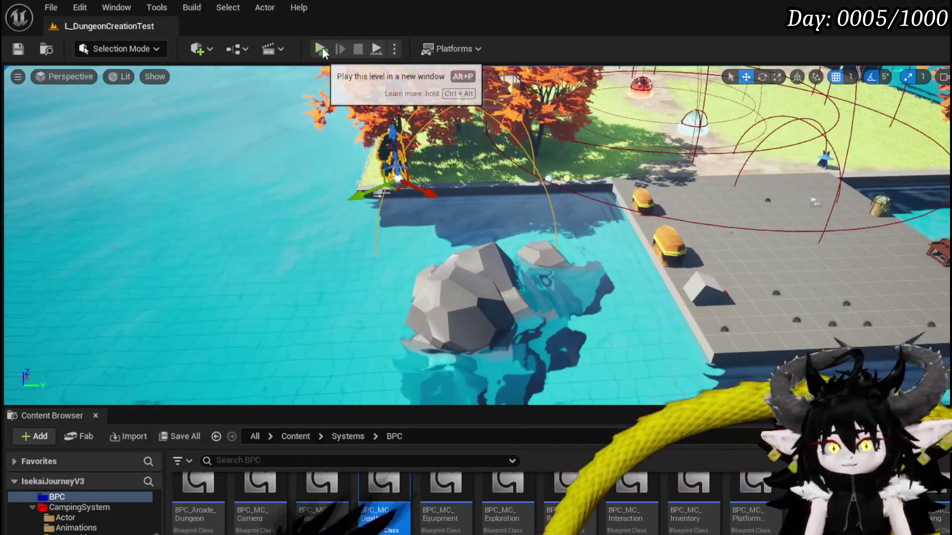
click(321, 48)
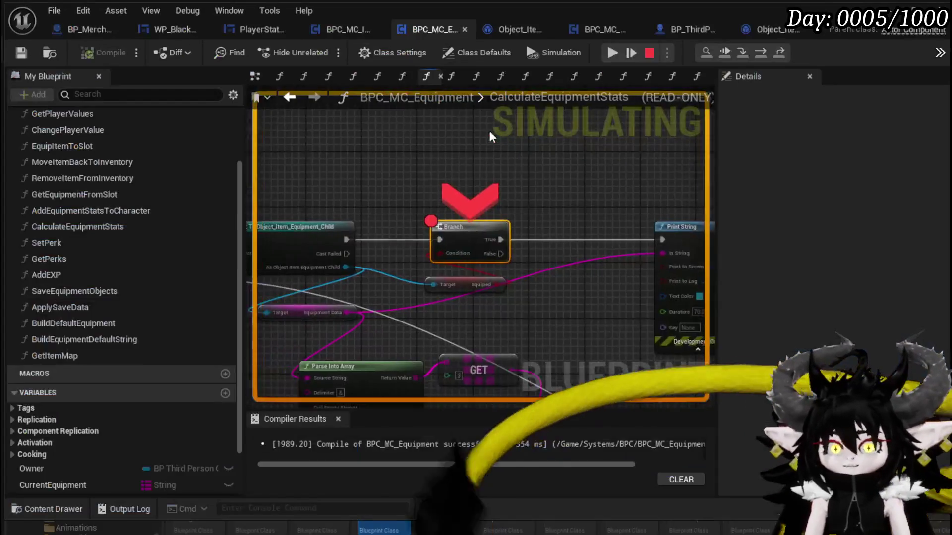
Disable the Branch breakpoint and confirm Equipment stats HP 300, Offensive 4, Defensive 20, Utility 8.
right_click(470, 243)
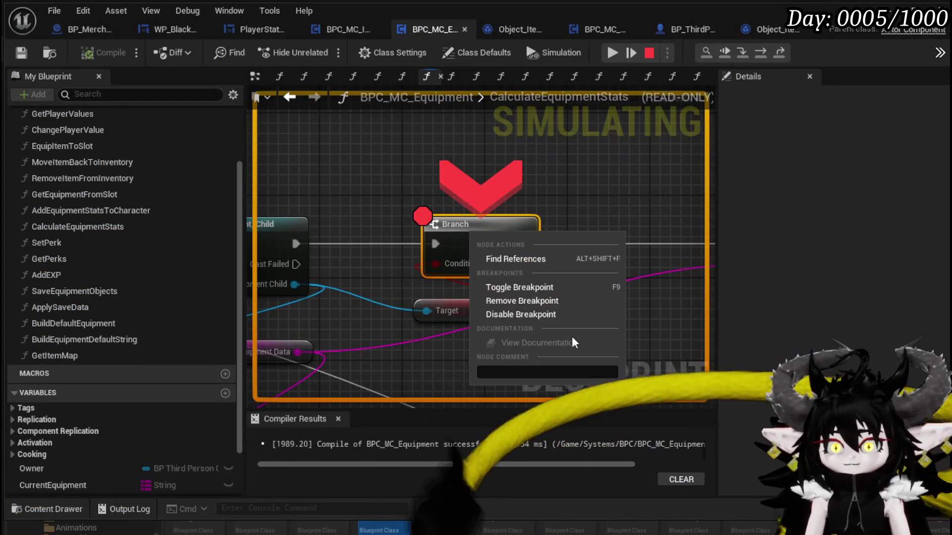
click(532, 315)
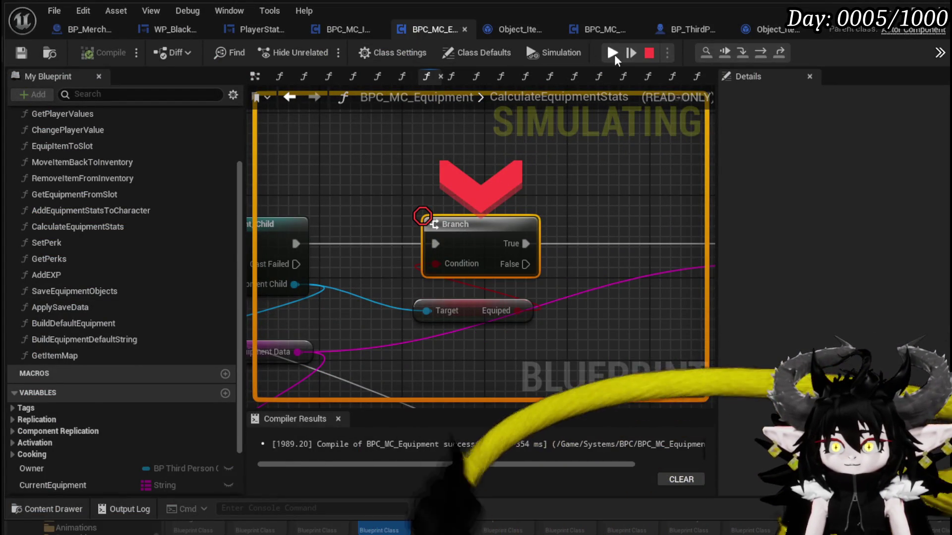
click(613, 52)
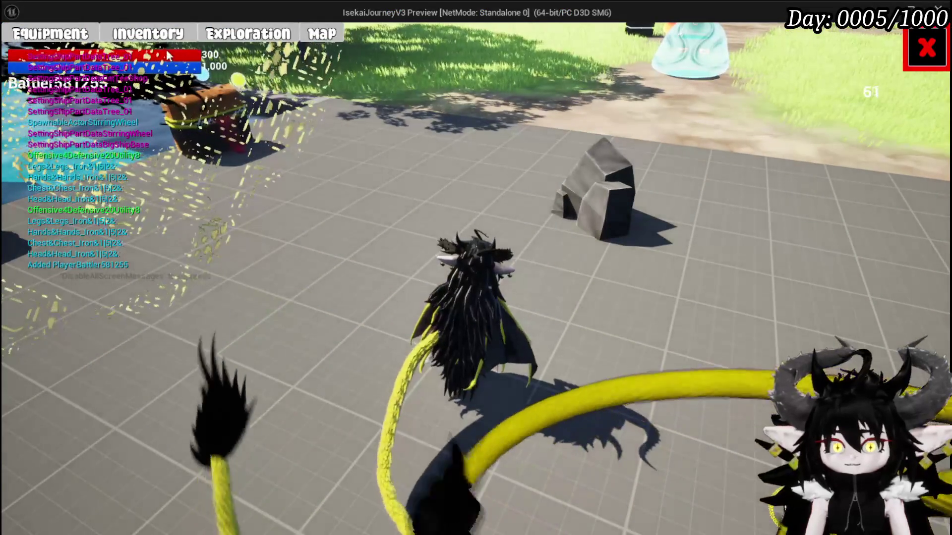
click(149, 34)
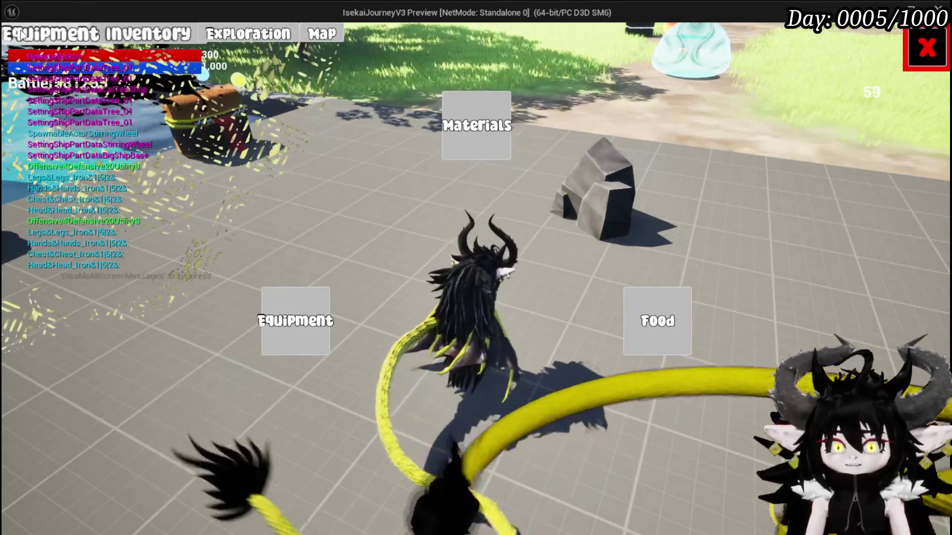
click(296, 321)
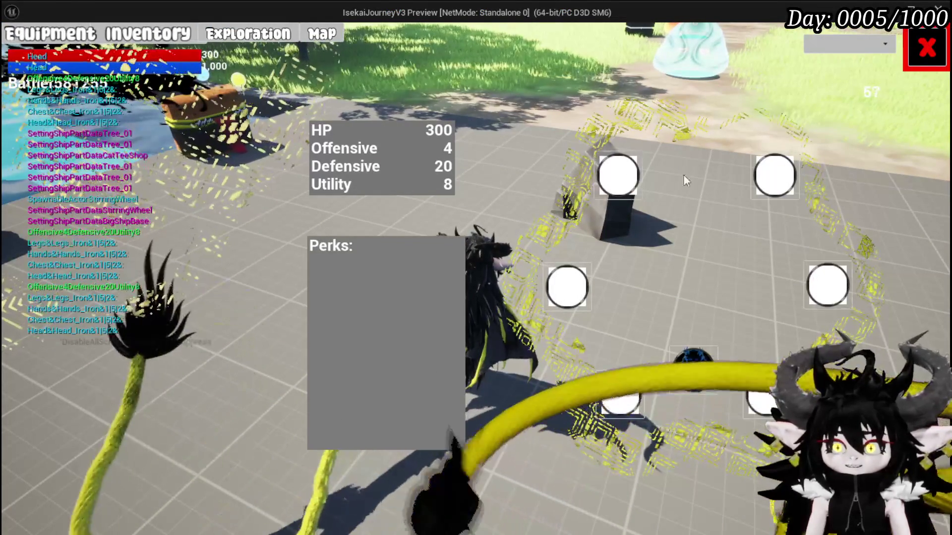
click(627, 180)
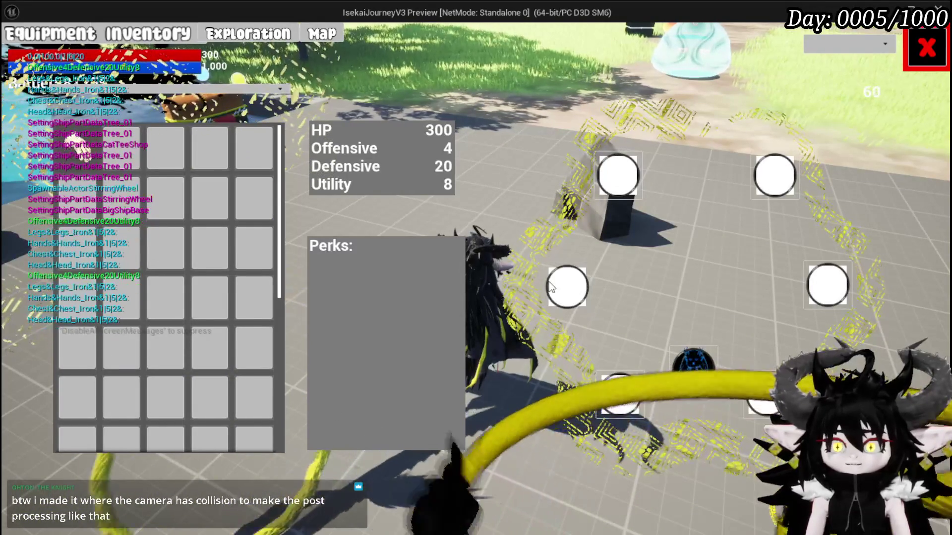
mouse_move(98, 160)
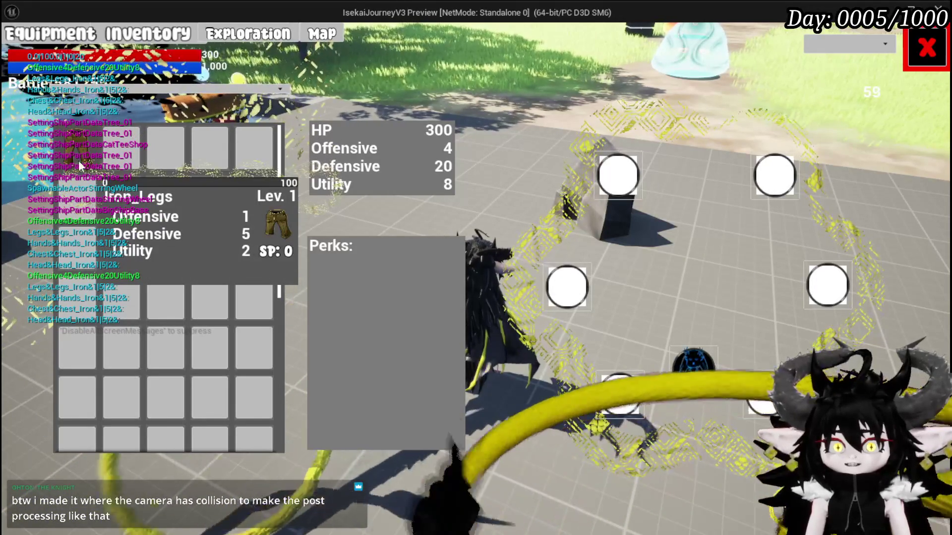
Stop the play session, clear the graph selection, and return to the level editor.
key(alt+Tab)
key(Escape)
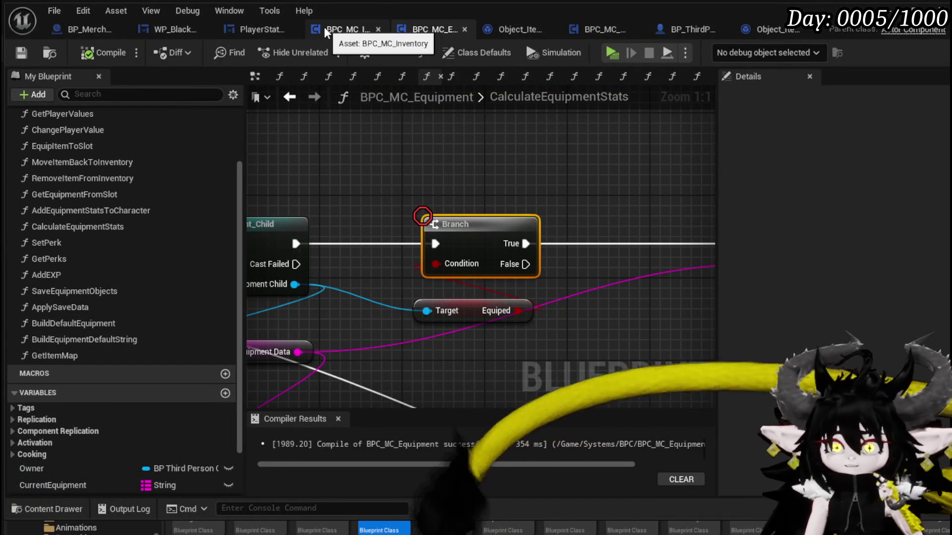
click(471, 315)
click(561, 303)
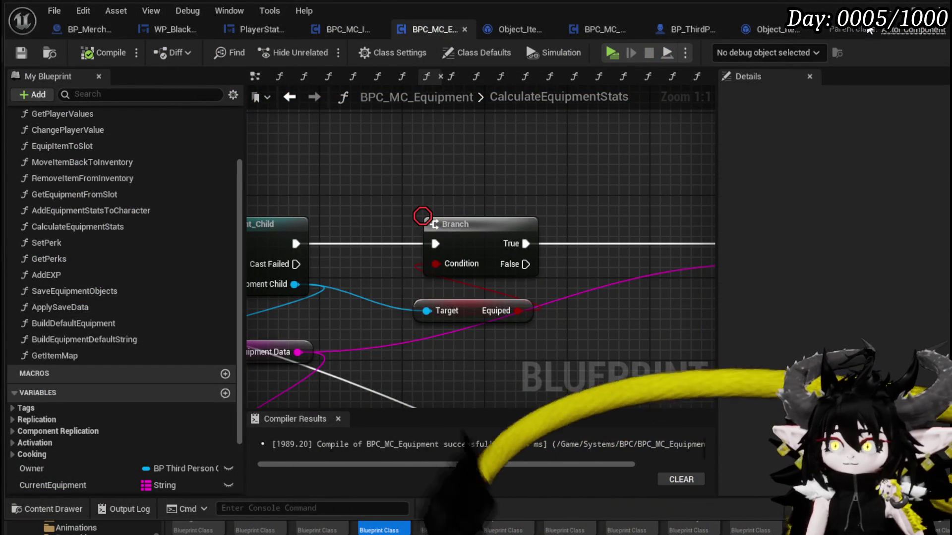
key(alt+Tab)
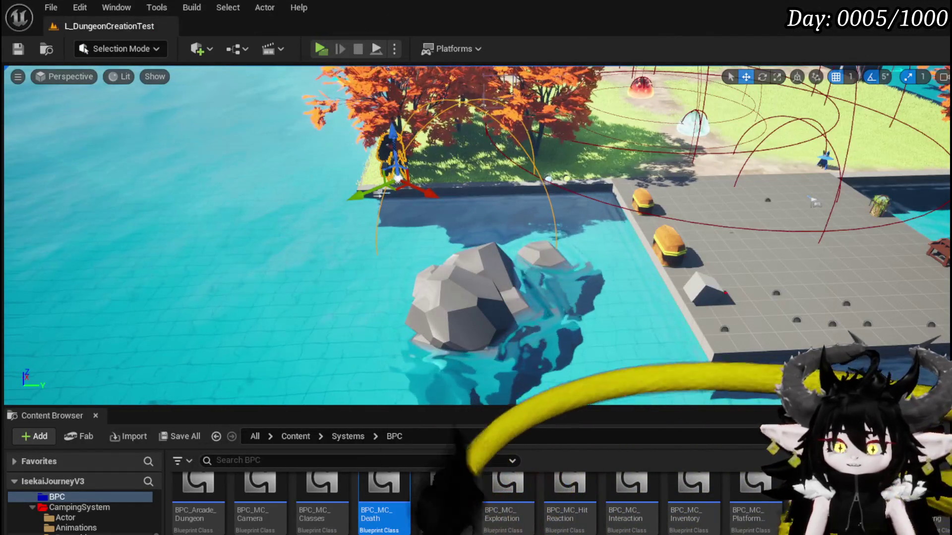
Browse to InventorySystem > UI in the Content Browser and open WP_EquipmentSlot.
scroll(318, 501, up, 1)
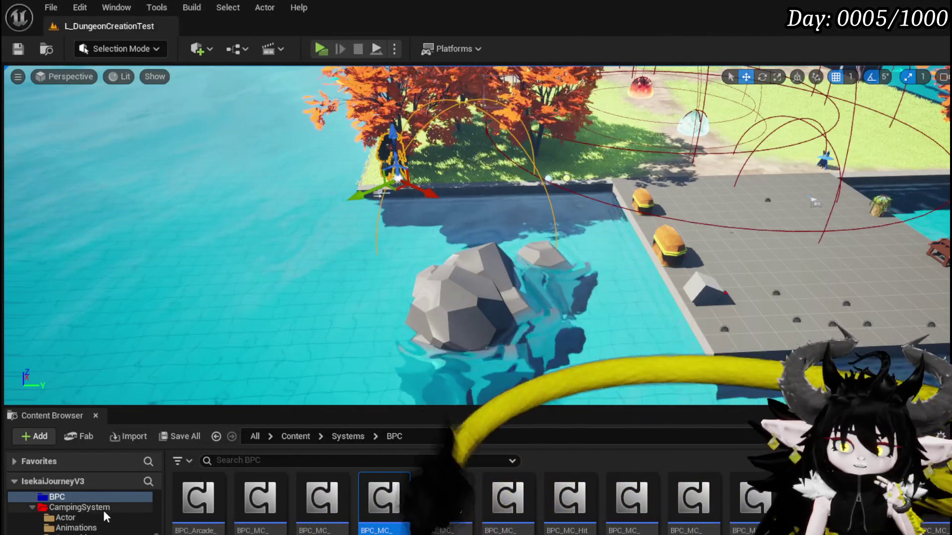
scroll(104, 511, down, 3)
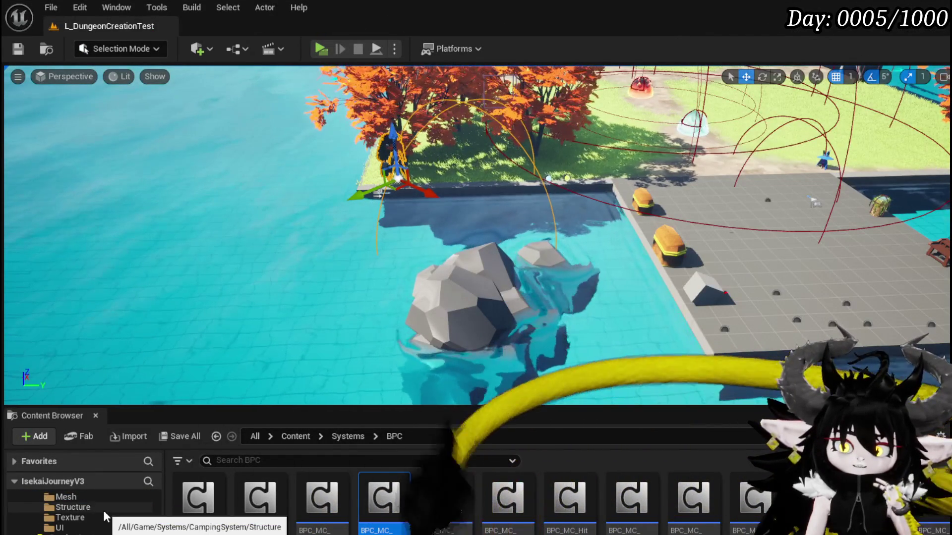
scroll(103, 510, down, 2)
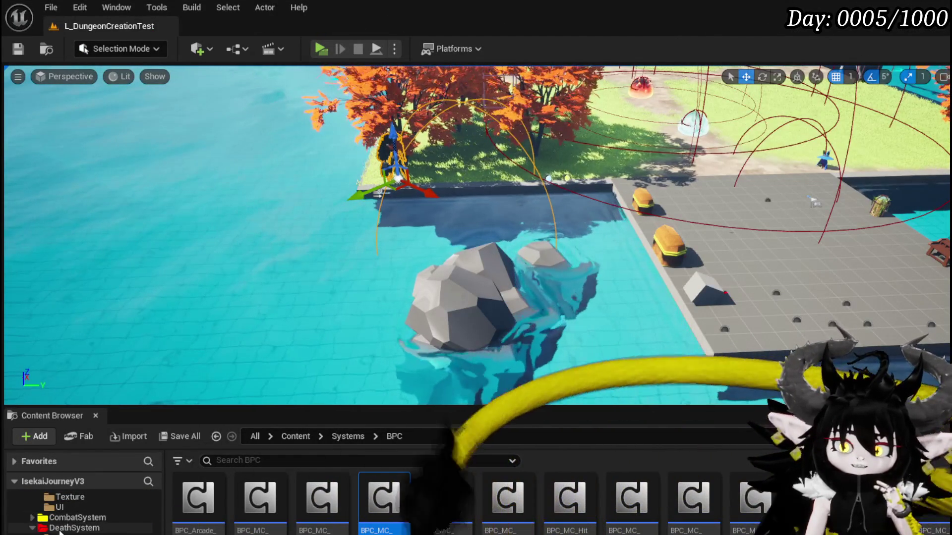
click(32, 528)
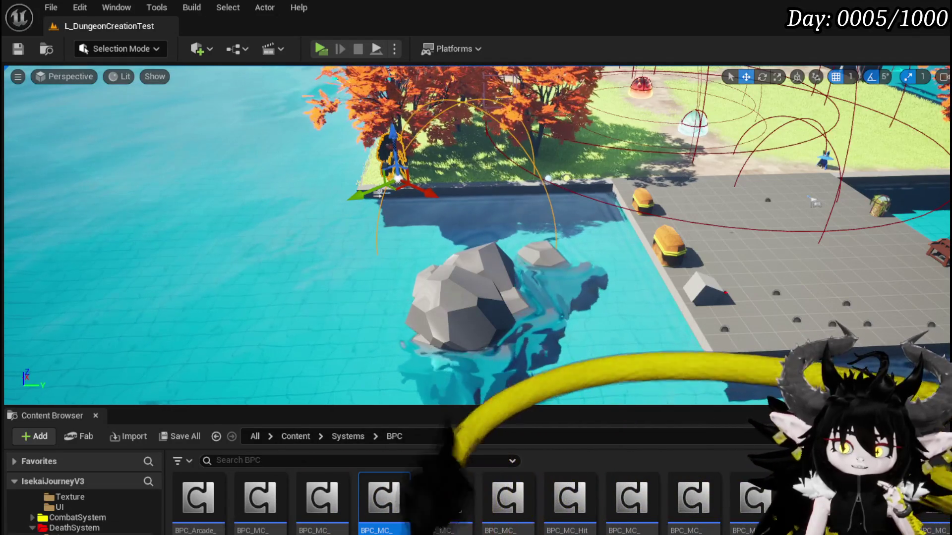
scroll(85, 511, down, 5)
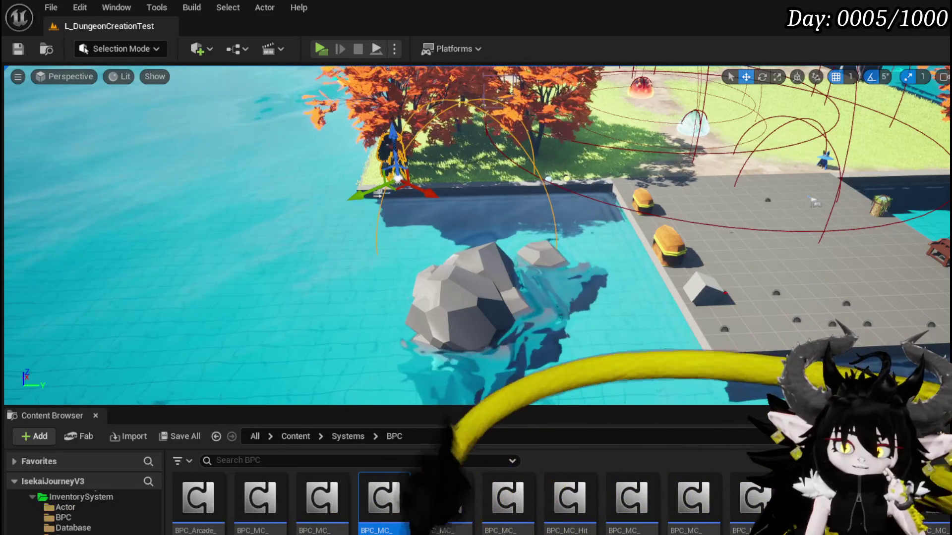
click(74, 530)
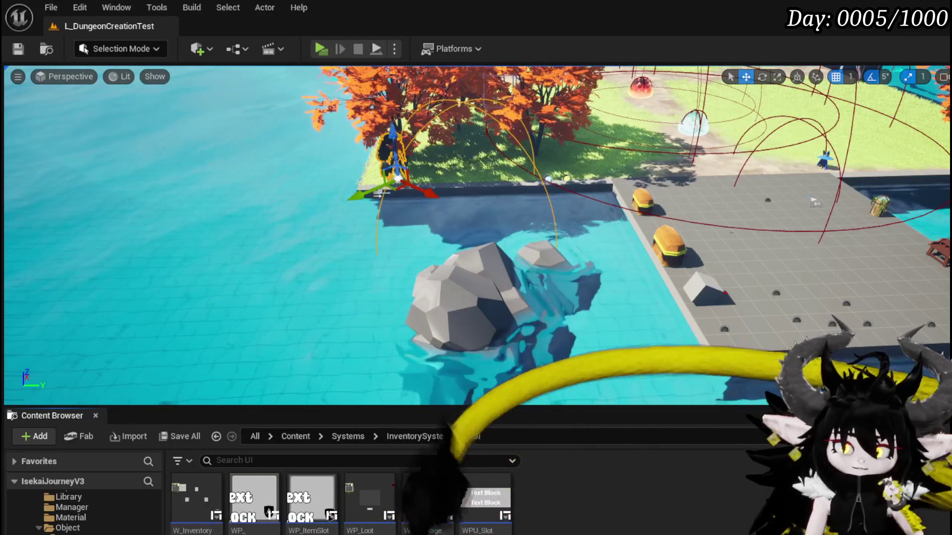
double_click(239, 492)
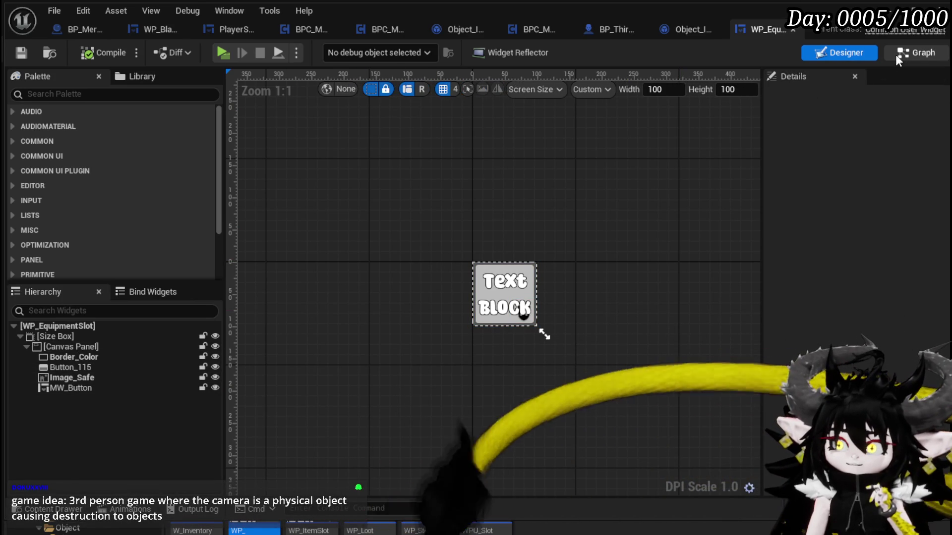
Open the SetBorderColor function graph and nudge its entry node left.
click(897, 54)
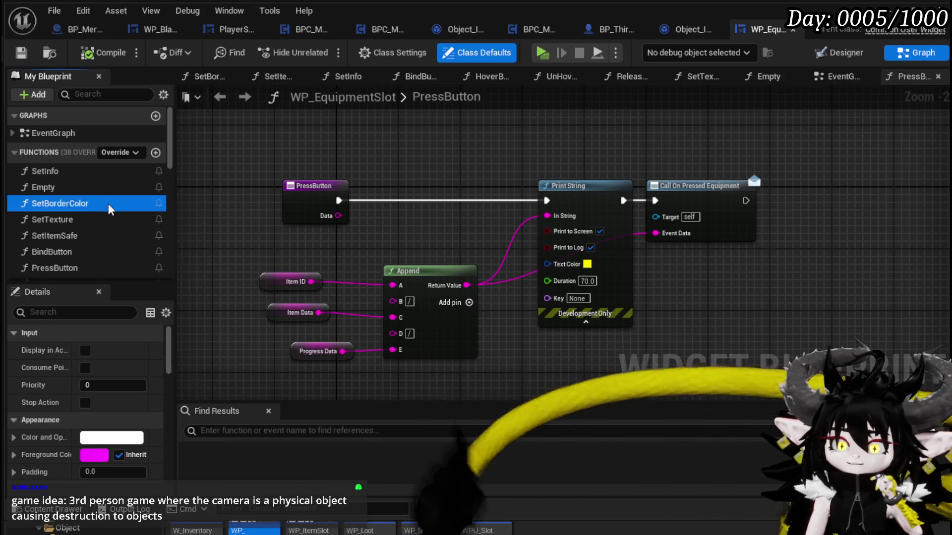
double_click(108, 204)
drag(419, 222, 510, 177)
mouse_move(347, 272)
mouse_down()
mouse_move(225, 257)
mouse_move(308, 235)
mouse_move(295, 244)
mouse_up()
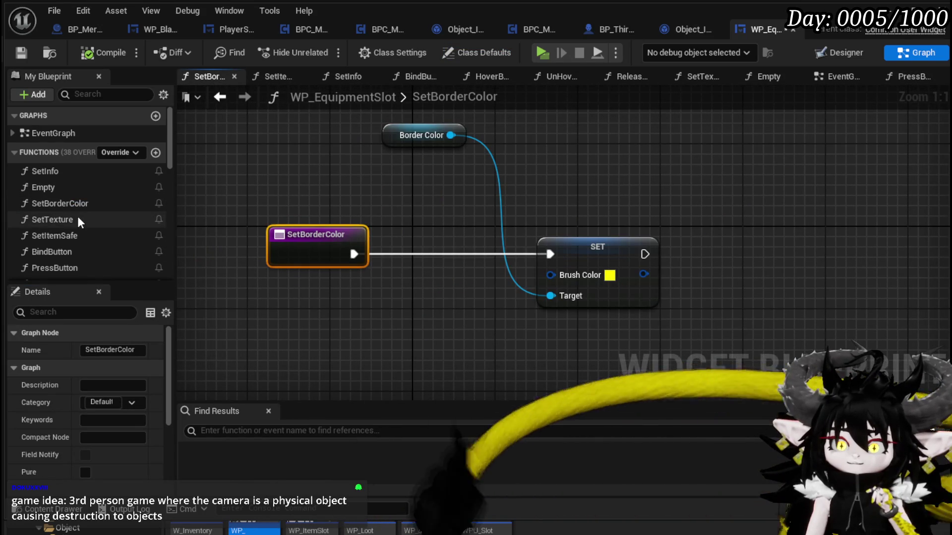
scroll(77, 216, down, 10)
scroll(158, 218, down, 3)
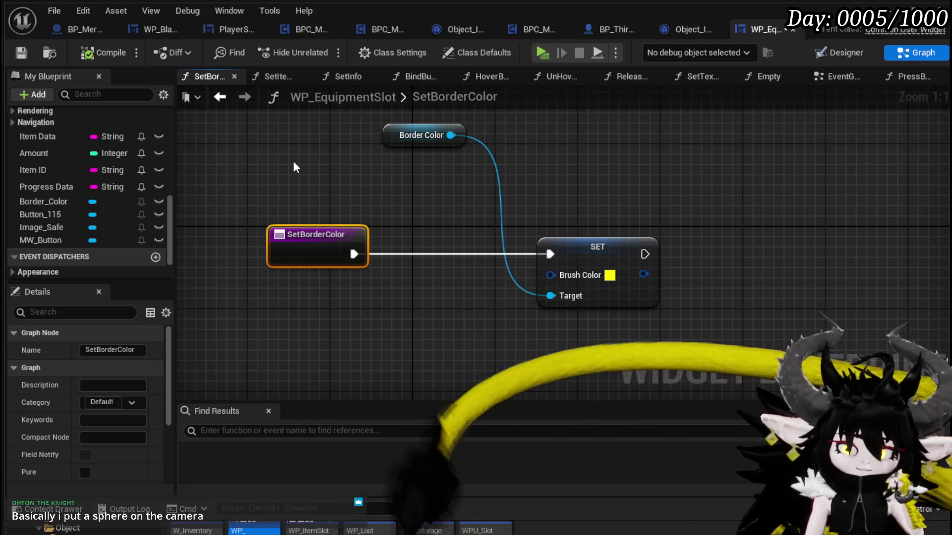
click(294, 163)
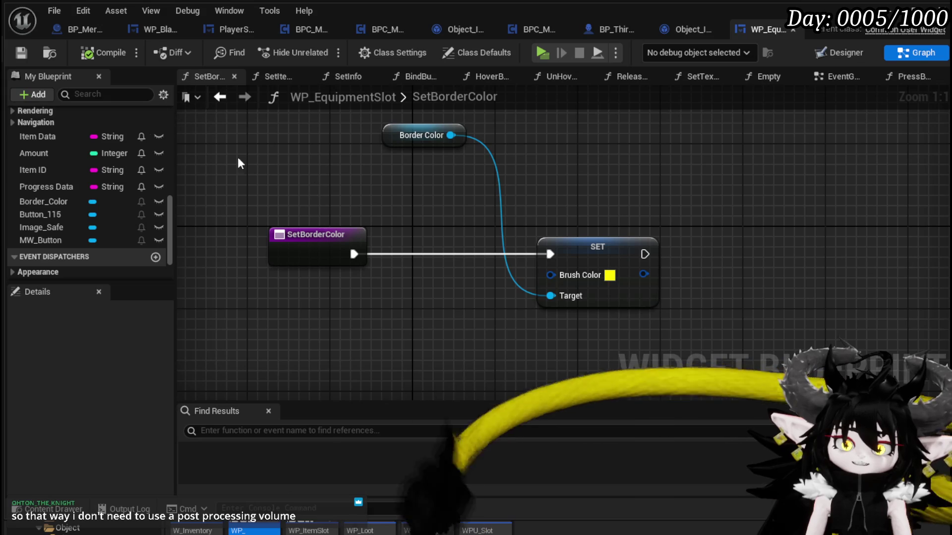
mouse_move(442, 195)
mouse_down()
mouse_move(502, 240)
mouse_move(488, 187)
mouse_up()
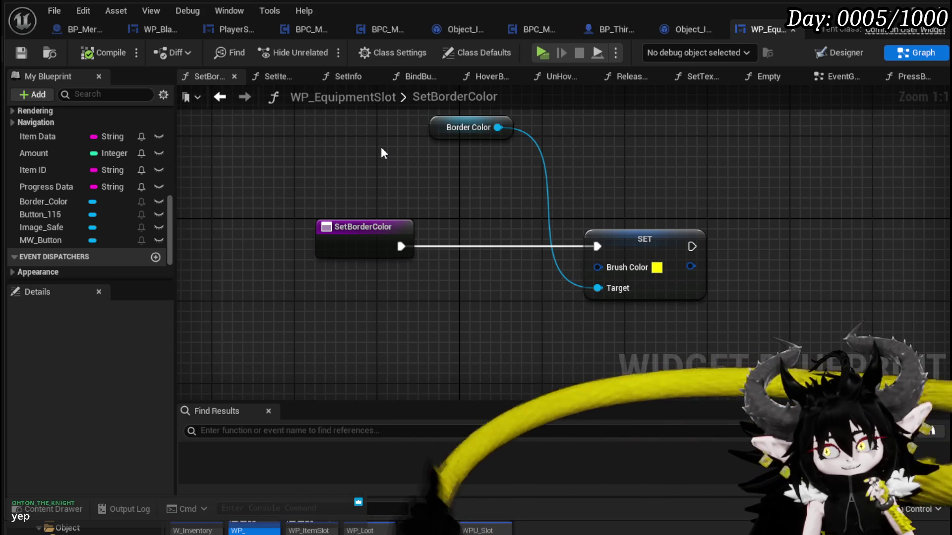
Inspect the Border Color, SetBorderColor and SET nodes without editing them.
scroll(382, 149, down, 1)
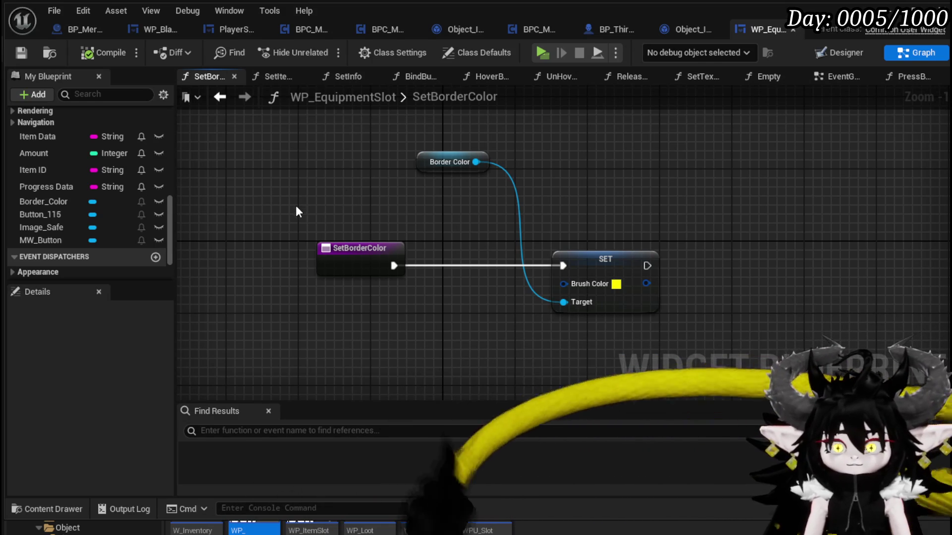
scroll(111, 218, up, 1)
scroll(128, 213, up, 10)
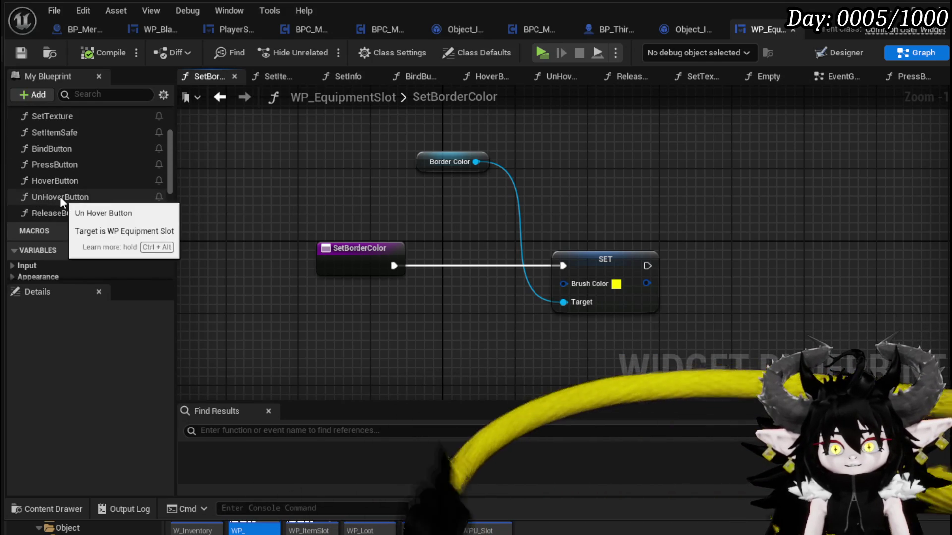
scroll(68, 186, up, 2)
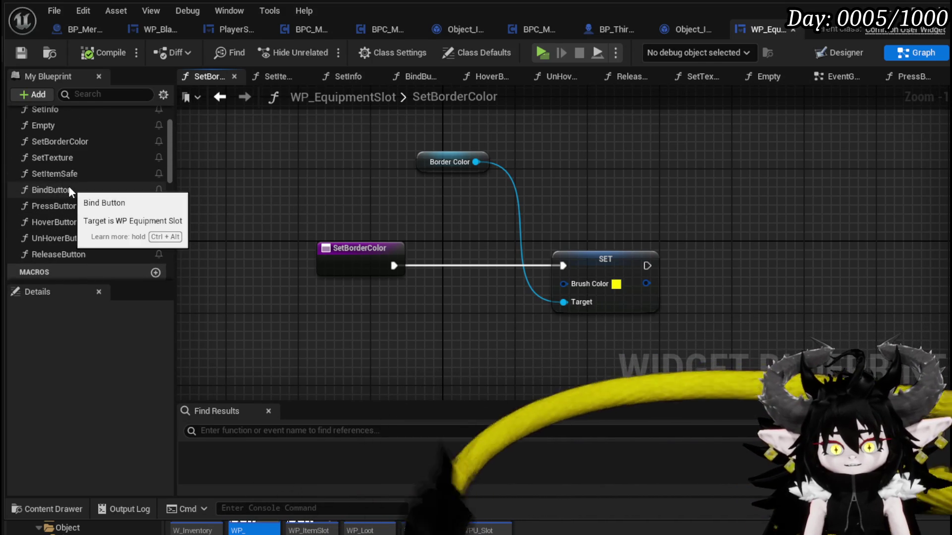
scroll(68, 188, up, 1)
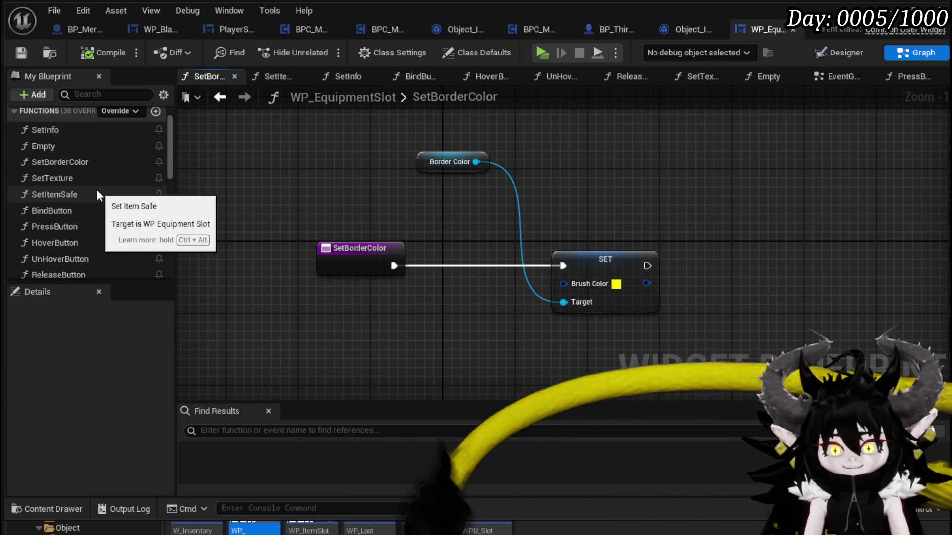
scroll(96, 188, down, 5)
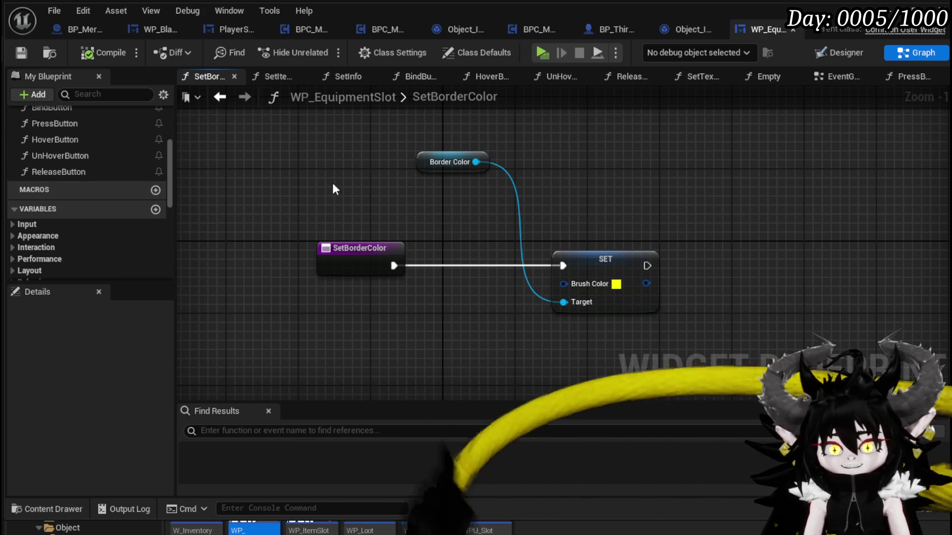
scroll(55, 165, up, 2)
scroll(95, 179, up, 3)
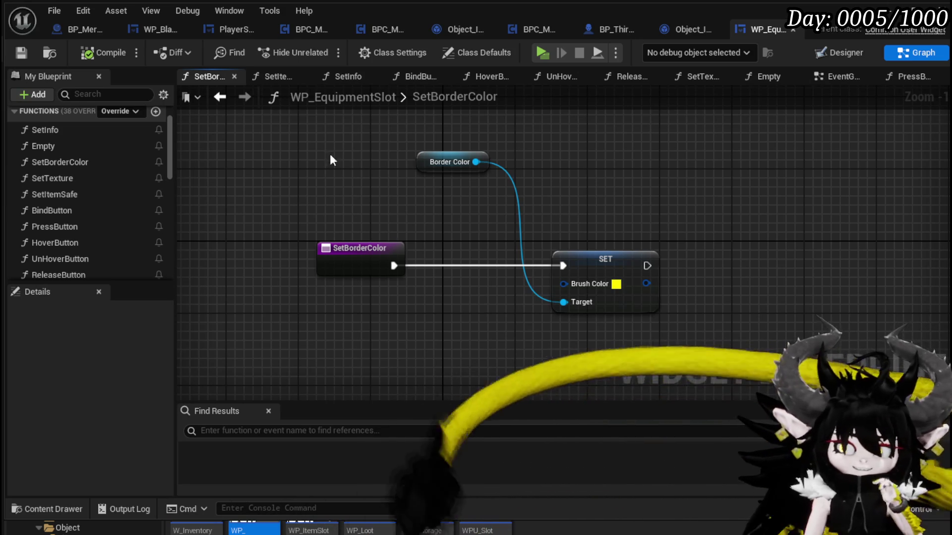
drag(322, 140, 684, 314)
click(372, 193)
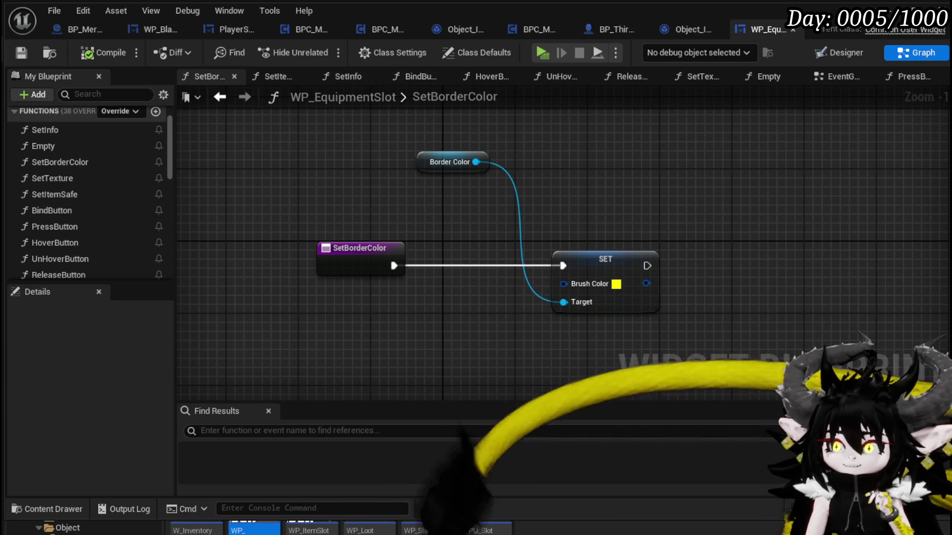
key(alt+Tab)
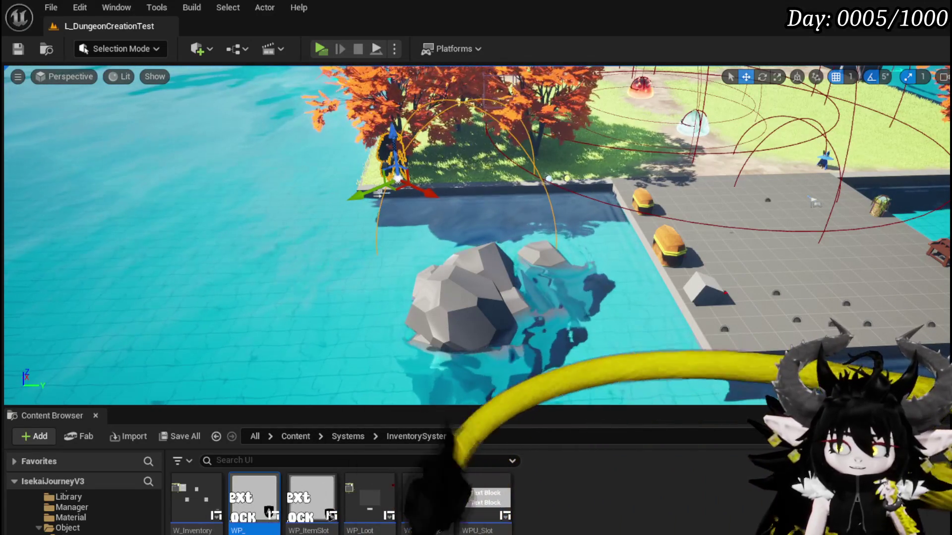
Scroll through the Content Browser folders to locate the PlayerValuesSystem UI assets.
scroll(84, 511, down, 10)
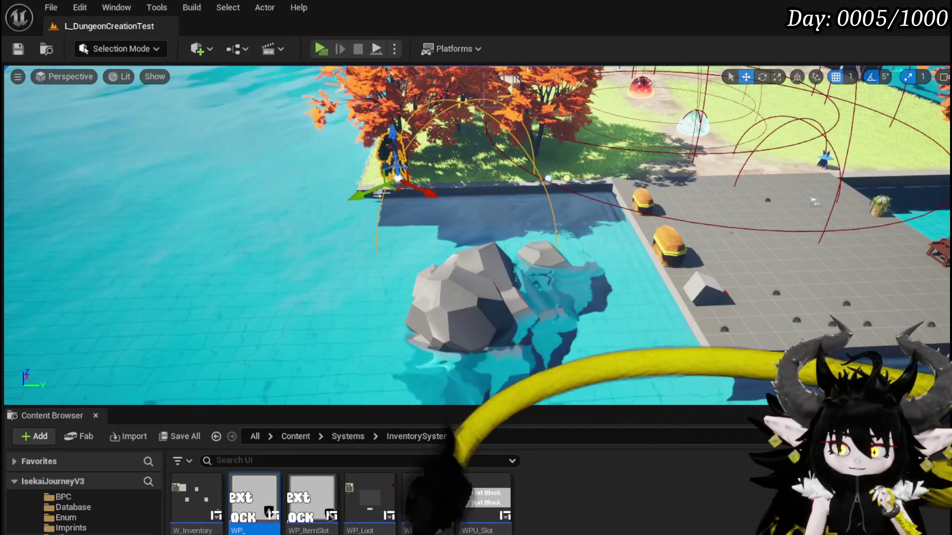
scroll(84, 510, up, 10)
scroll(84, 511, down, 10)
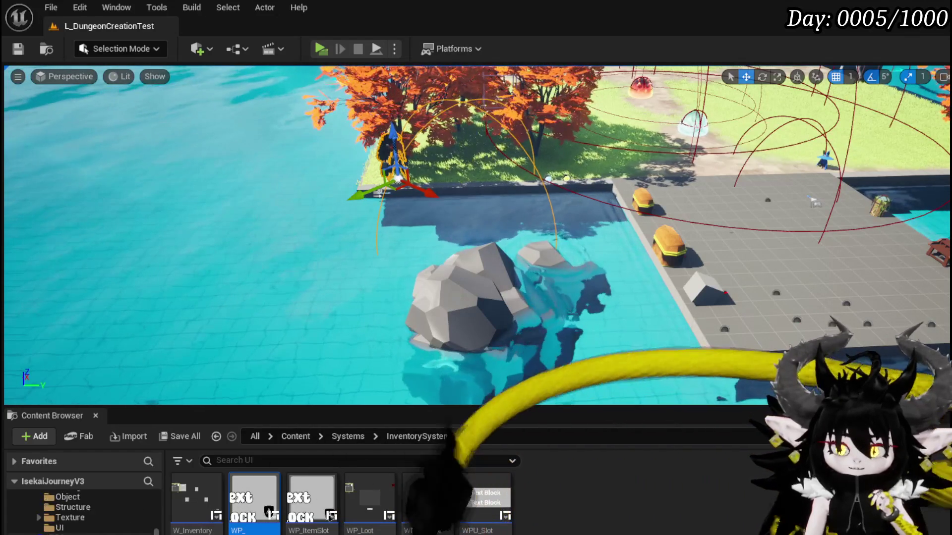
scroll(84, 511, up, 10)
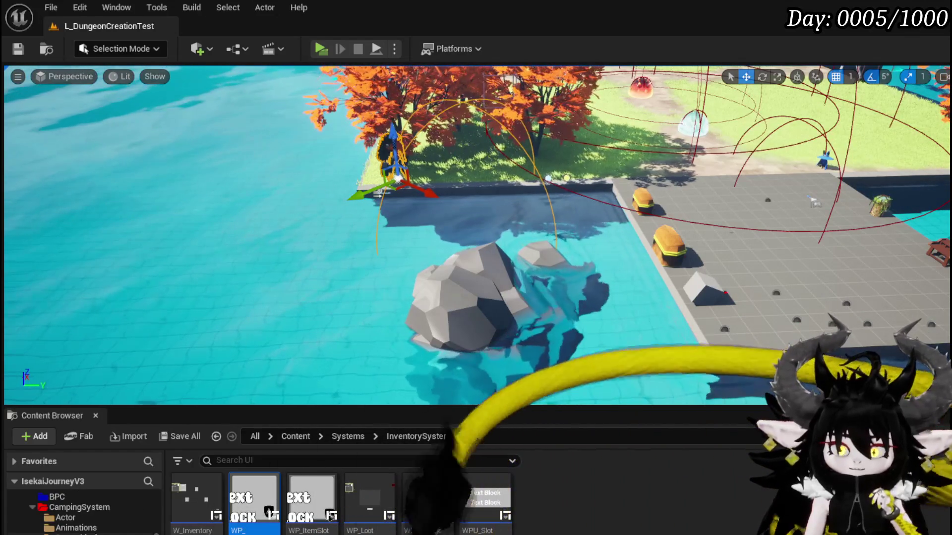
scroll(84, 511, up, 5)
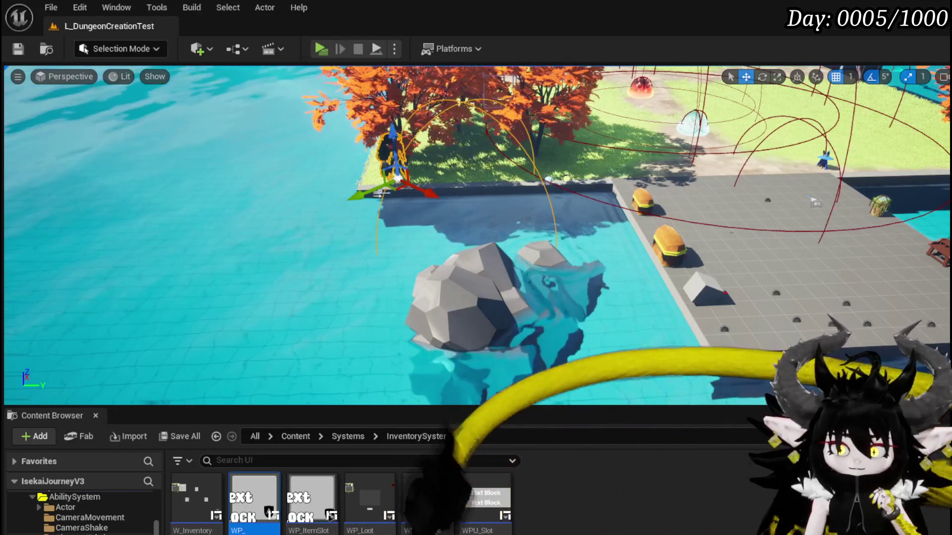
scroll(84, 510, down, 5)
scroll(84, 511, up, 5)
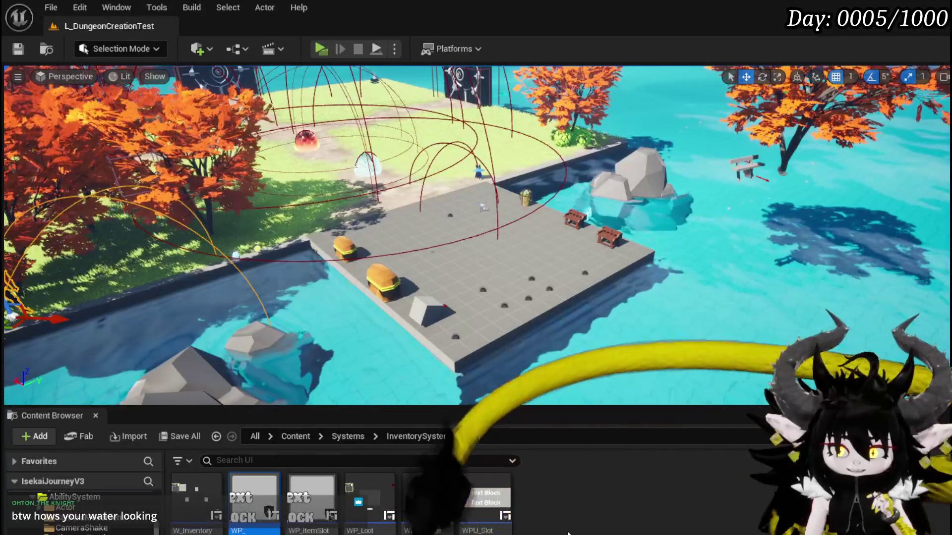
scroll(92, 529, down, 3)
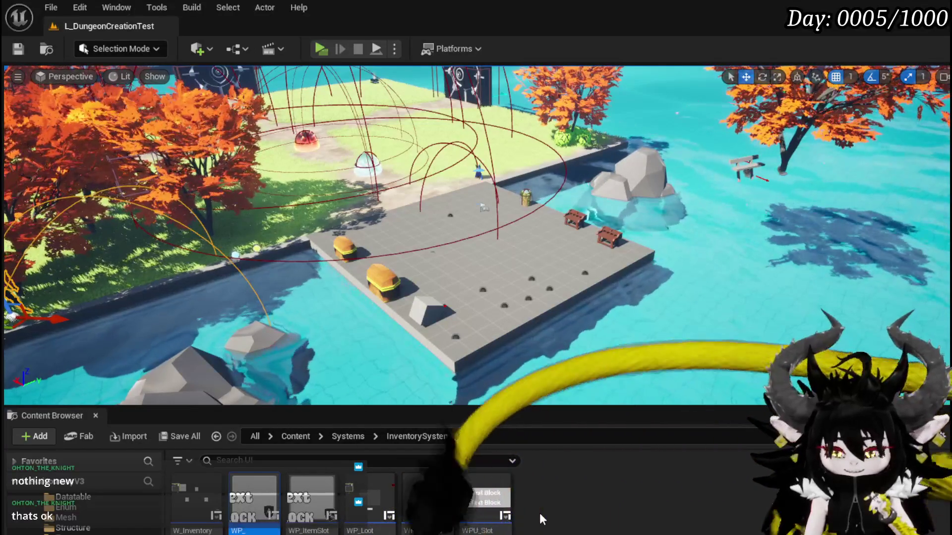
scroll(142, 532, up, 3)
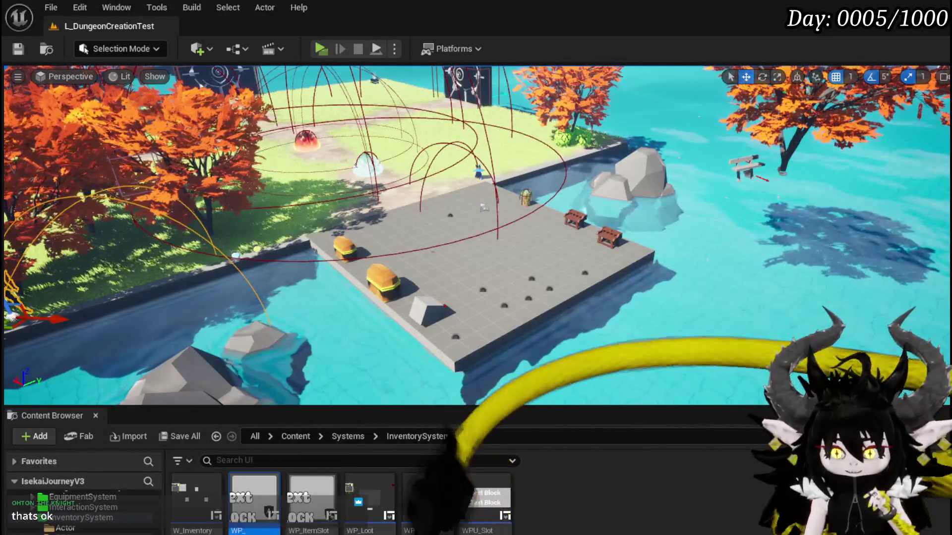
scroll(133, 530, down, 3)
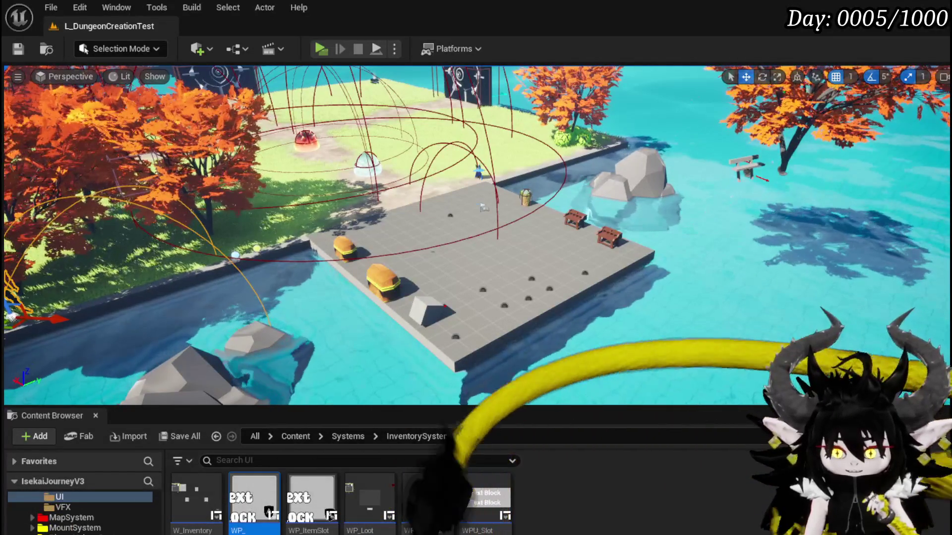
Open PlayerStatsHUD from PlayerValuesSystem > UI at its DisplayEquipmentStats function.
key(alt+Left)
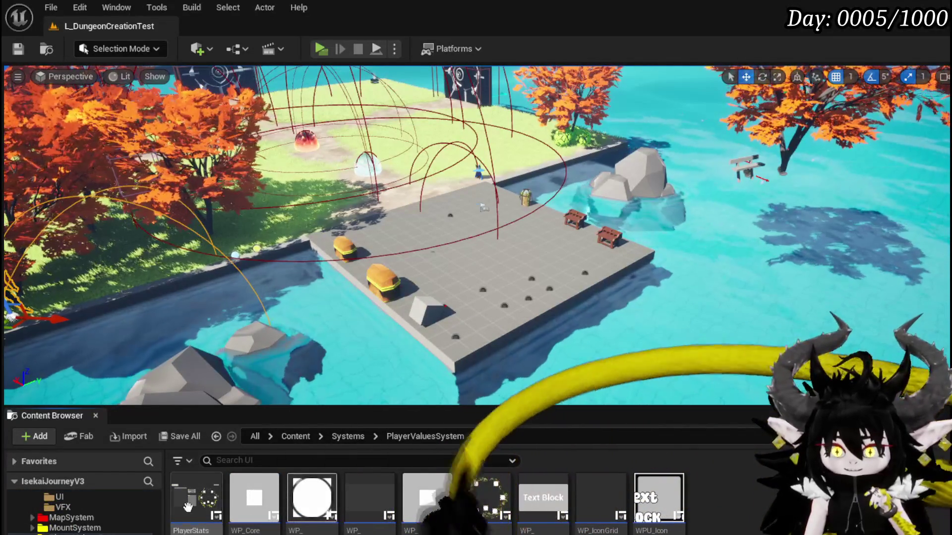
mouse_move(207, 504)
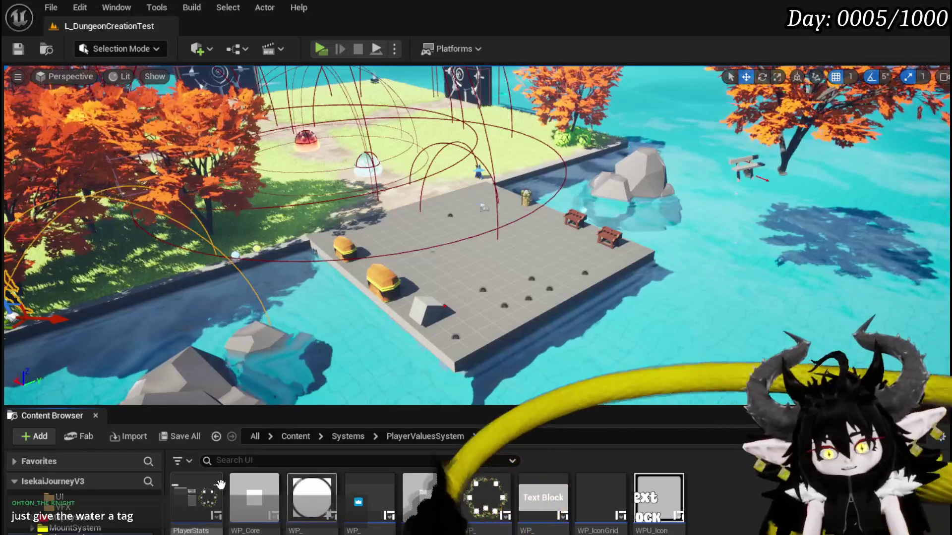
double_click(200, 486)
scroll(314, 335, down, 3)
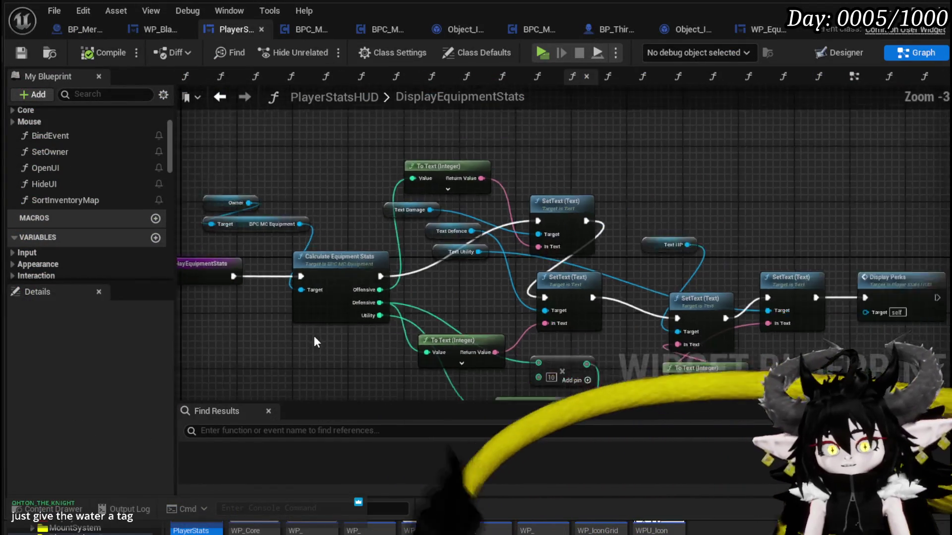
Pan the DisplayEquipmentStats graph to view more of its stat nodes.
scroll(342, 287, up, 2)
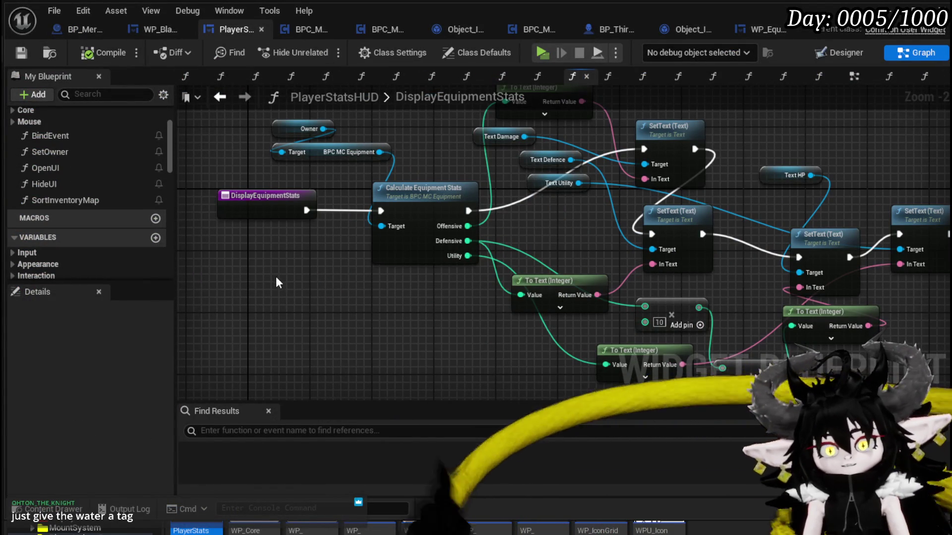
mouse_move(278, 280)
mouse_down()
mouse_move(295, 354)
mouse_move(273, 320)
mouse_move(229, 290)
mouse_move(295, 296)
mouse_up()
scroll(87, 175, up, 5)
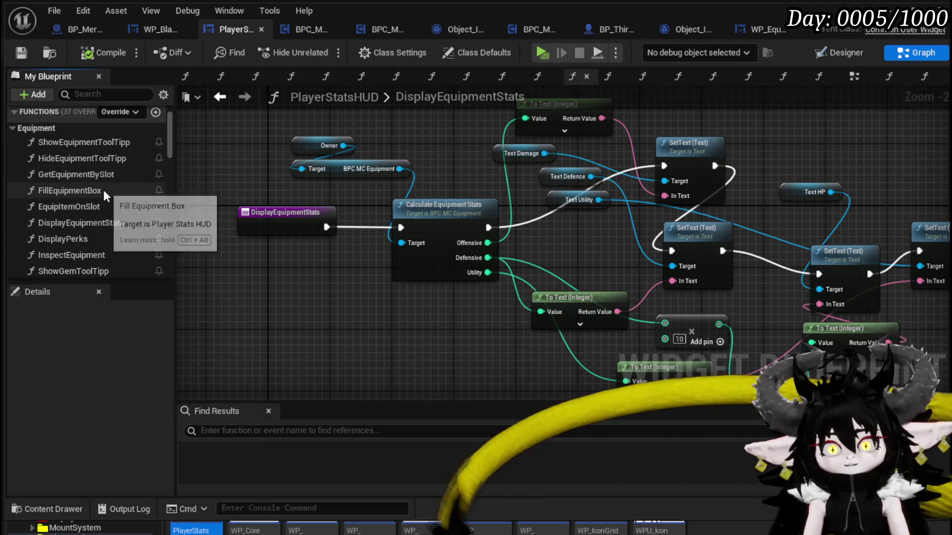
Open EquipItemOnSlot and pan through it to Equip Item to Slot, Set Slot Visual, Display Equipment Stats.
double_click(99, 208)
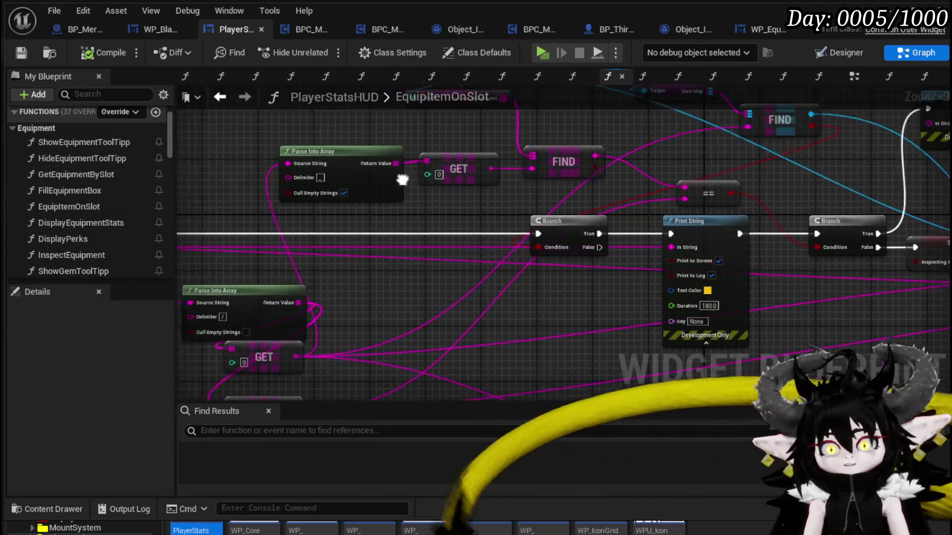
mouse_move(358, 192)
mouse_down()
mouse_move(371, 185)
mouse_move(382, 114)
mouse_move(267, 214)
mouse_up()
scroll(371, 184, down, 3)
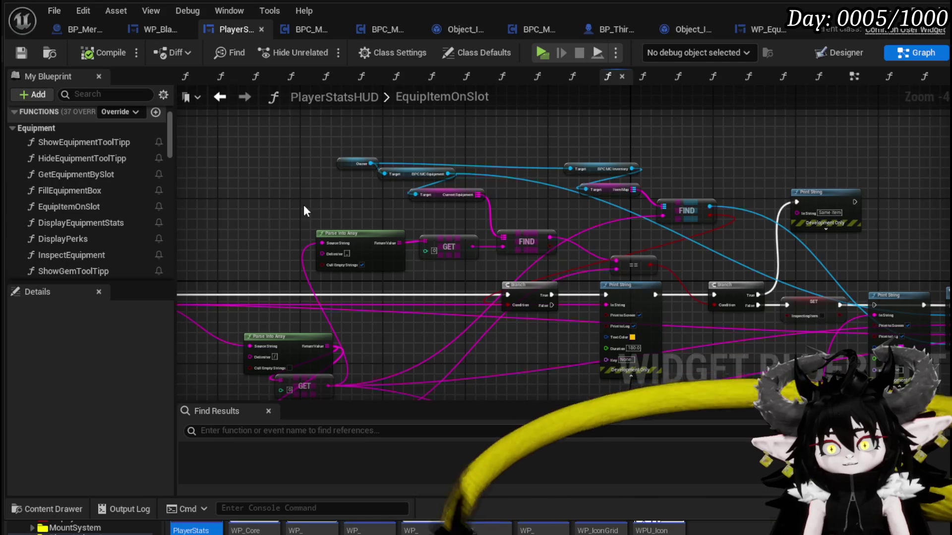
scroll(340, 201, up, 2)
mouse_move(340, 201)
mouse_down()
mouse_move(272, 173)
mouse_move(93, 159)
mouse_up()
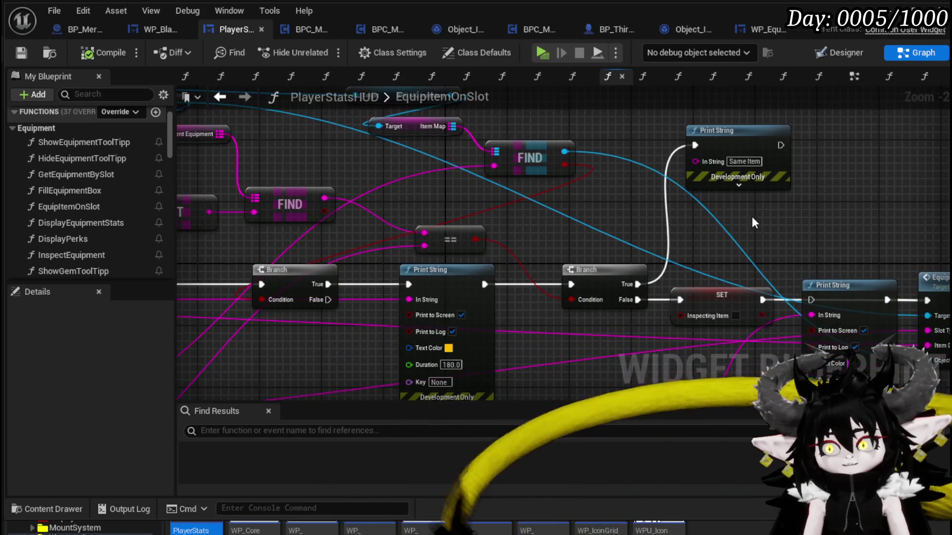
drag(694, 221, 473, 177)
scroll(592, 189, down, 1)
drag(591, 189, 429, 171)
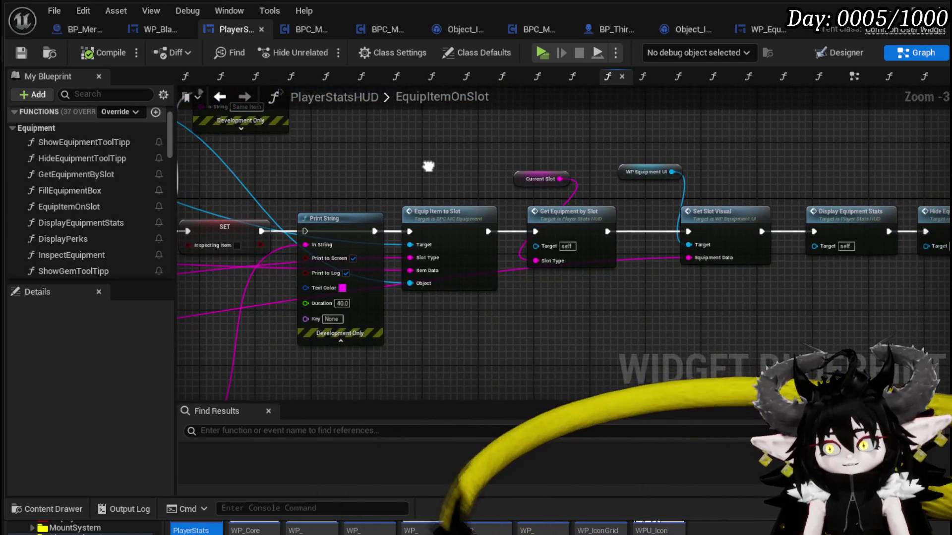
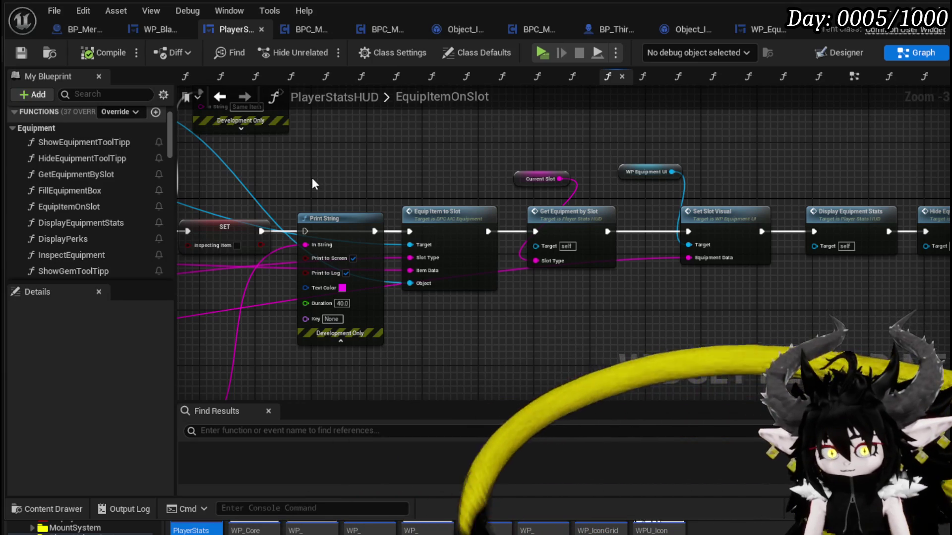
Review the EquipItemOnSlot graph's Branch, FIND, Parse Into Array, Equip Item to Slot and Set Slot Visual nodes.
drag(363, 204, 576, 207)
drag(476, 202, 698, 256)
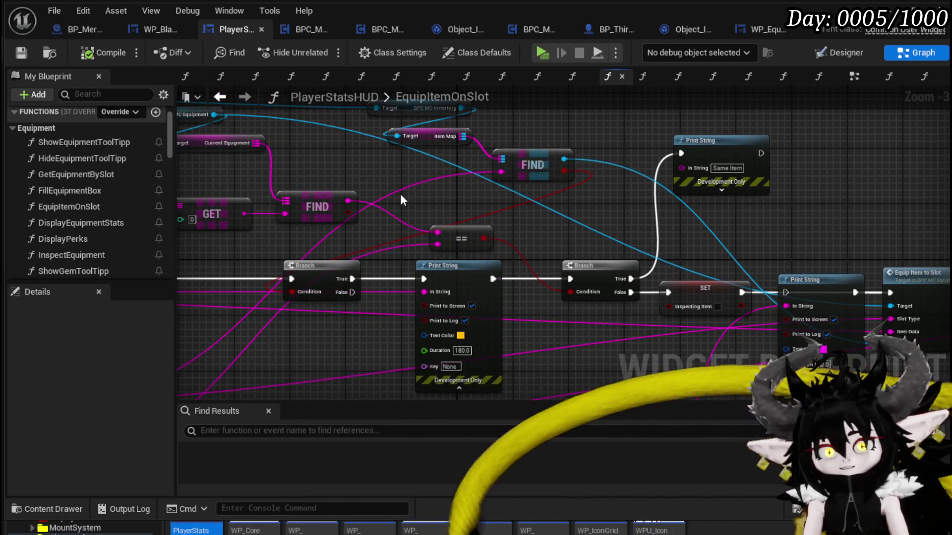
drag(335, 203, 583, 219)
drag(421, 302, 710, 241)
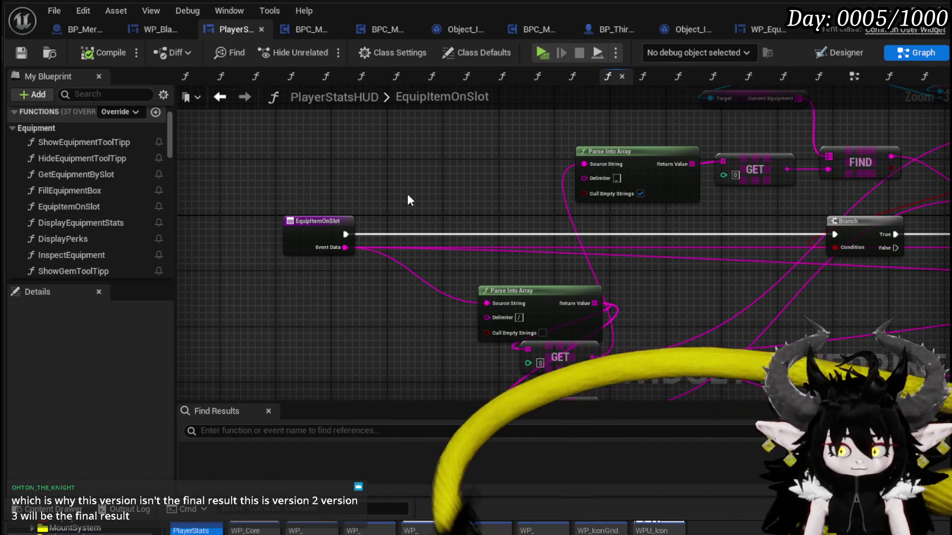
scroll(408, 199, down, 4)
drag(408, 200, 288, 192)
drag(562, 251, 424, 238)
mouse_move(689, 228)
mouse_down()
mouse_move(396, 207)
mouse_move(452, 188)
mouse_move(435, 198)
mouse_move(266, 187)
mouse_up()
scroll(451, 187, up, 2)
scroll(433, 195, down, 2)
scroll(584, 179, up, 3)
mouse_move(584, 179)
mouse_down()
mouse_move(474, 169)
mouse_move(664, 179)
mouse_up()
scroll(378, 163, down, 3)
drag(377, 163, 544, 165)
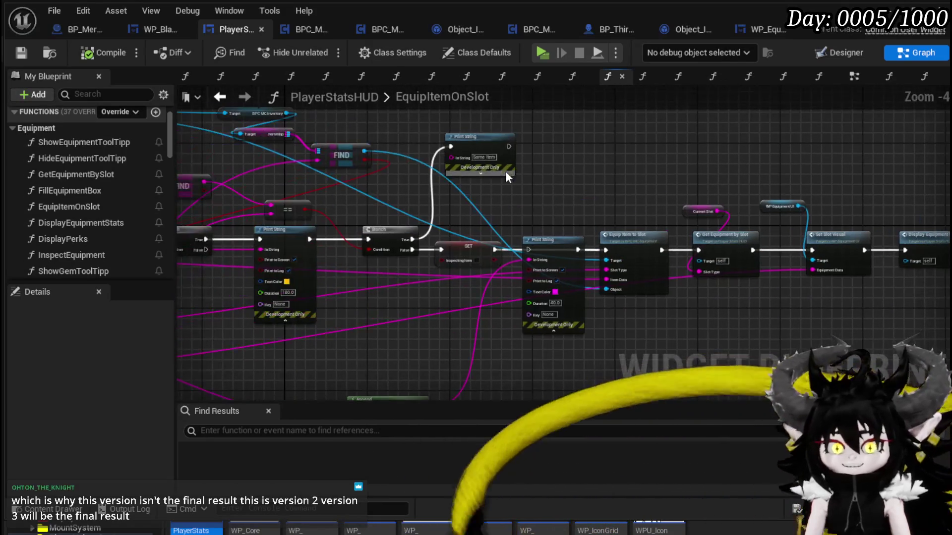
drag(380, 190, 584, 198)
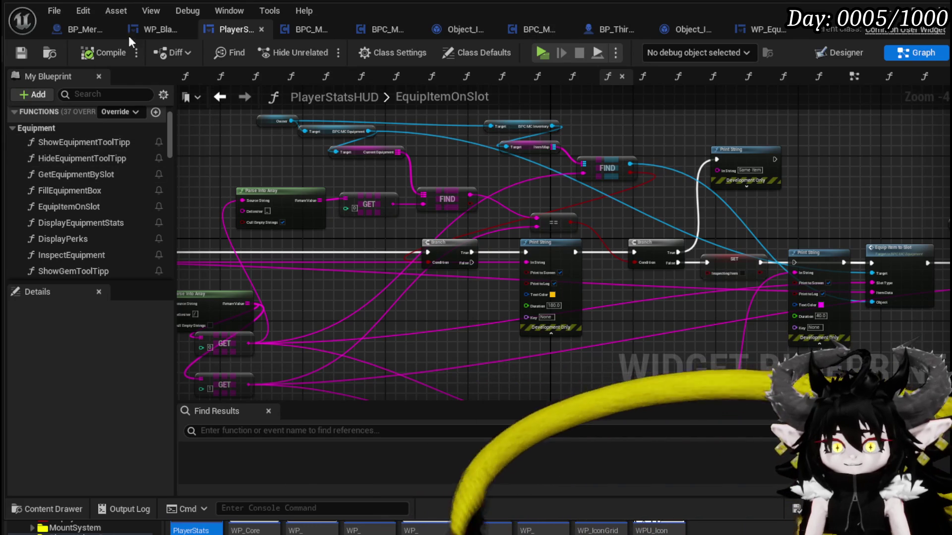
Go from FillEquipmentBox into the AddEquipmentFromInventoryBySlot graph and bring its Cast node into view.
double_click(96, 195)
mouse_move(416, 228)
mouse_down()
mouse_move(471, 208)
mouse_move(507, 144)
mouse_move(684, 182)
mouse_move(493, 198)
mouse_move(471, 220)
mouse_up()
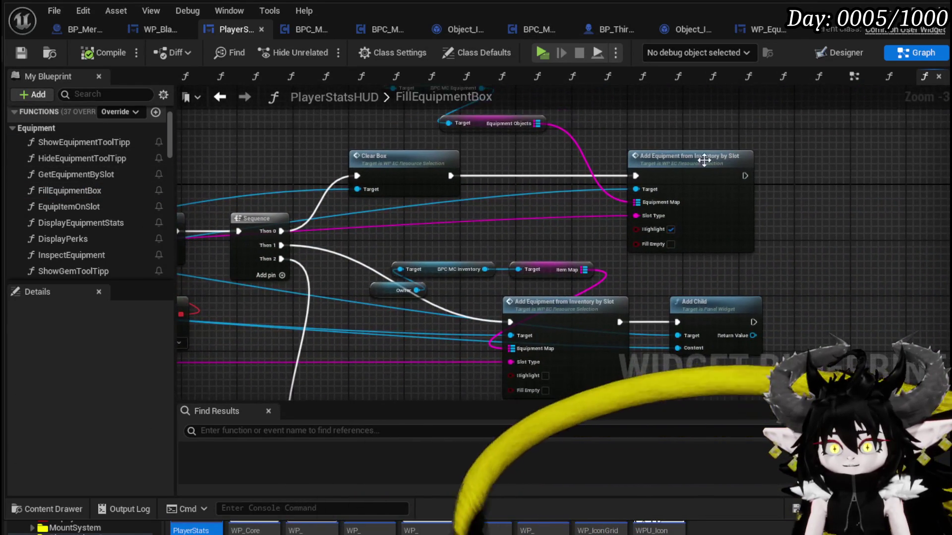
scroll(674, 136, up, 3)
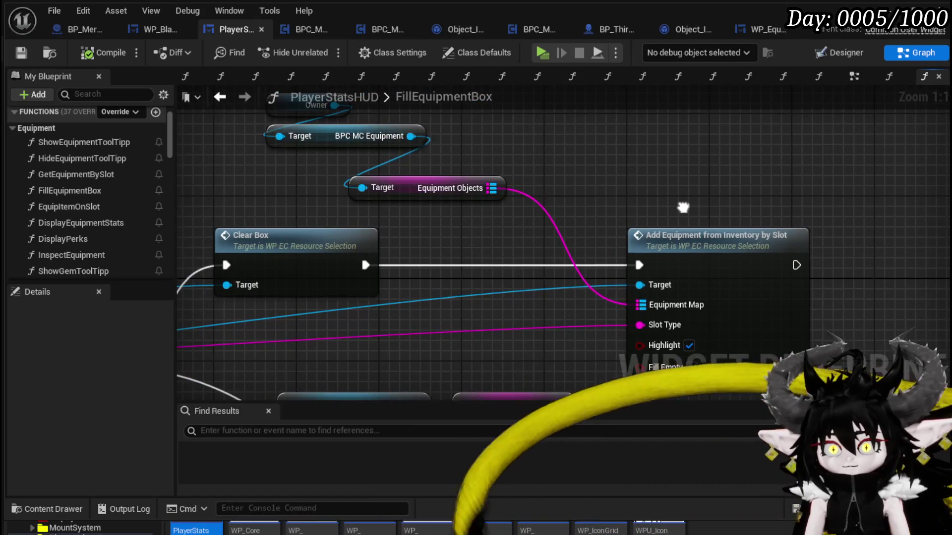
drag(648, 144, 674, 95)
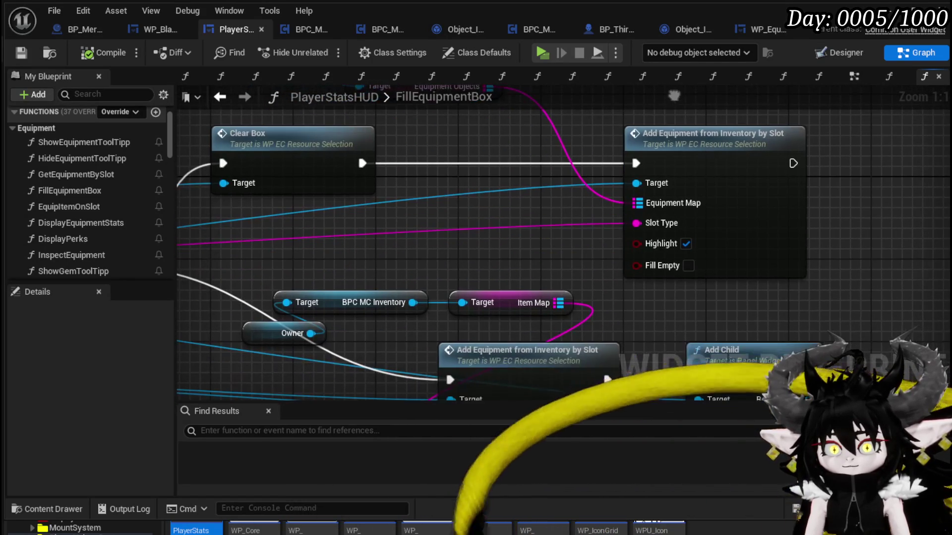
click(728, 158)
double_click(633, 204)
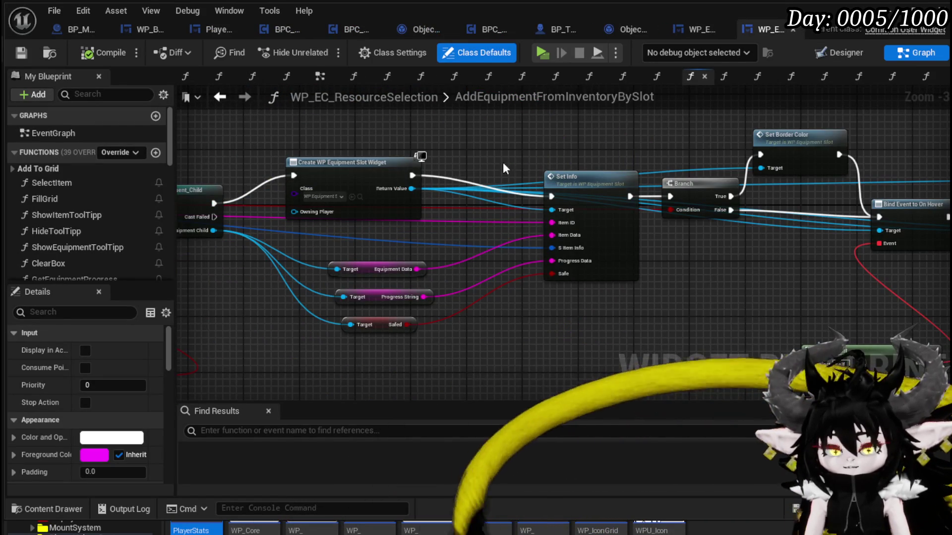
drag(414, 252, 511, 242)
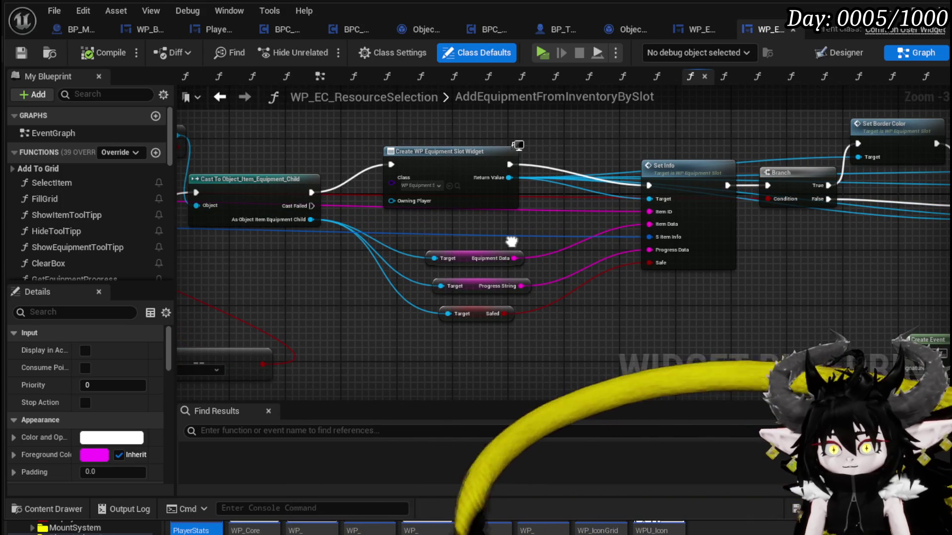
drag(511, 242, 291, 280)
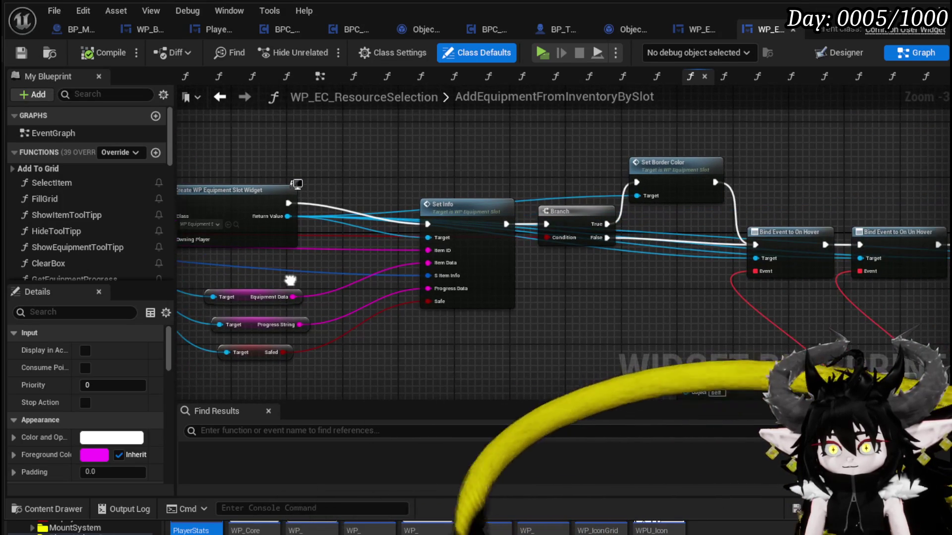
mouse_move(661, 171)
mouse_down()
mouse_move(680, 144)
mouse_move(636, 144)
mouse_up()
mouse_move(479, 168)
mouse_down()
mouse_move(925, 176)
mouse_move(521, 200)
mouse_move(613, 243)
mouse_move(560, 207)
mouse_move(572, 222)
mouse_up()
drag(335, 263, 570, 255)
Add a Get Equiped node from the cast equipment output and wire it into the Branch Condition.
mouse_move(346, 238)
mouse_down()
mouse_move(715, 313)
mouse_move(650, 306)
mouse_up()
text(Equi)
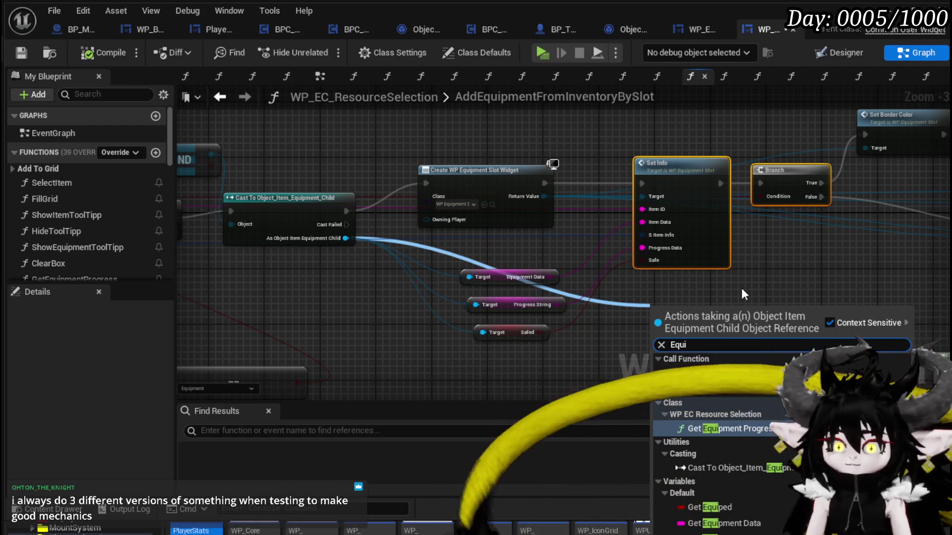
click(701, 498)
drag(719, 311, 761, 196)
Compile and save the widget blueprint.
scroll(762, 270, down, 1)
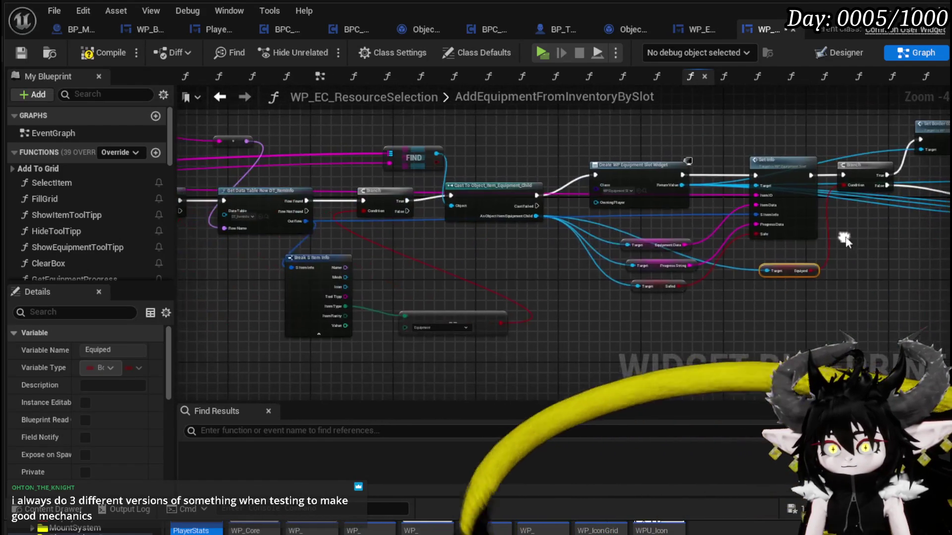
drag(436, 263, 932, 275)
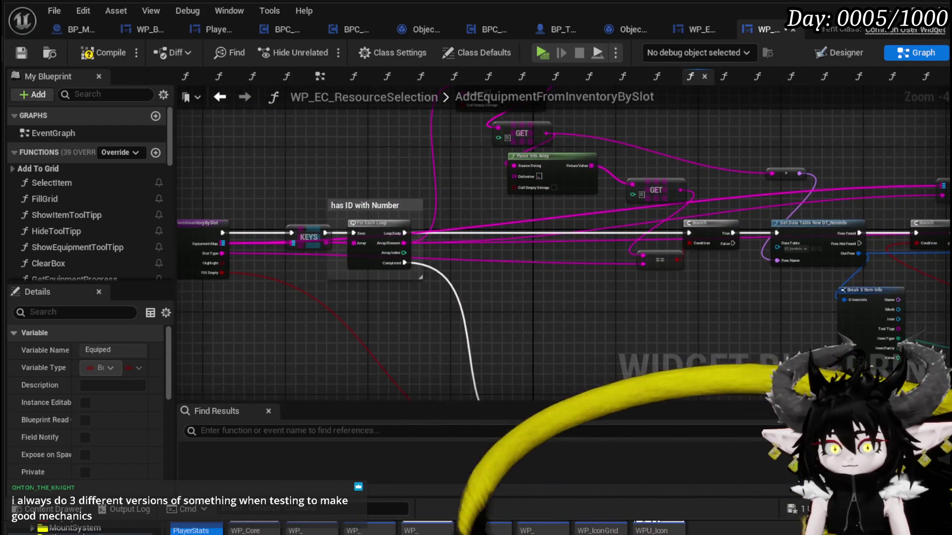
drag(626, 299, 751, 299)
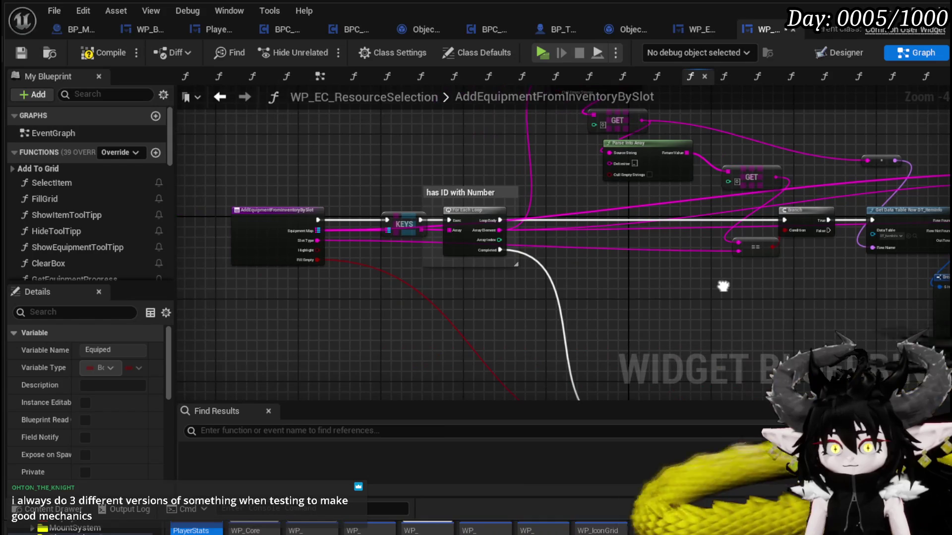
click(87, 53)
click(20, 53)
Nudge the Bind Event, Create Event and Add Child node group upward and save again.
mouse_move(832, 294)
mouse_down()
mouse_move(519, 241)
mouse_move(287, 240)
mouse_move(351, 242)
mouse_up()
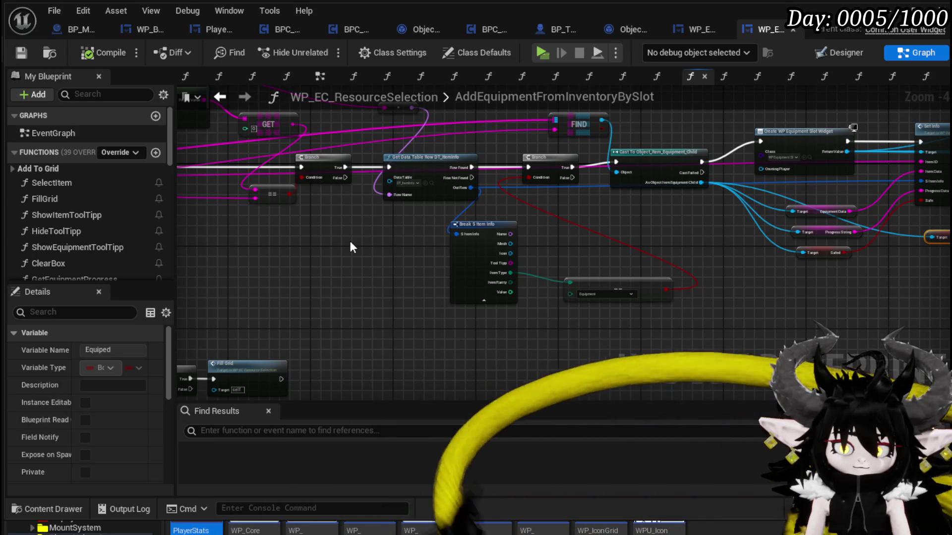
mouse_move(555, 201)
mouse_down()
mouse_move(620, 257)
mouse_move(447, 267)
mouse_move(458, 283)
mouse_move(526, 281)
mouse_move(339, 283)
mouse_up()
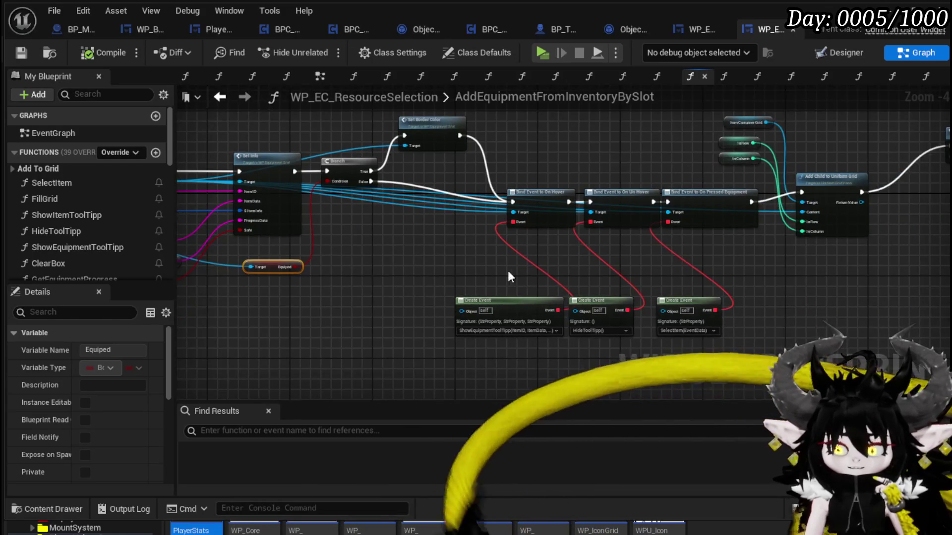
drag(511, 276, 366, 280)
drag(374, 382, 715, 132)
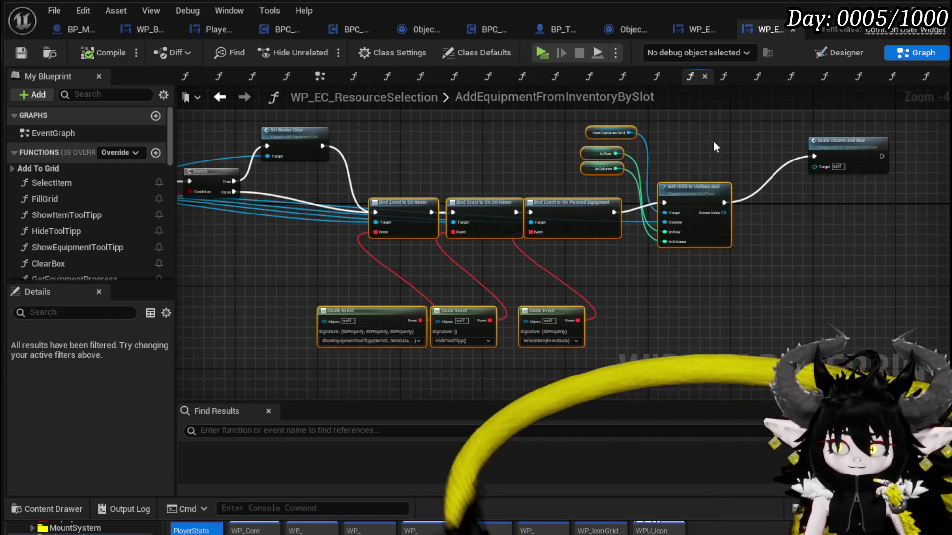
mouse_move(694, 189)
mouse_down()
mouse_move(705, 160)
mouse_move(705, 169)
mouse_up()
mouse_move(263, 256)
mouse_down()
mouse_move(465, 263)
mouse_move(649, 291)
mouse_move(559, 319)
mouse_move(445, 273)
mouse_up()
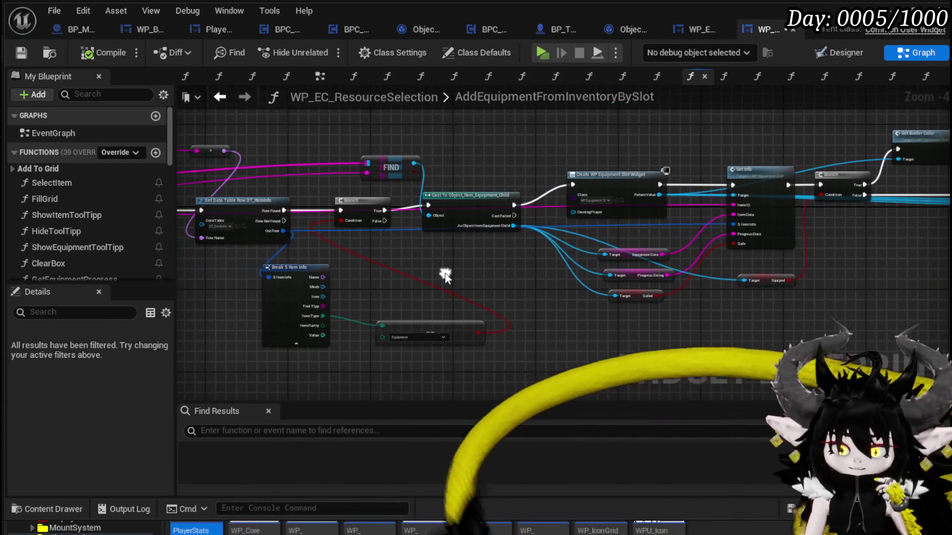
click(18, 54)
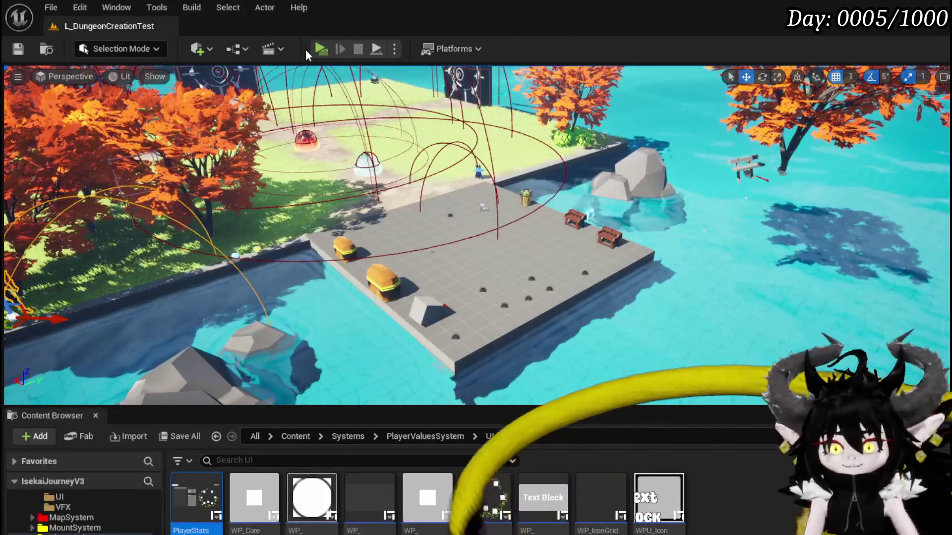
click(320, 49)
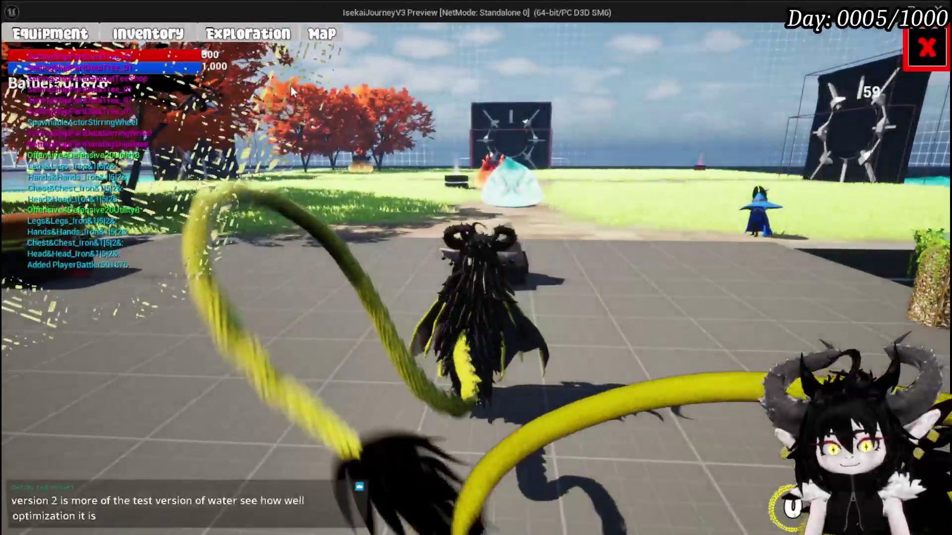
click(248, 34)
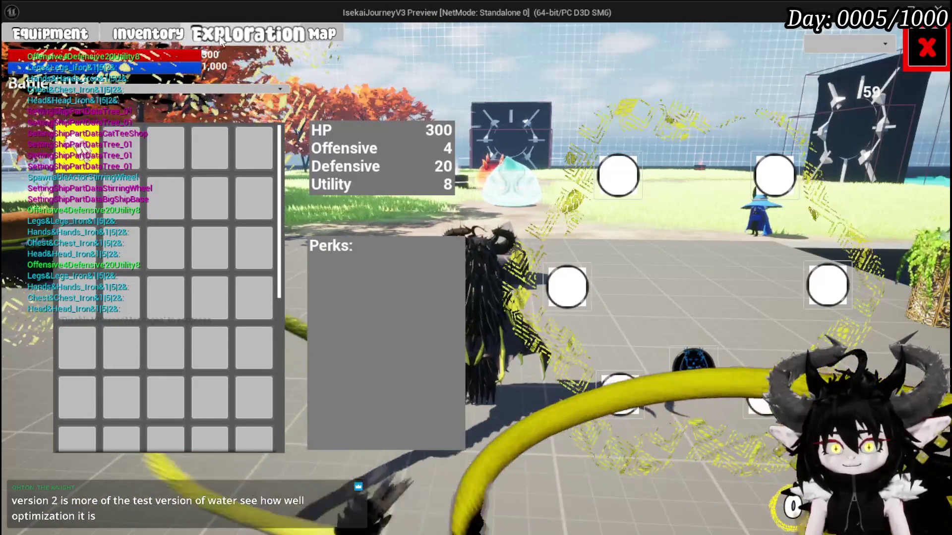
click(178, 46)
click(298, 320)
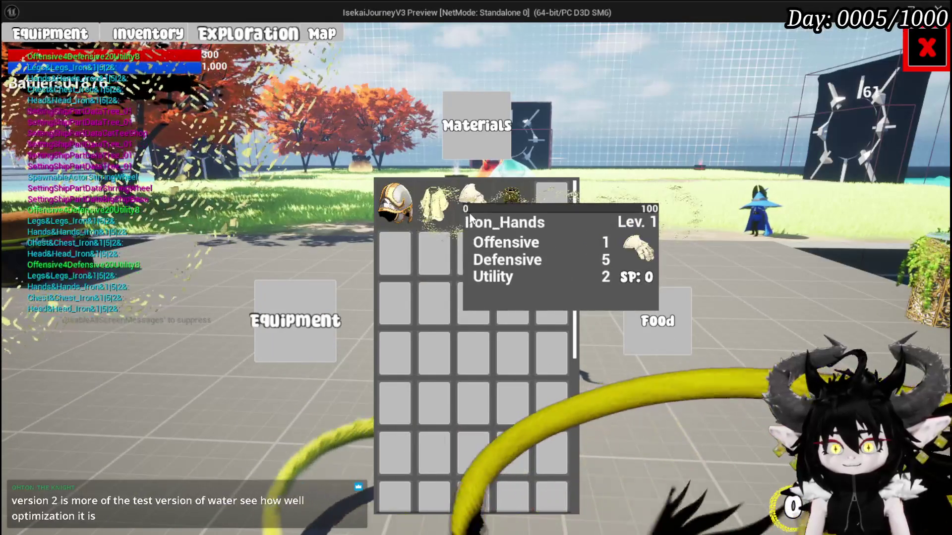
mouse_move(516, 219)
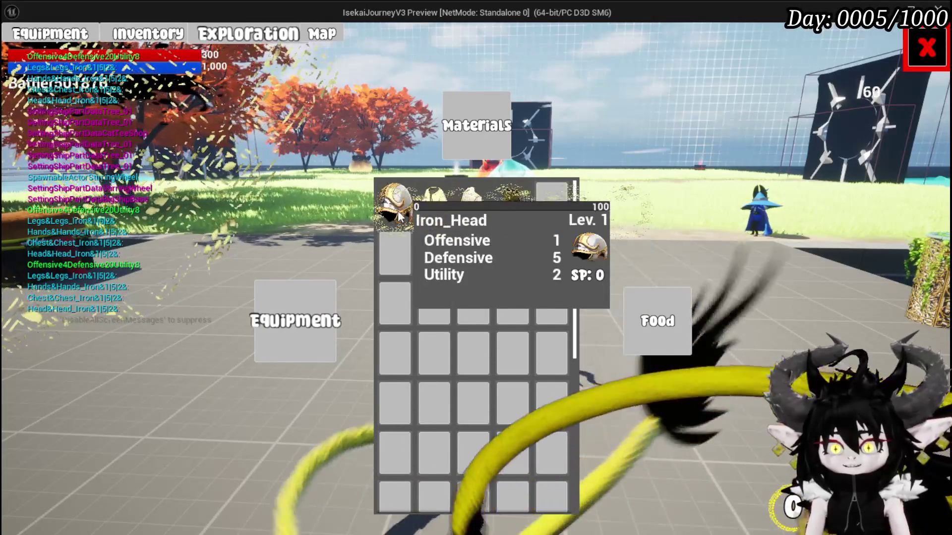
key(Escape)
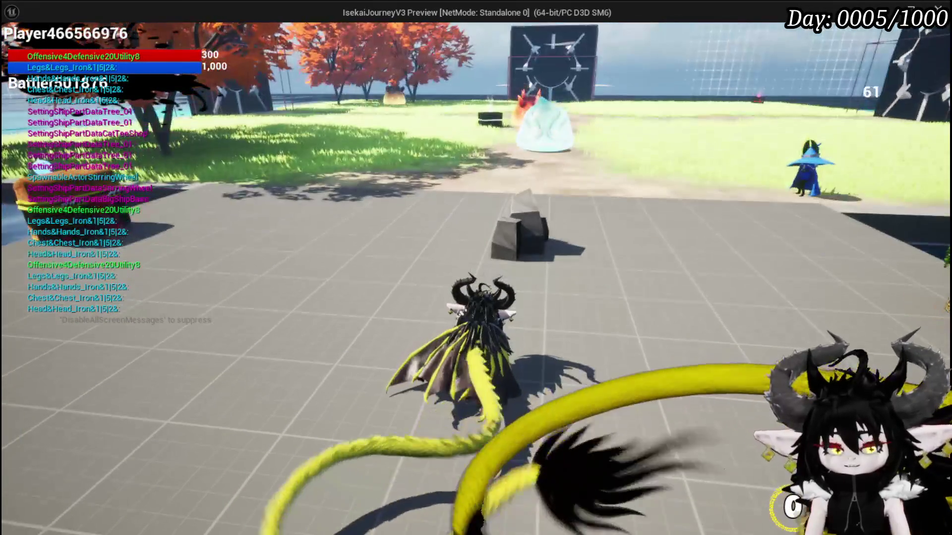
key(alt+Tab)
key(Escape)
click(20, 48)
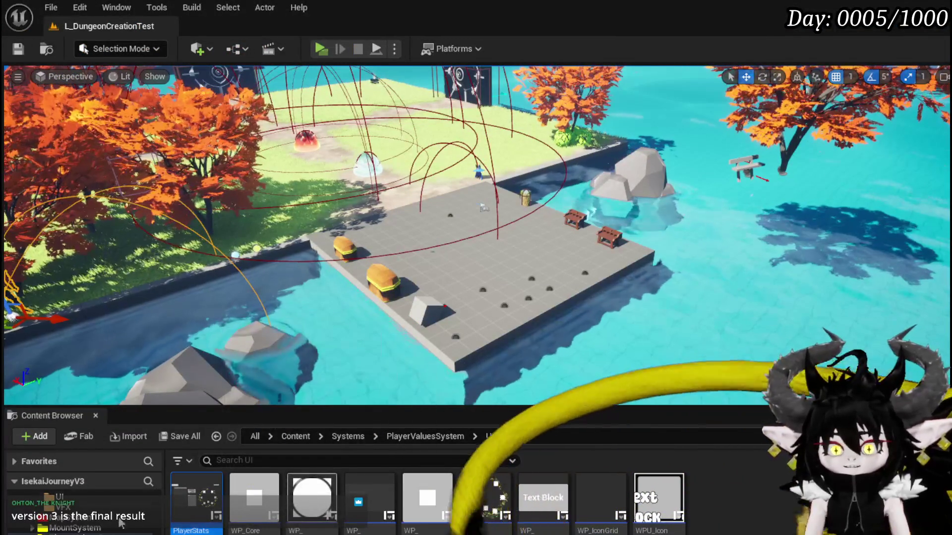
Return to WP_EC_ResourceSelection and open AddEquipmentFromInventory from the Add To Grid category.
double_click(370, 496)
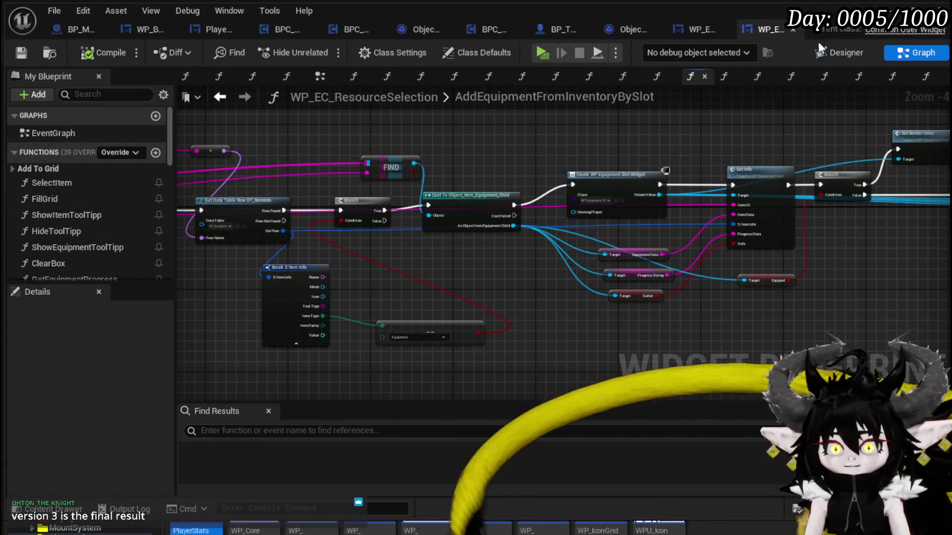
scroll(485, 198, up, 3)
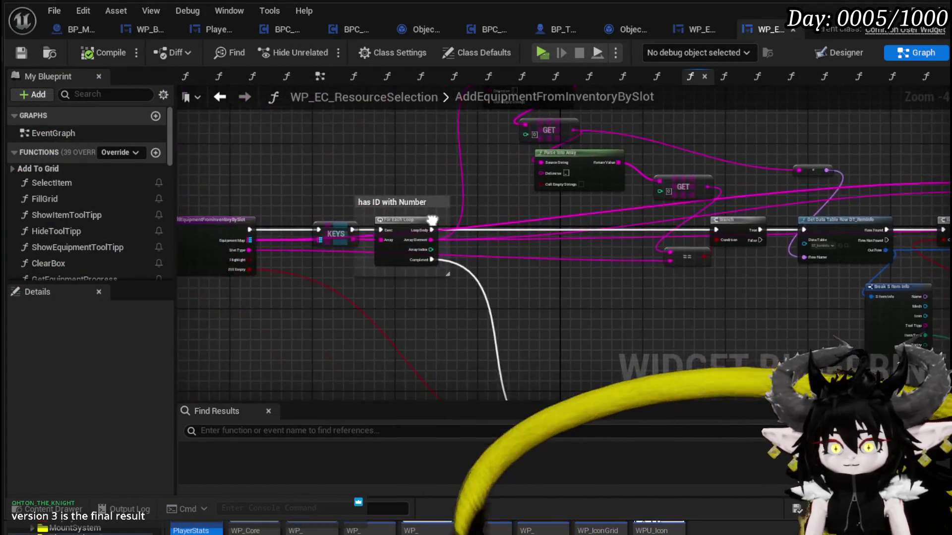
drag(388, 141, 403, 325)
click(370, 356)
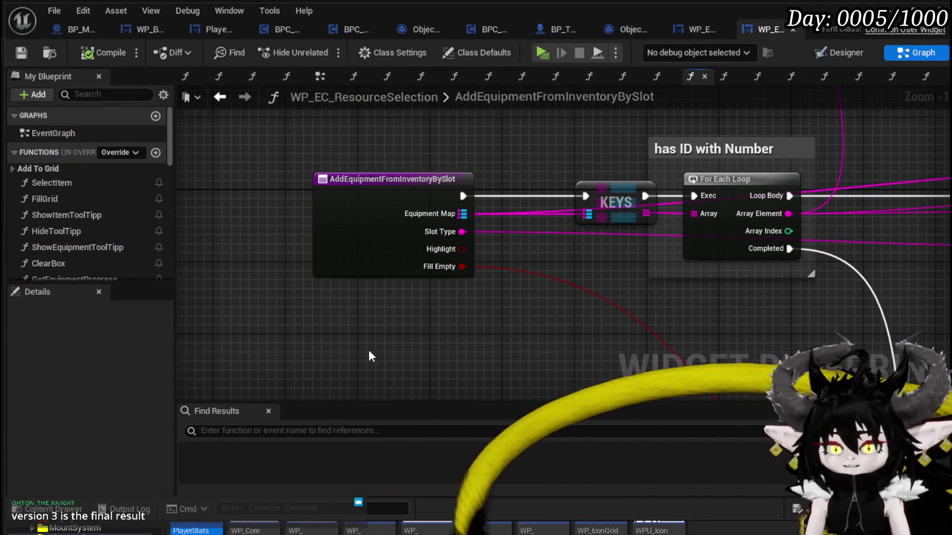
drag(322, 334, 516, 139)
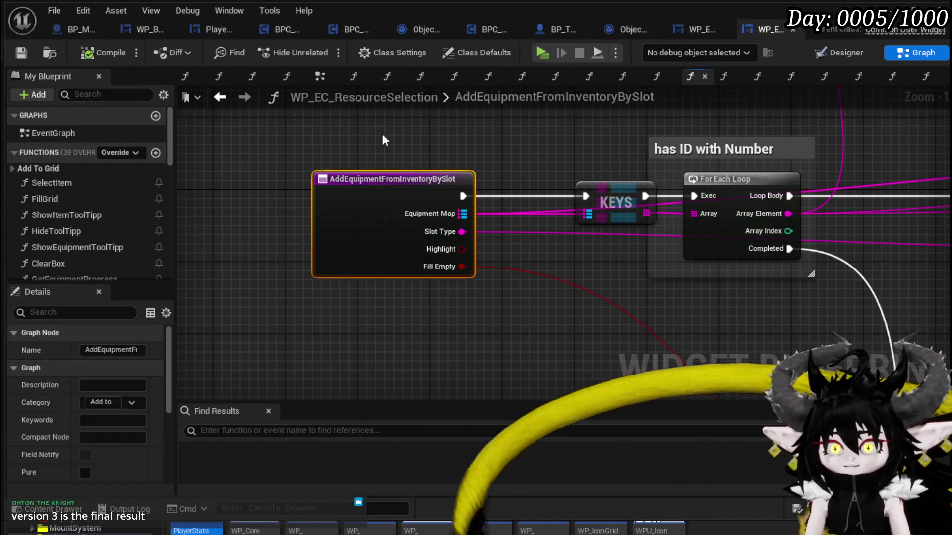
click(187, 124)
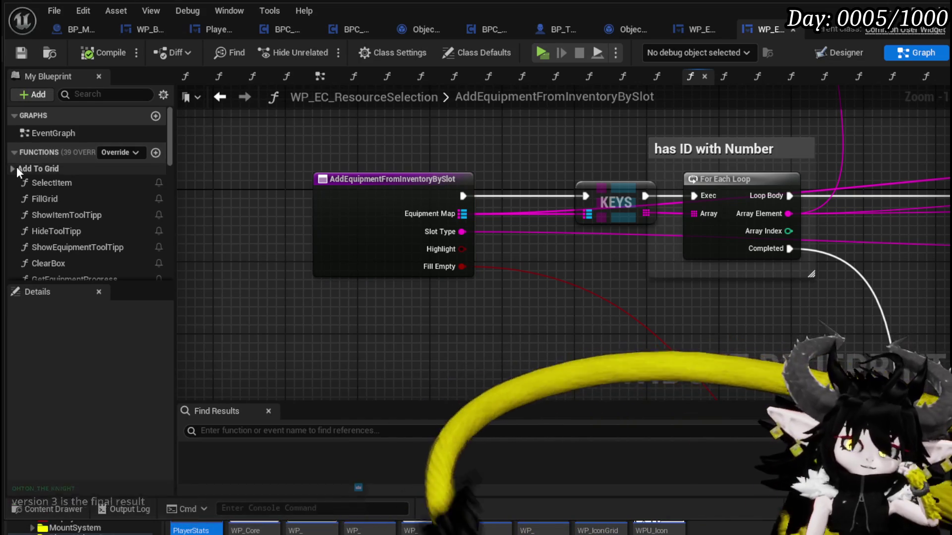
click(17, 167)
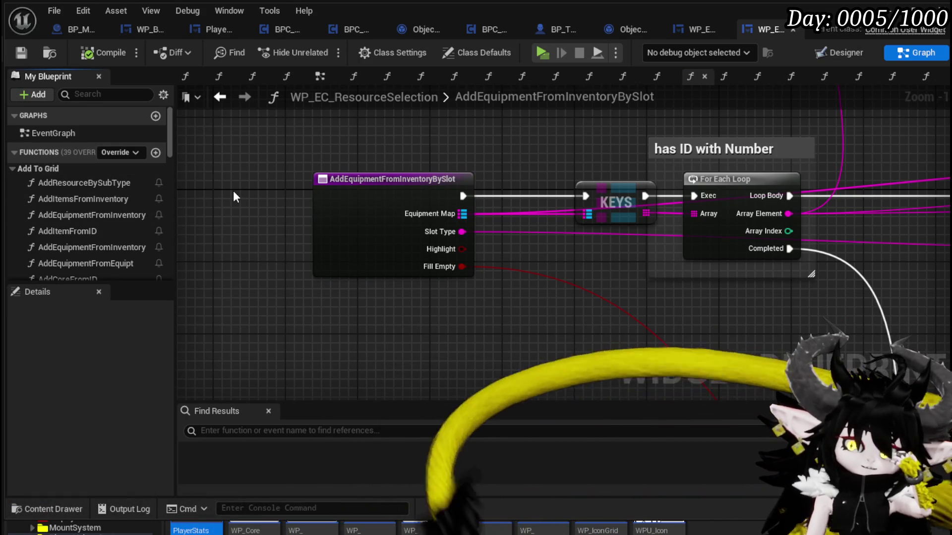
double_click(106, 215)
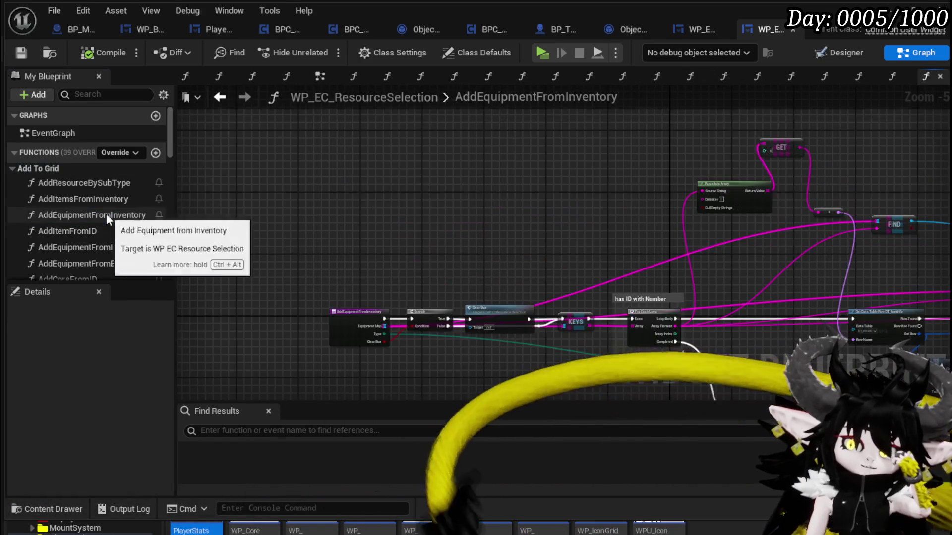
Add a Get Equiped getter from the cast equipment object.
mouse_move(648, 179)
mouse_down()
mouse_move(396, 138)
mouse_move(536, 149)
mouse_move(359, 164)
mouse_up()
scroll(709, 236, up, 2)
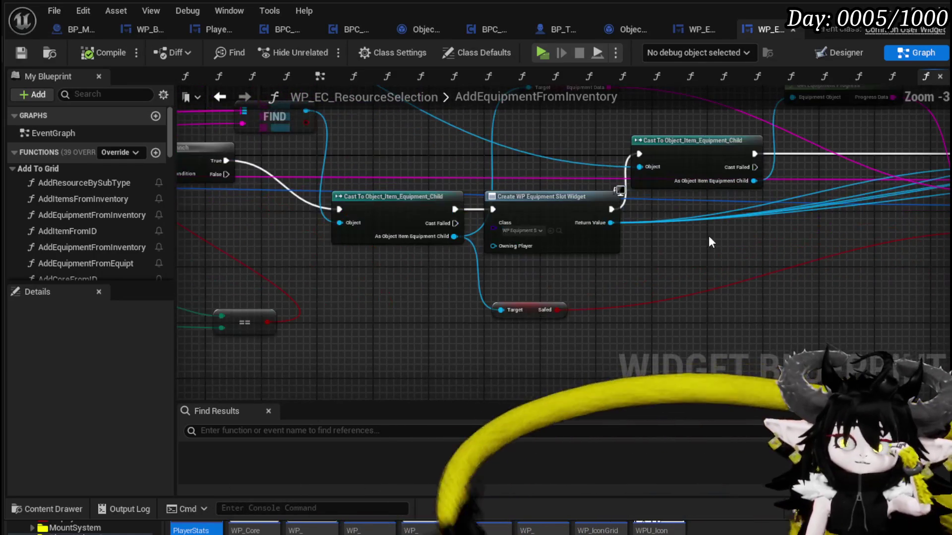
mouse_move(709, 237)
mouse_down()
mouse_move(463, 288)
mouse_move(520, 272)
mouse_move(484, 264)
mouse_up()
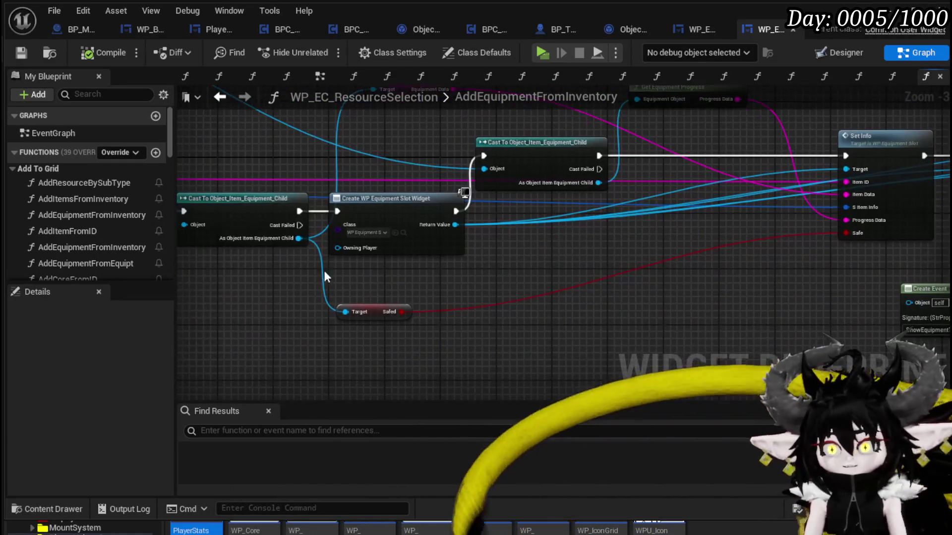
drag(297, 239, 419, 289)
text(Equi)
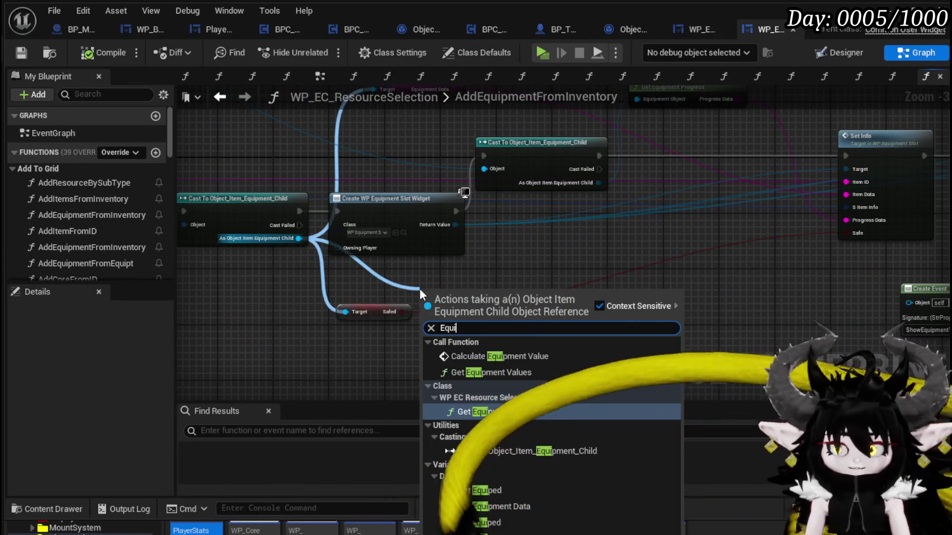
click(496, 492)
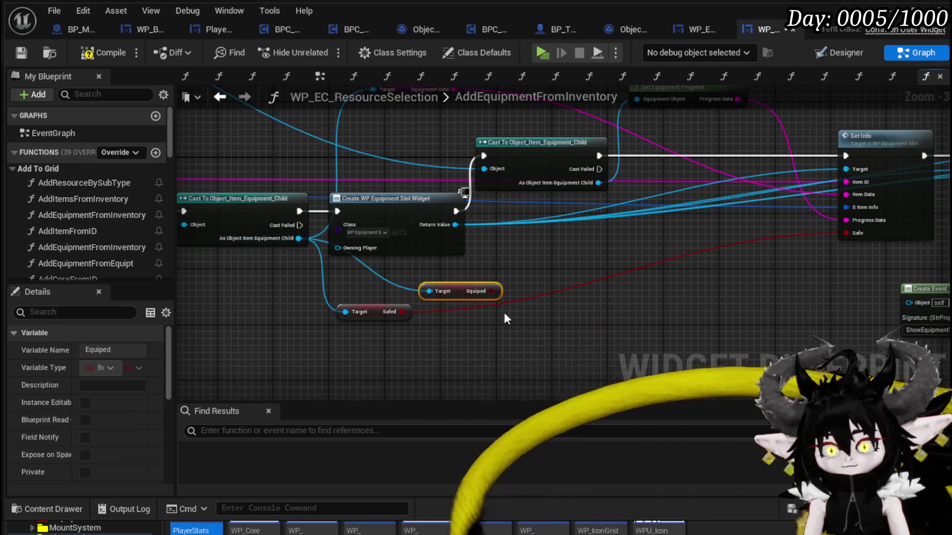
shift+click(373, 312)
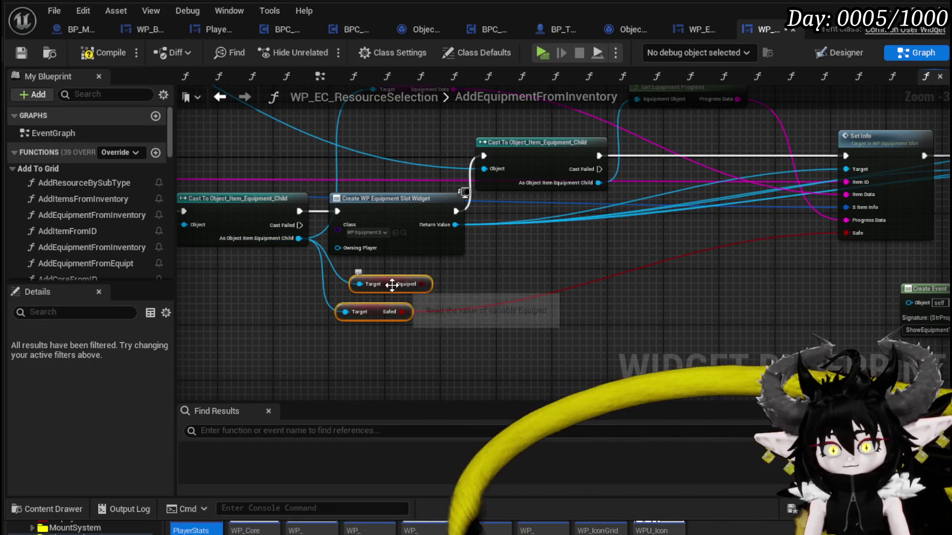
Add a Set Border Color call on the created slot widget.
scroll(421, 284, up, 2)
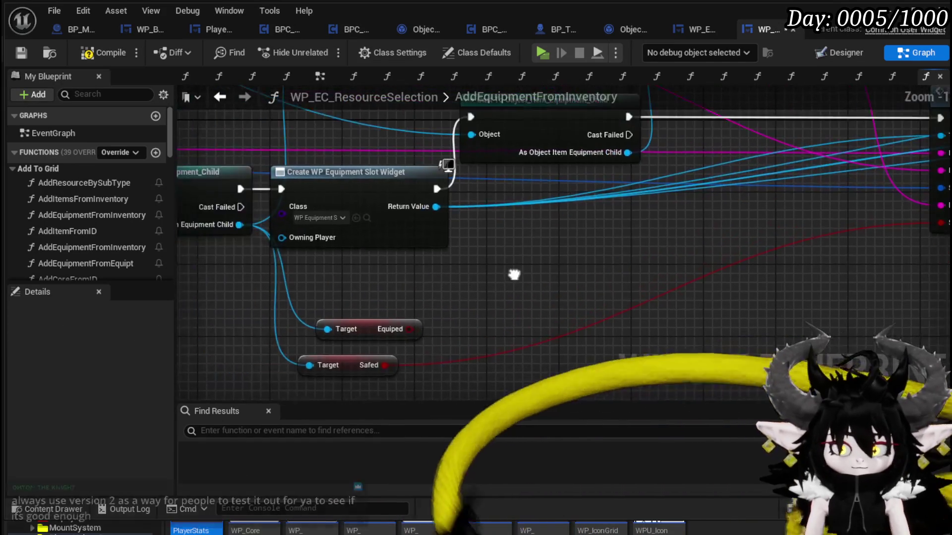
drag(359, 221, 494, 260)
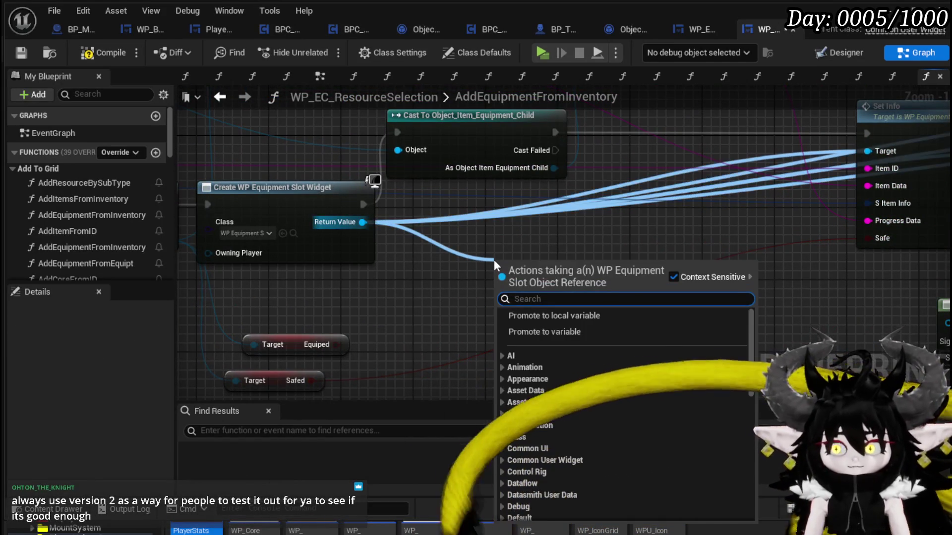
text(Set Bor)
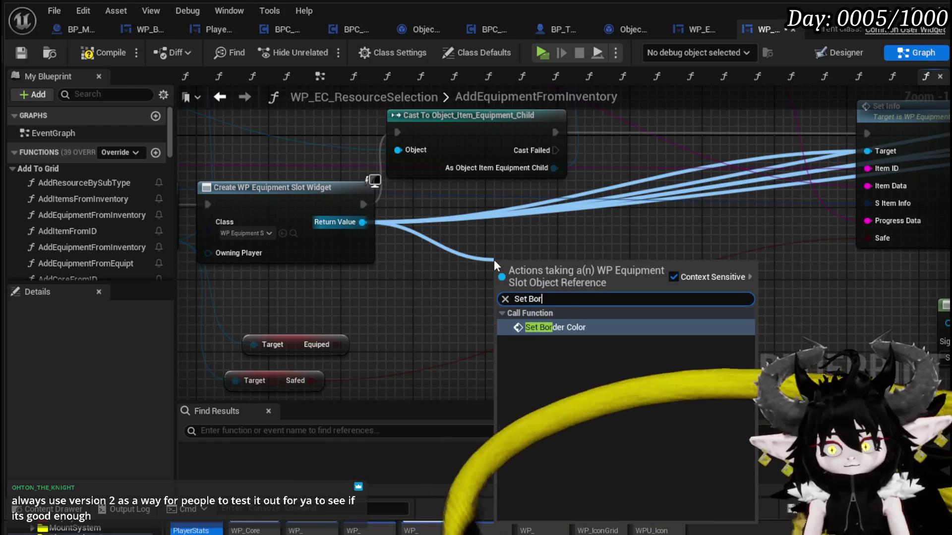
key(Return)
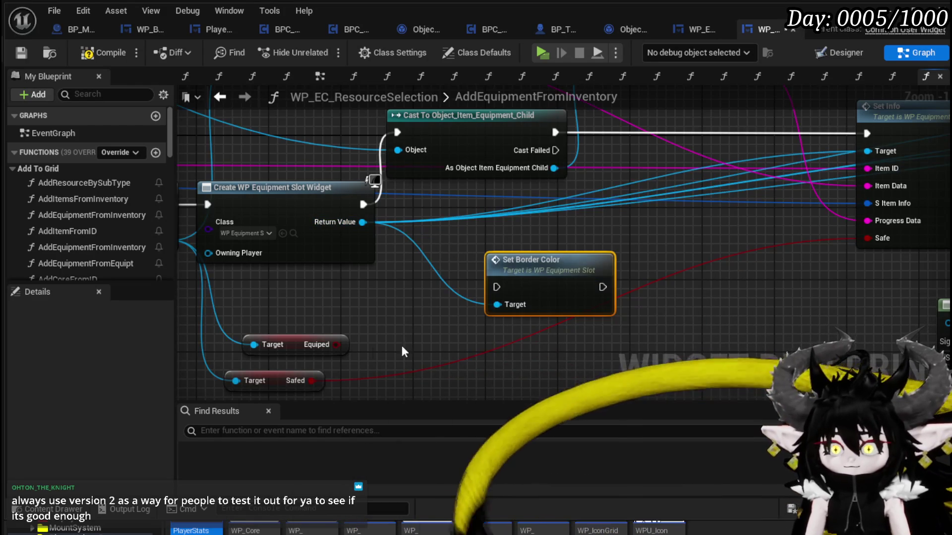
Branch on Equiped after the cast, run Set Border Color on True, continue into Set Info, and compile.
drag(337, 344, 380, 313)
mouse_move(459, 295)
mouse_down()
mouse_move(501, 297)
mouse_move(496, 287)
mouse_move(820, 198)
mouse_move(754, 207)
mouse_up()
drag(555, 226, 596, 226)
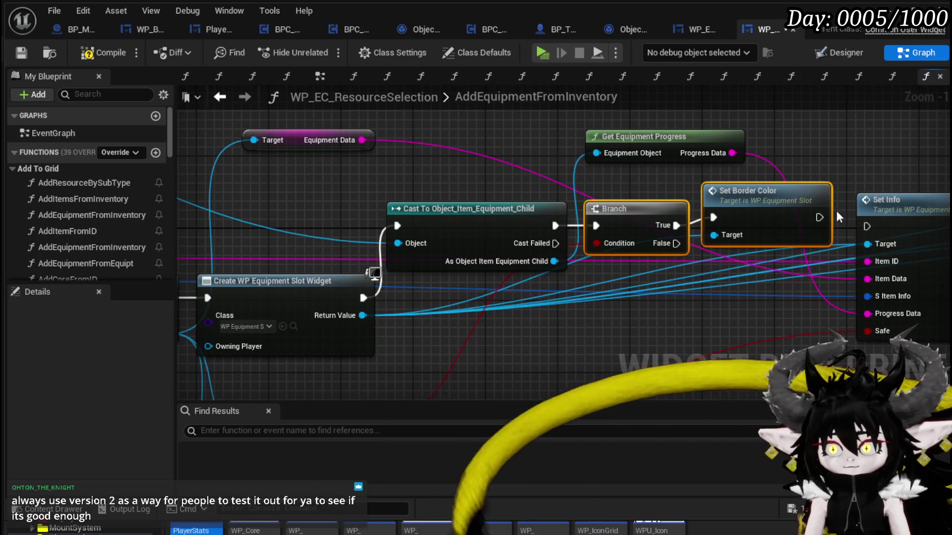
drag(819, 217, 823, 219)
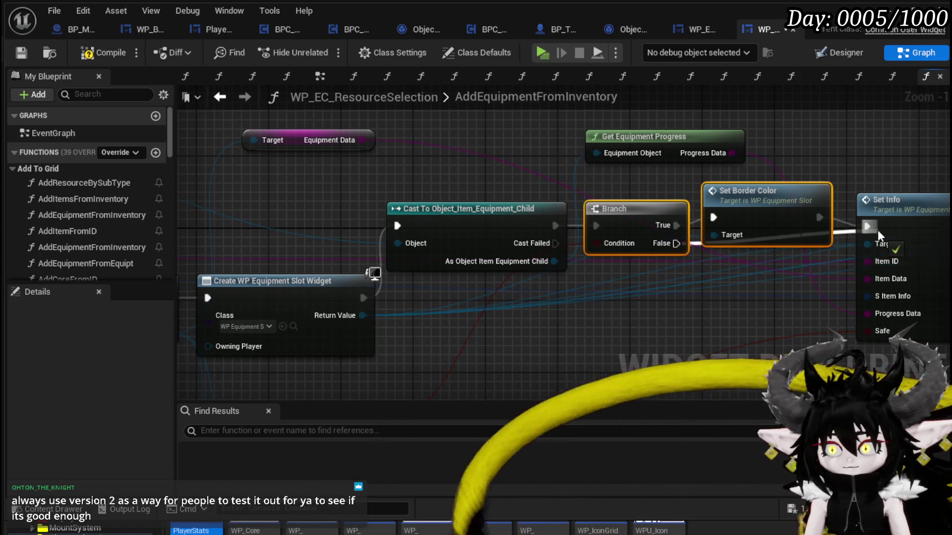
drag(879, 237, 879, 237)
click(103, 53)
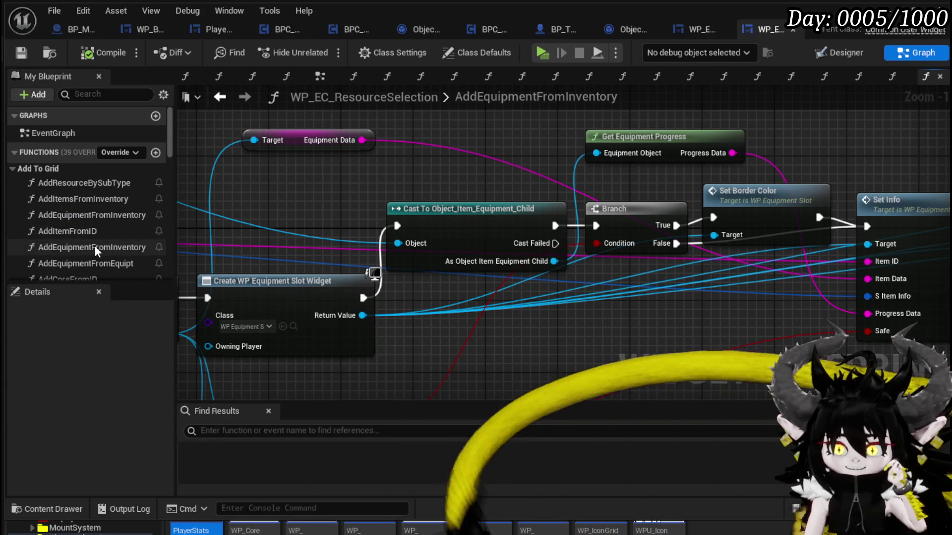
Reopen the AddEquipmentFromInventoryBySlot function graph.
double_click(94, 246)
scroll(588, 263, down, 3)
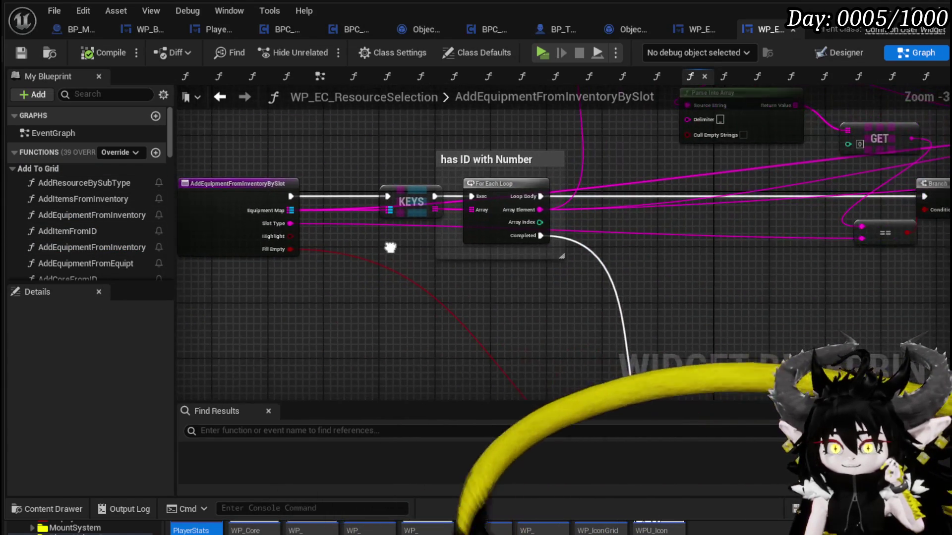
scroll(467, 255, up, 5)
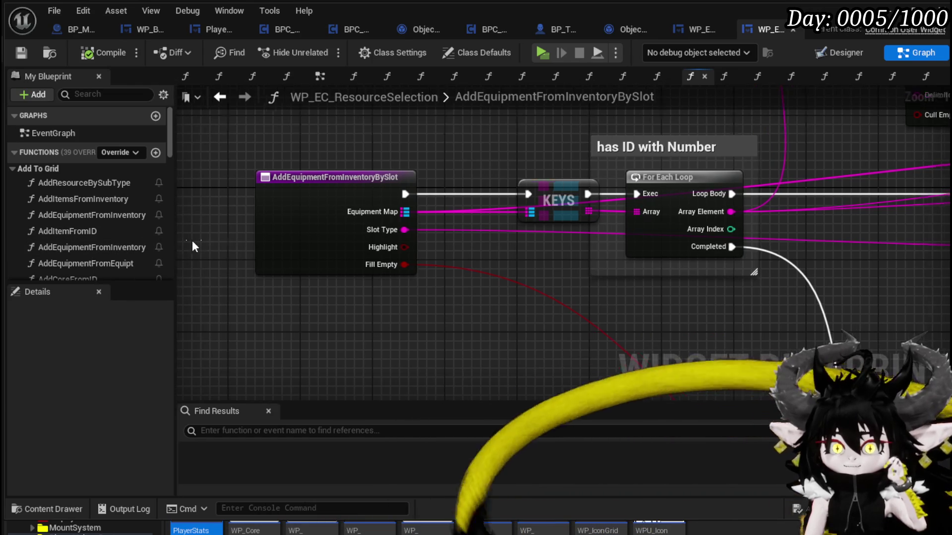
Adjust the My Blueprint panel width and open AddEquipmentFromEquipt to inspect its data-table lookup nodes.
drag(175, 238, 229, 240)
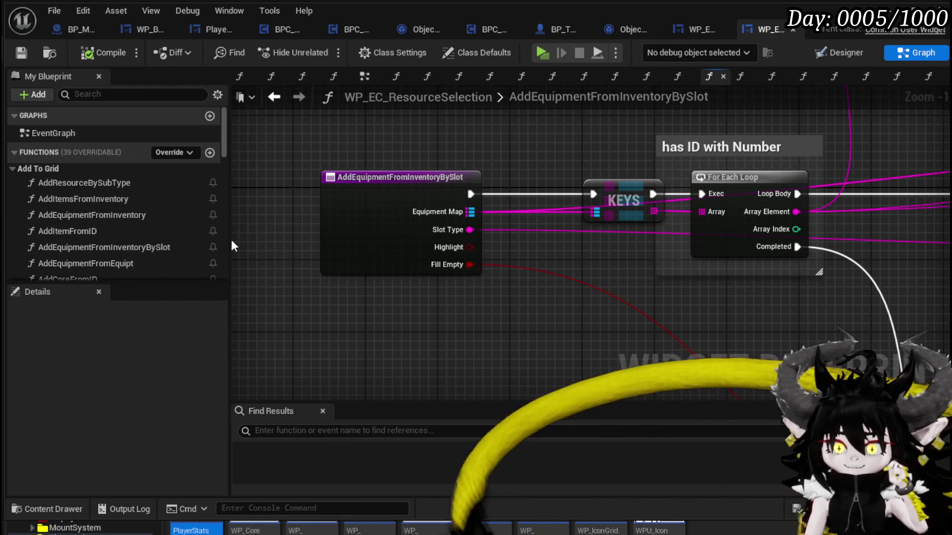
mouse_move(230, 240)
mouse_down()
mouse_move(170, 238)
mouse_move(218, 239)
mouse_up()
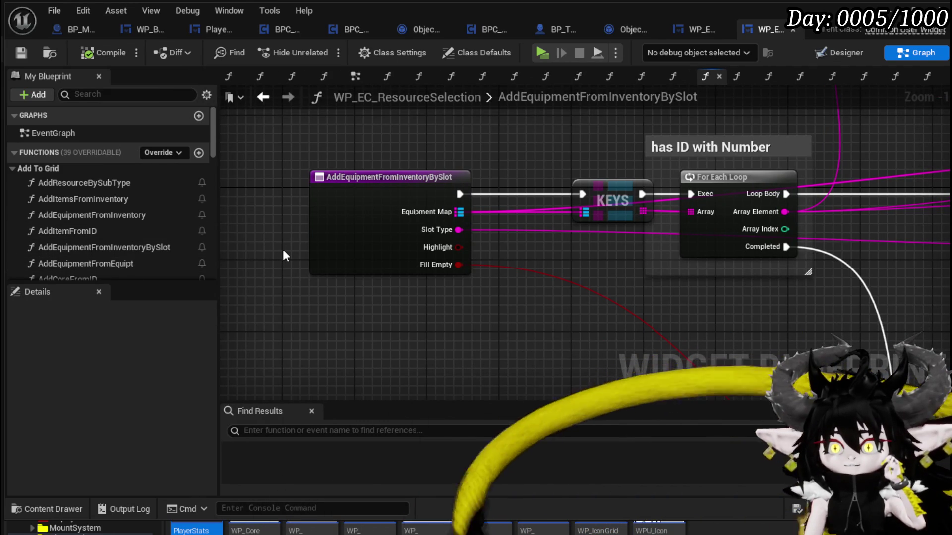
double_click(96, 263)
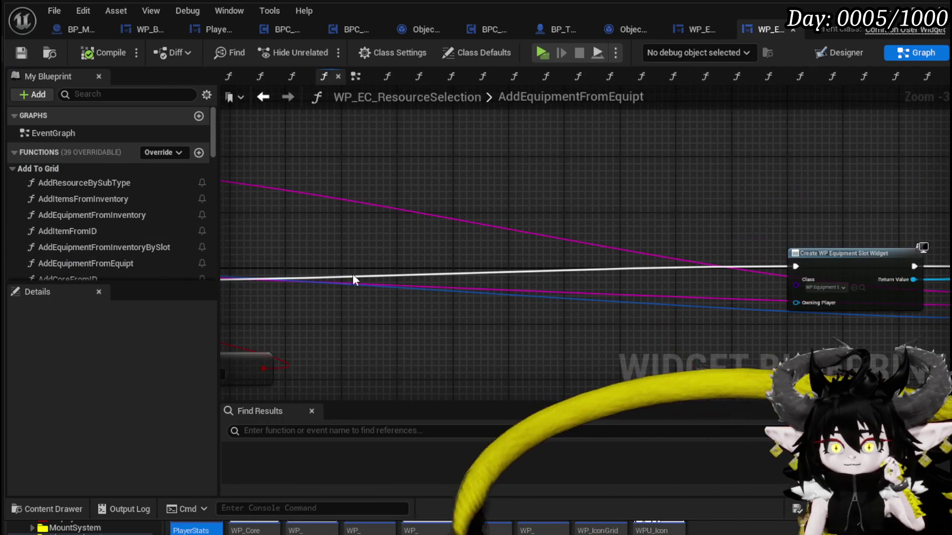
scroll(472, 287, up, 4)
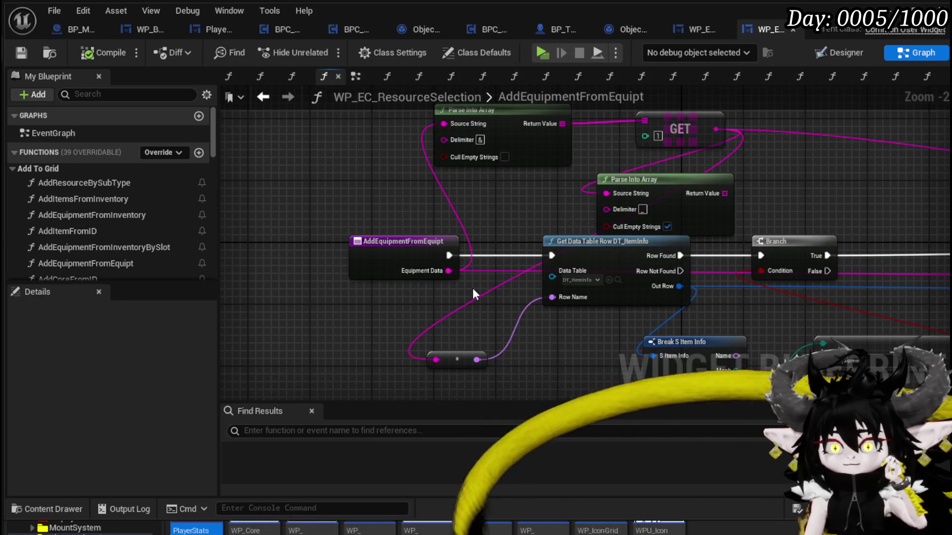
scroll(472, 286, down, 2)
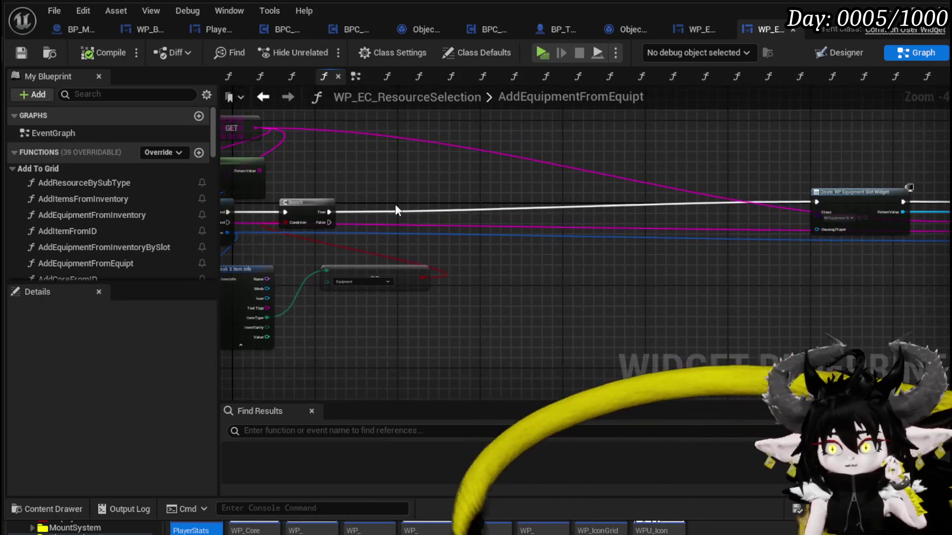
drag(706, 133, 718, 138)
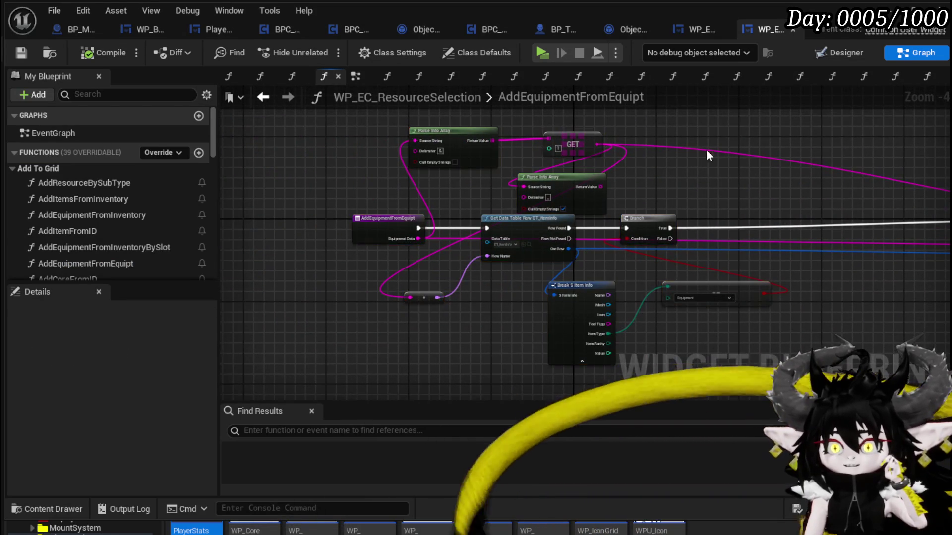
scroll(397, 238, up, 3)
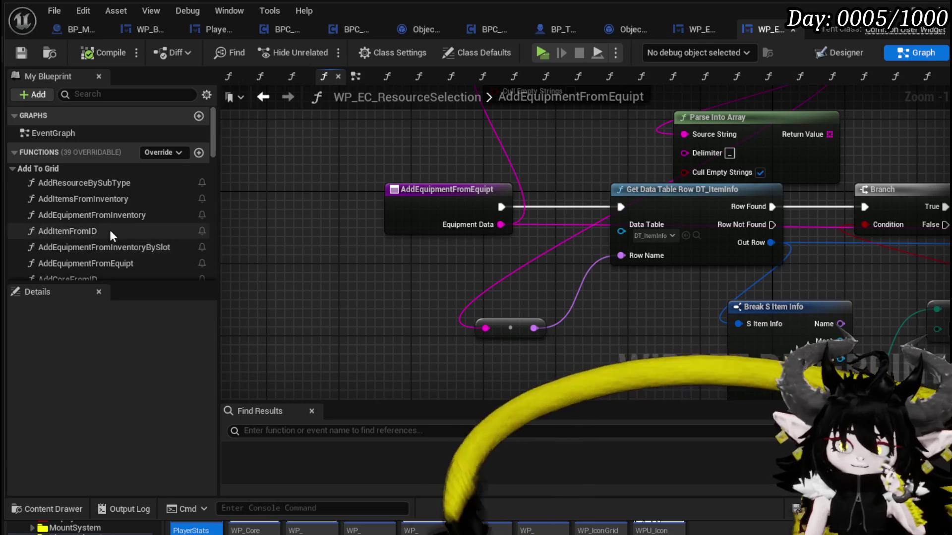
scroll(132, 231, down, 2)
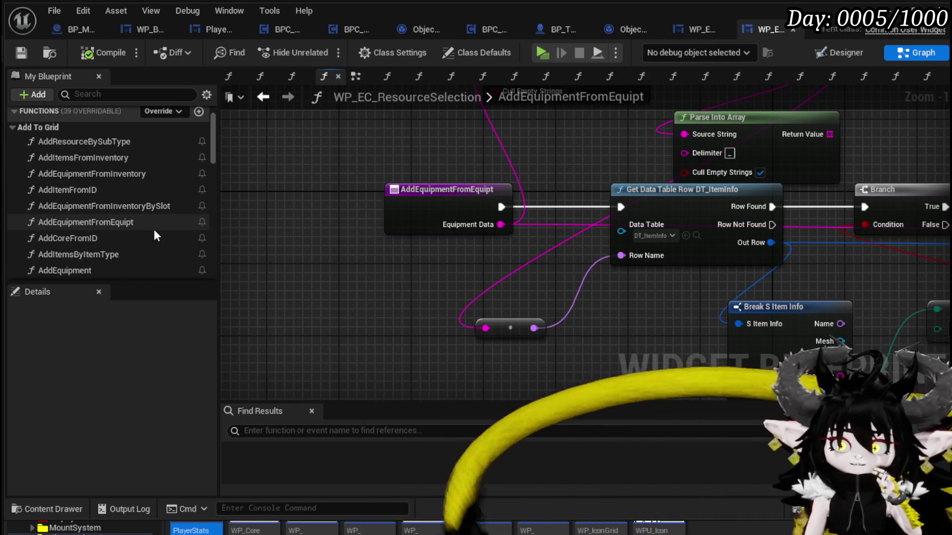
Open AddItemsByItemType and bring its cast, slot widget and Set Info nodes into view.
double_click(134, 254)
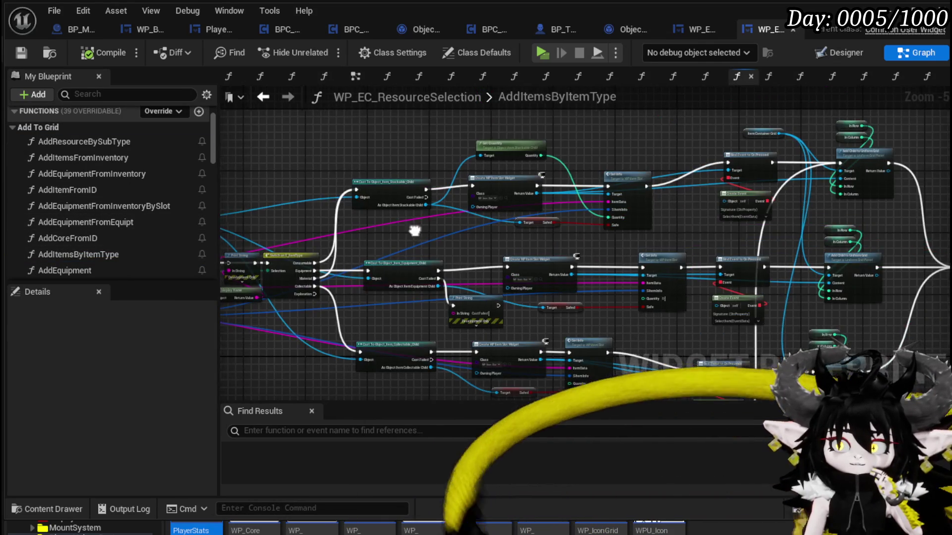
scroll(501, 221, up, 2)
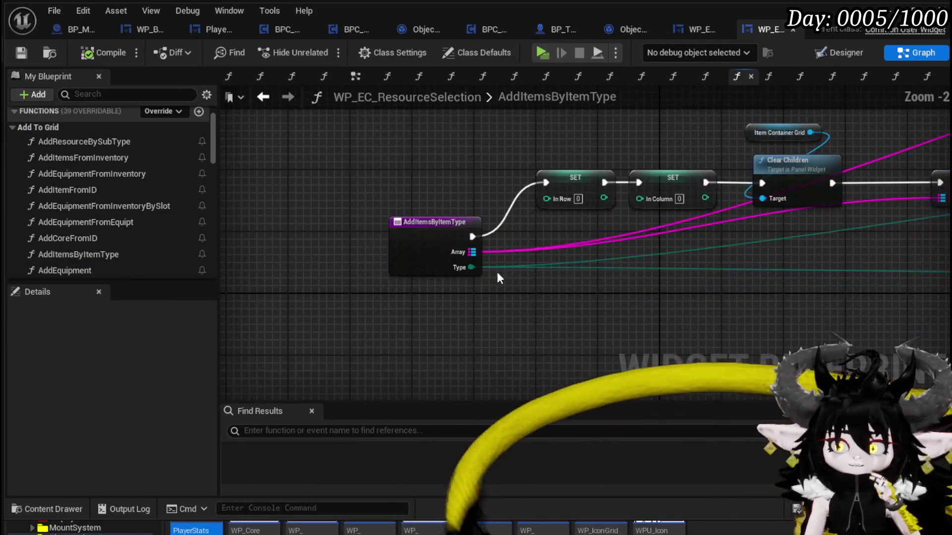
drag(751, 175, 350, 185)
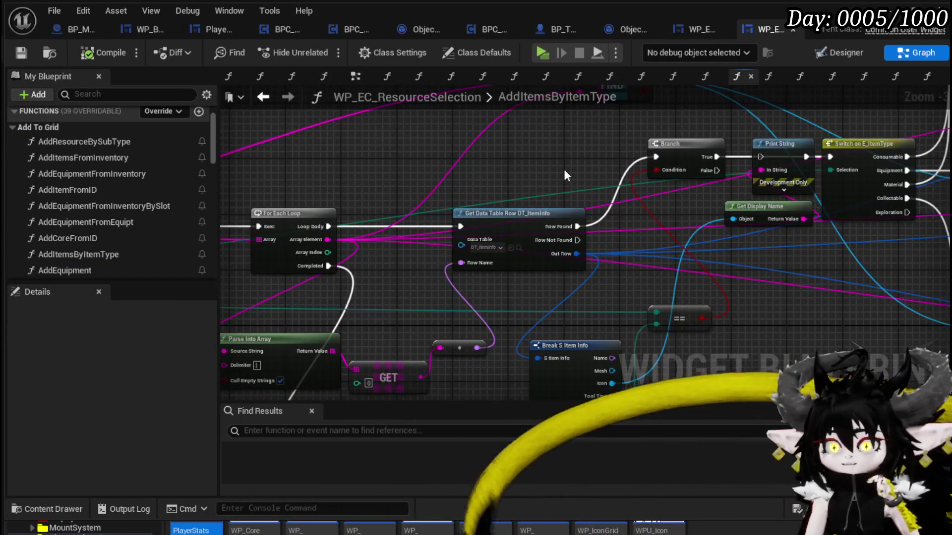
mouse_move(565, 173)
mouse_down()
mouse_move(322, 119)
mouse_move(220, 157)
mouse_up()
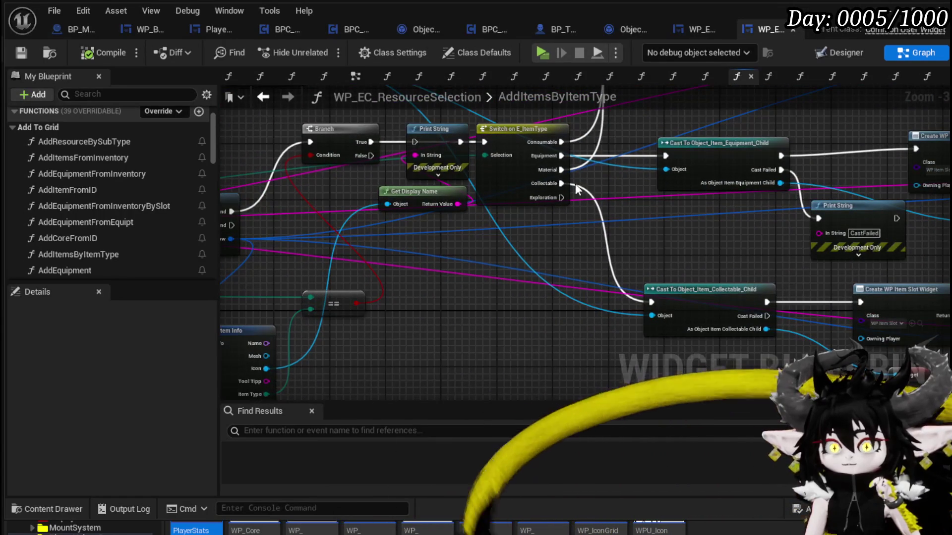
drag(623, 121, 364, 162)
drag(582, 203, 409, 190)
Add a Get Equiped getter from the equipment cast and search for Set Border on the slot widget.
drag(347, 212, 537, 278)
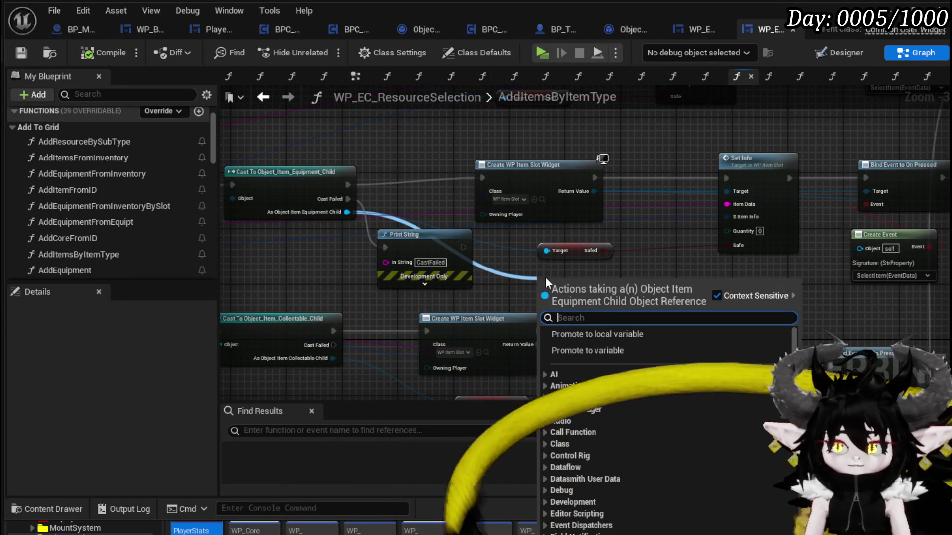
text(Eq)
click(597, 484)
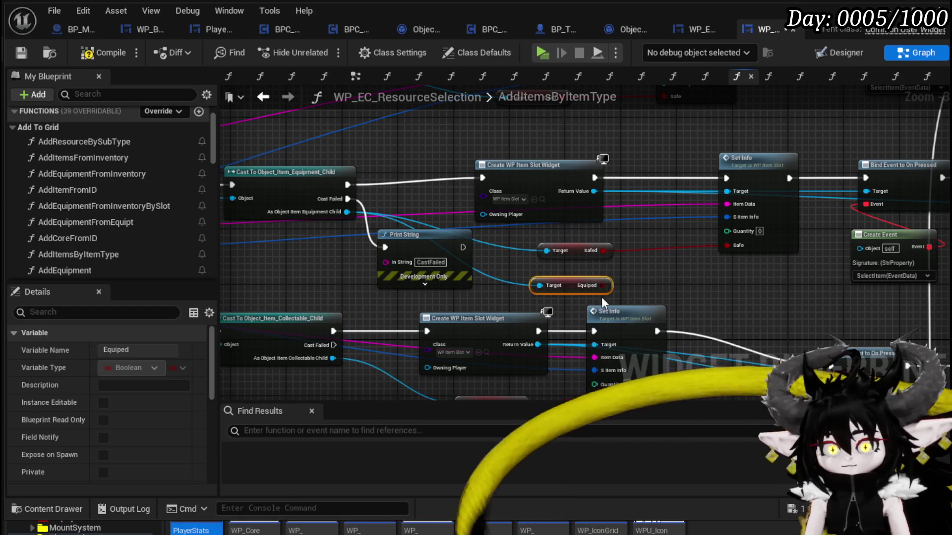
drag(595, 191, 627, 204)
text(Set B)
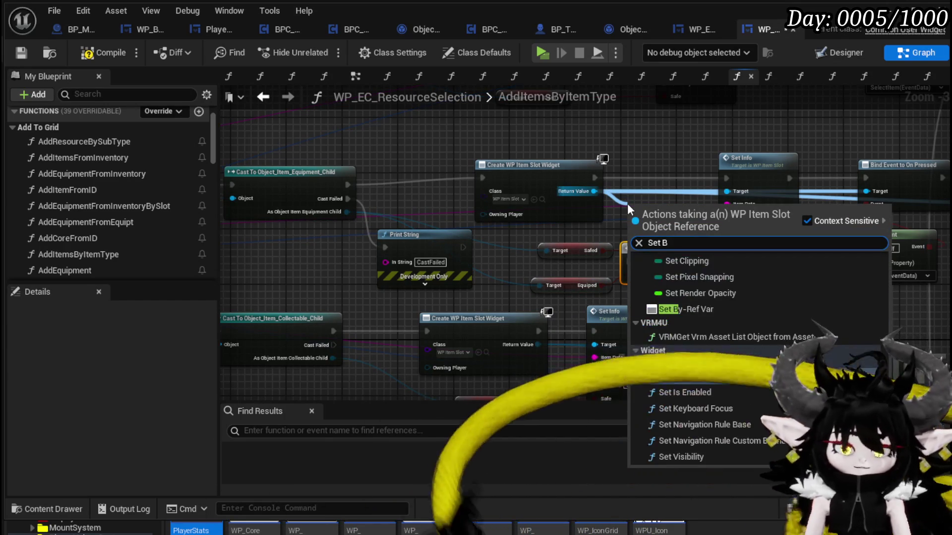
text(order)
Shift the item slot widget, Print String, equipment cast and stackable cast nodes into tidier positions.
mouse_move(677, 169)
mouse_down()
mouse_move(532, 177)
mouse_move(786, 157)
mouse_move(764, 89)
mouse_move(765, 166)
mouse_move(742, 231)
mouse_up()
drag(578, 227, 495, 227)
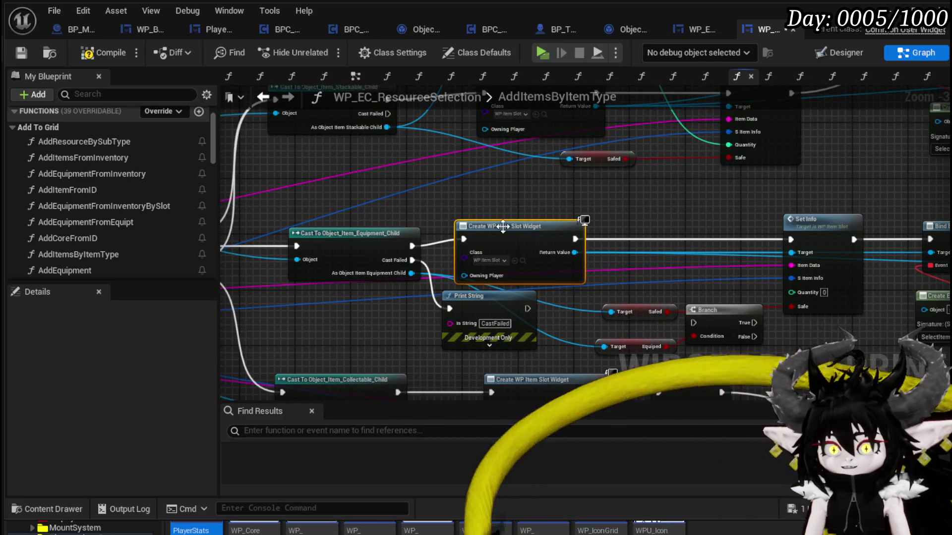
mouse_move(456, 316)
mouse_down()
mouse_move(380, 316)
mouse_move(421, 339)
mouse_up()
drag(417, 262, 396, 254)
mouse_move(668, 225)
mouse_down()
mouse_move(307, 220)
mouse_move(188, 206)
mouse_up()
mouse_move(250, 354)
mouse_down()
mouse_move(686, 221)
mouse_move(732, 292)
mouse_move(761, 266)
mouse_move(924, 226)
mouse_up()
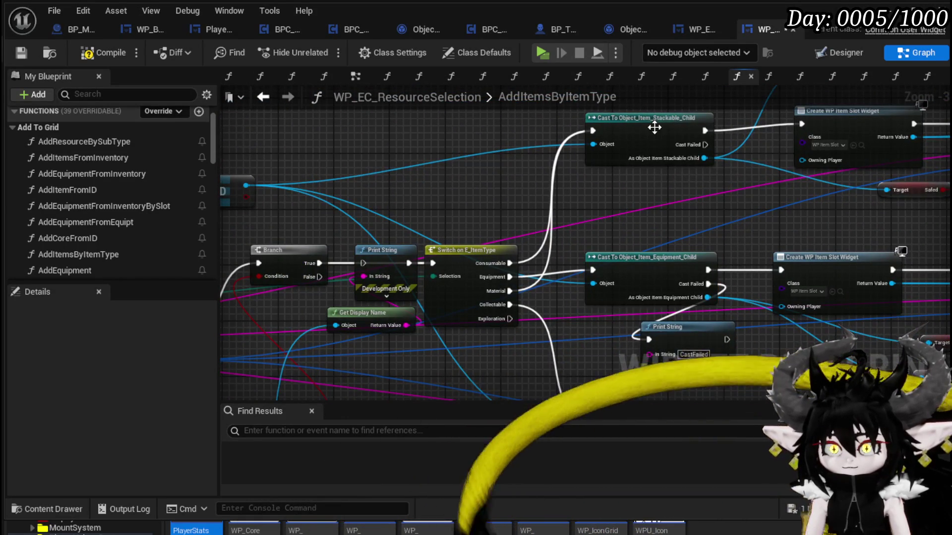
drag(655, 130, 657, 123)
mouse_move(582, 206)
mouse_down()
mouse_move(584, 188)
mouse_move(694, 166)
mouse_move(947, 156)
mouse_move(380, 135)
mouse_up()
Compile and save the blueprint, then zoom over the AddItemsByItemType graph.
click(105, 53)
click(21, 52)
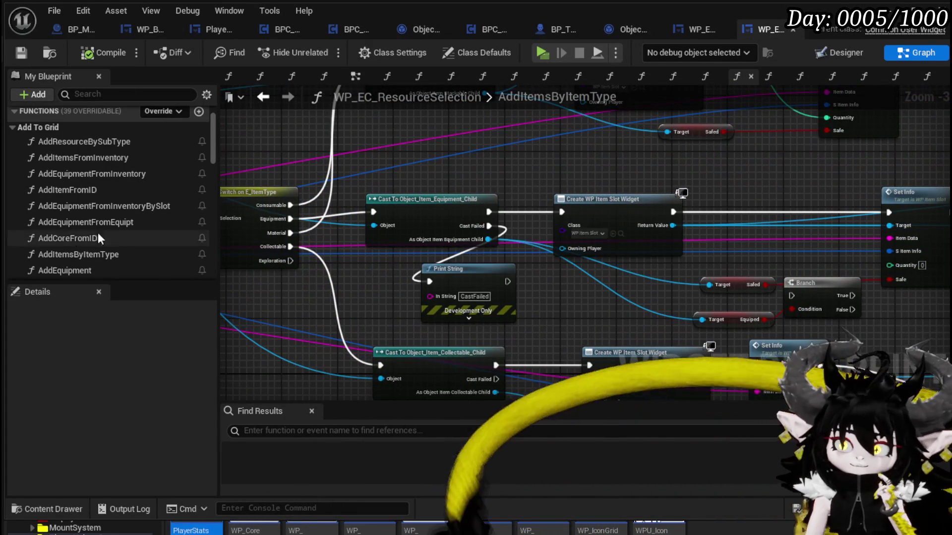
scroll(111, 230, down, 3)
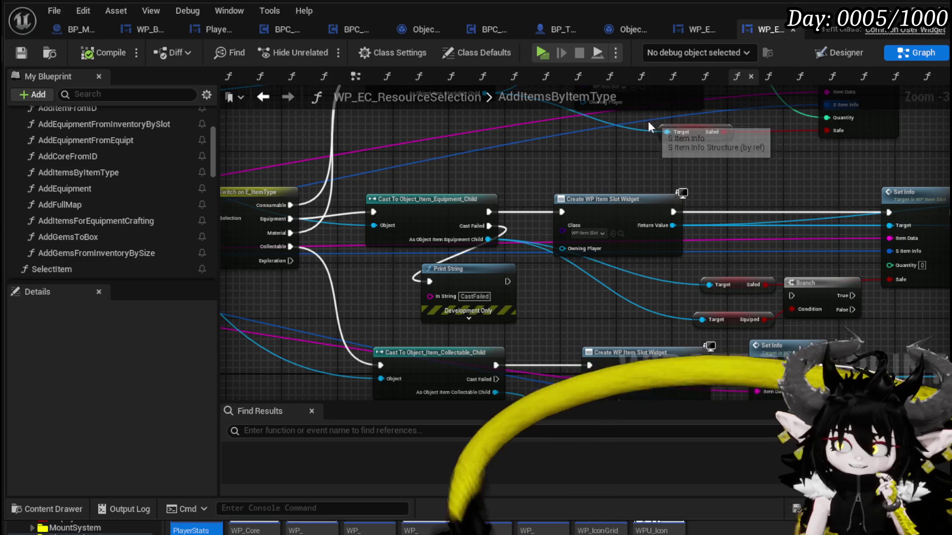
scroll(152, 165, down, 2)
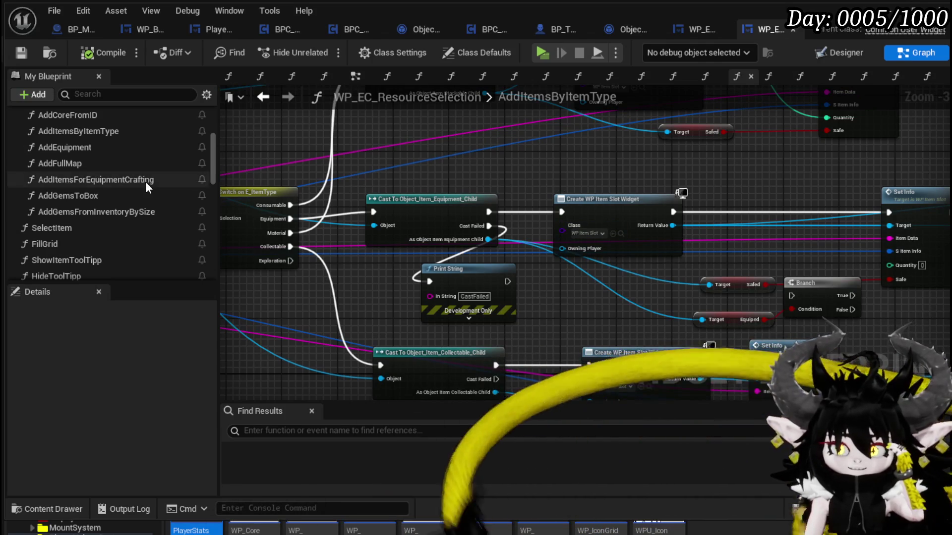
scroll(145, 182, up, 1)
scroll(89, 153, up, 5)
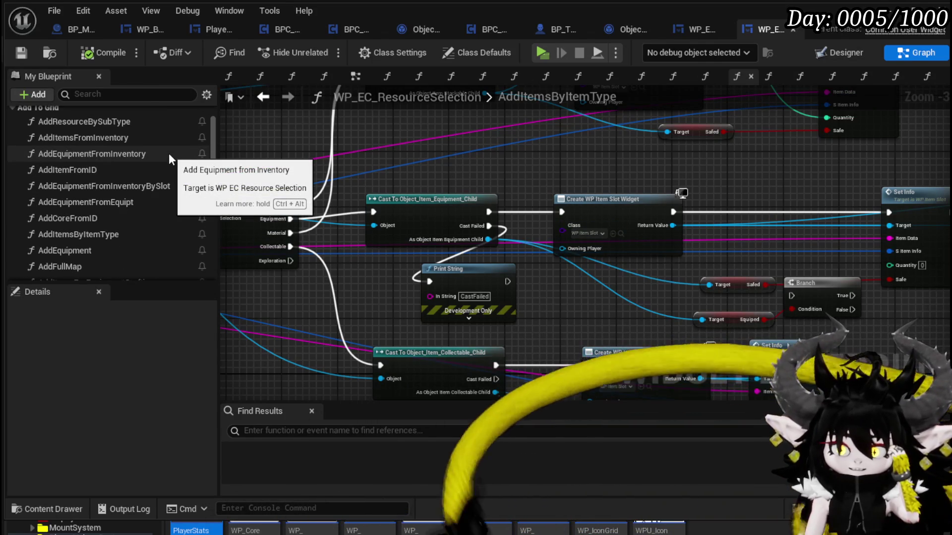
scroll(169, 154, down, 1)
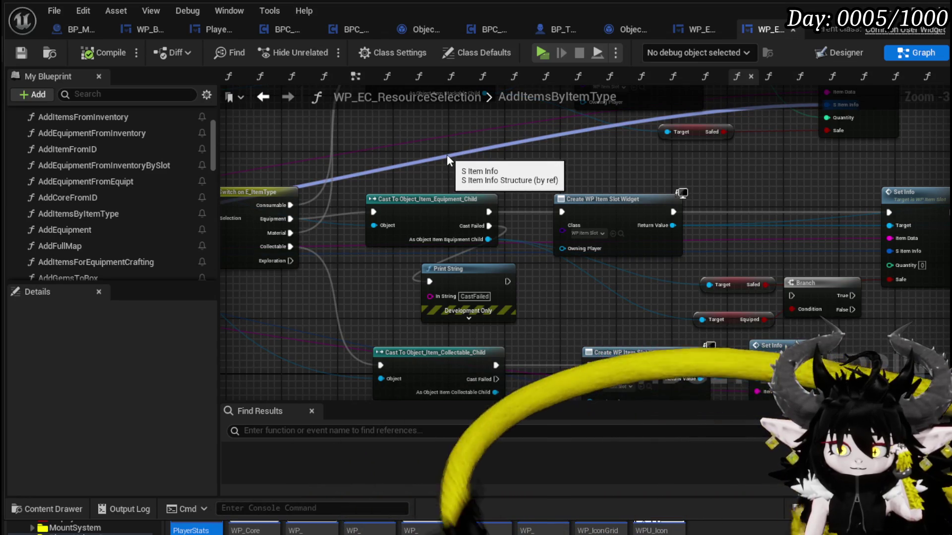
In AddFullMap, add Set Border Color from the equipment slot widget's Return Value.
double_click(95, 246)
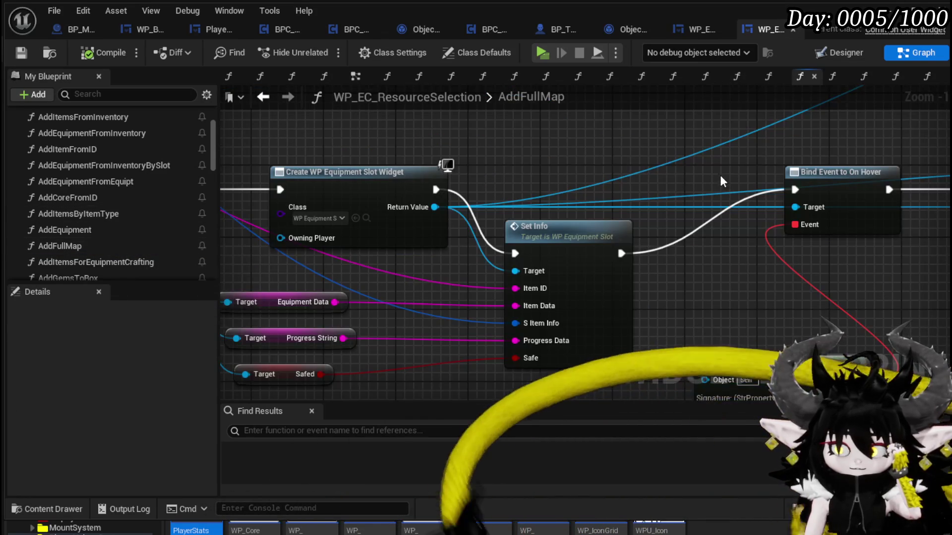
scroll(570, 198, down, 4)
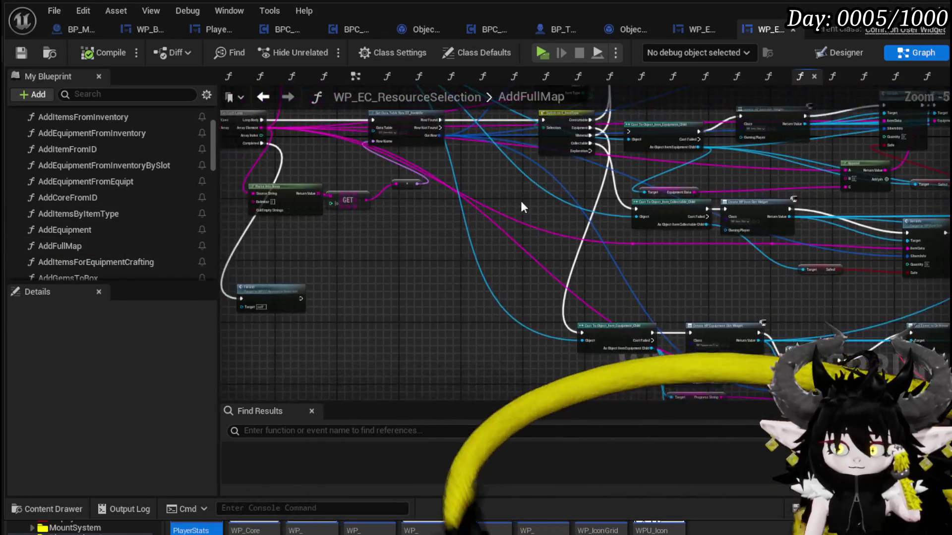
scroll(456, 224, up, 5)
mouse_move(484, 290)
mouse_down()
mouse_move(516, 230)
mouse_move(553, 216)
mouse_move(511, 307)
mouse_move(606, 185)
mouse_move(581, 333)
mouse_up()
click(450, 203)
drag(450, 203, 459, 203)
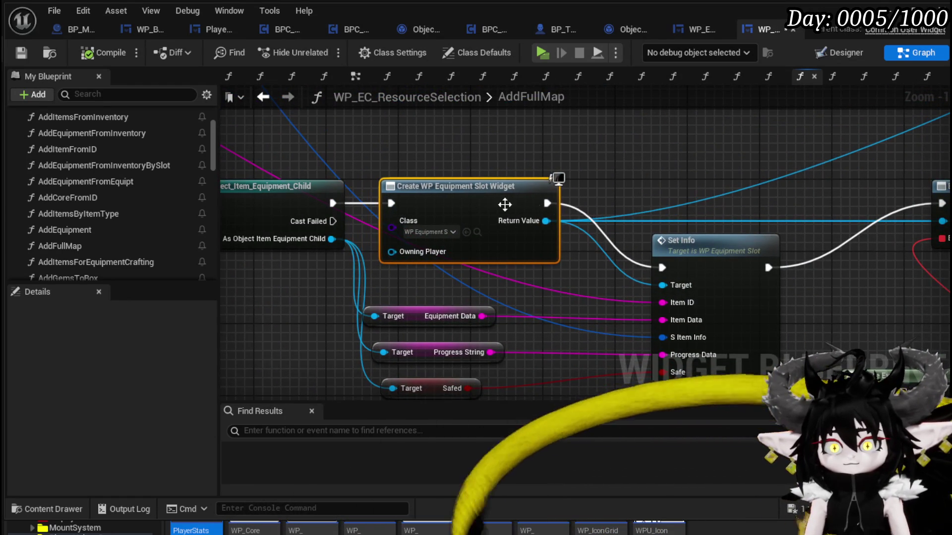
drag(545, 221, 619, 171)
text(Set B)
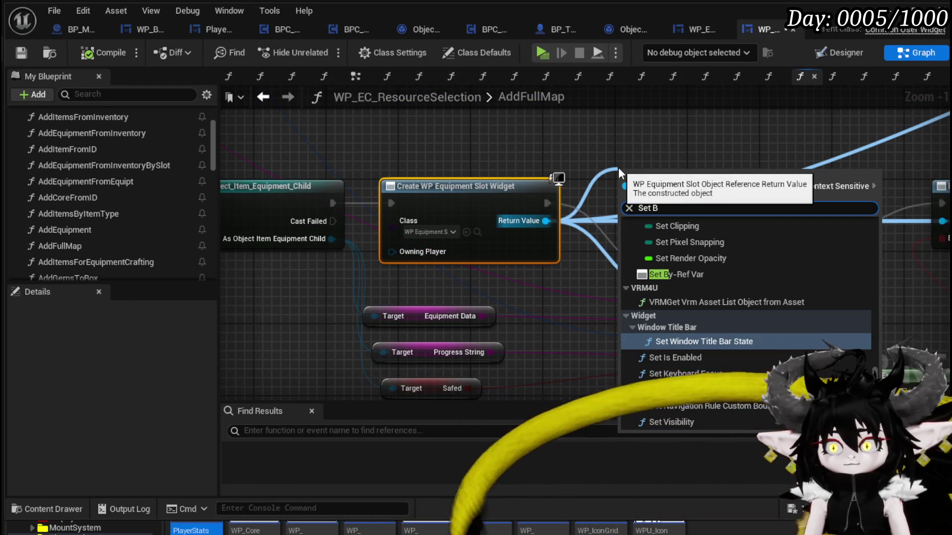
text(order)
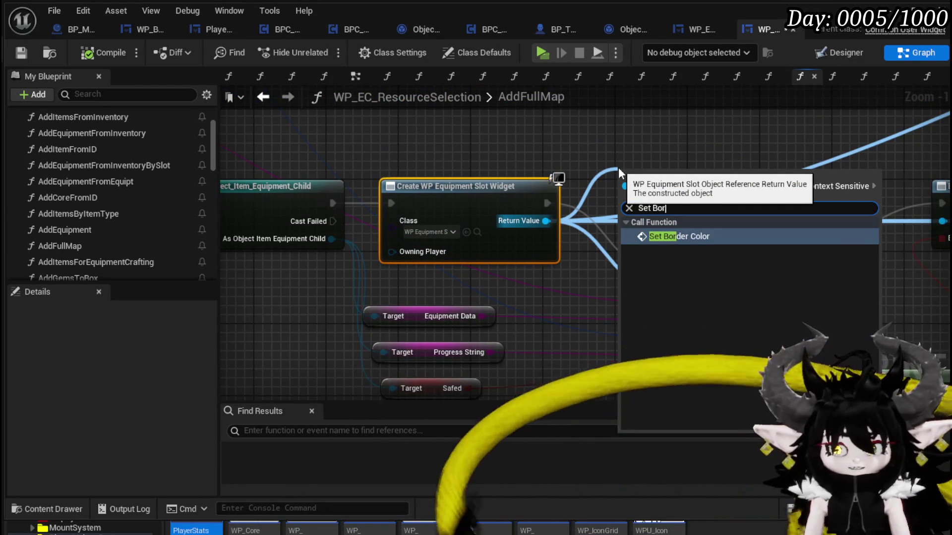
click(684, 236)
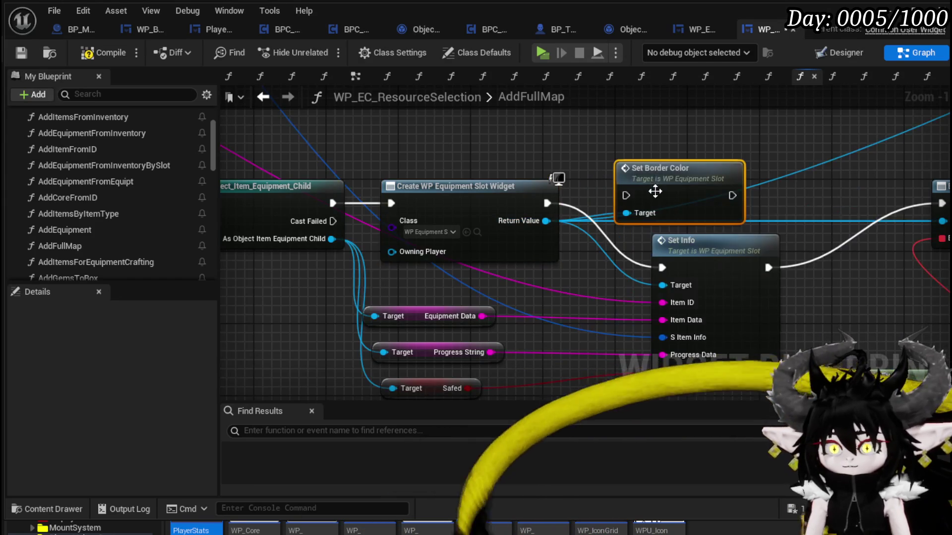
Add a Get Equiped getter from the equipment cast and drive a new Branch with it.
drag(373, 186, 321, 287)
text(S)
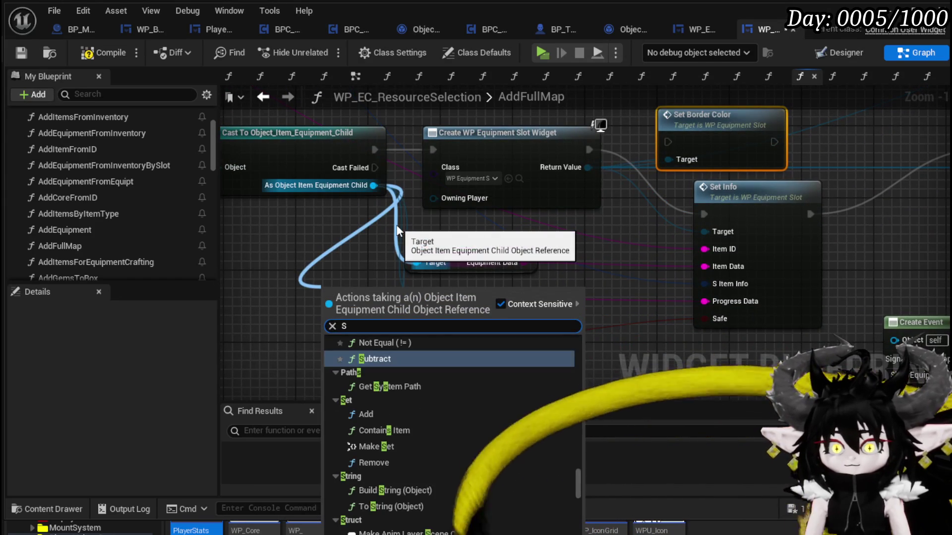
key(BackSpace)
text(get E)
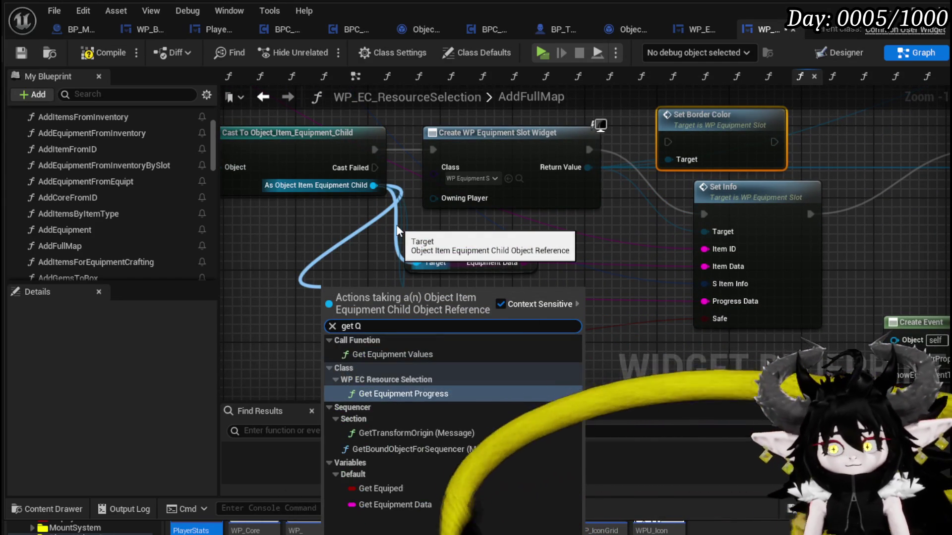
text(qu)
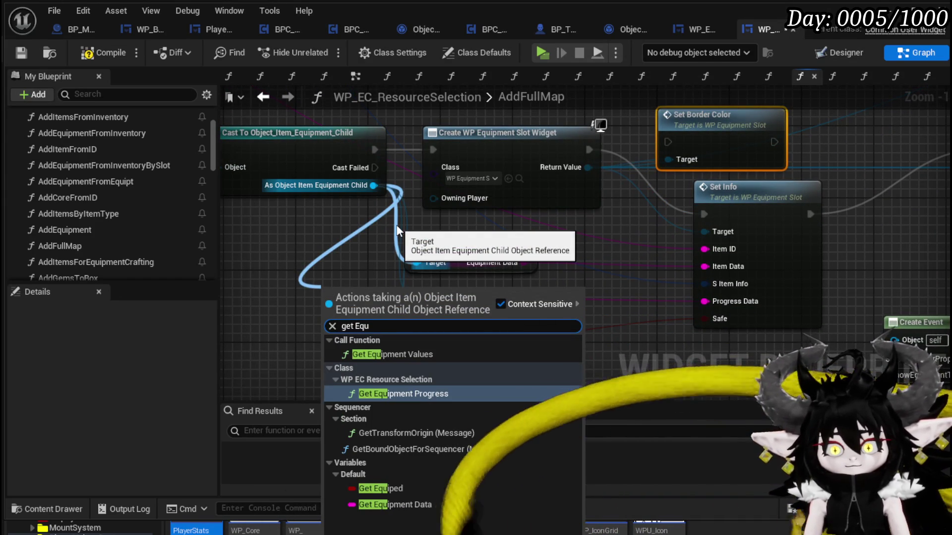
click(398, 487)
mouse_move(363, 299)
mouse_down()
mouse_move(353, 293)
mouse_move(484, 337)
mouse_up()
key(Escape)
mouse_move(421, 358)
mouse_down()
mouse_move(709, 198)
mouse_move(549, 249)
mouse_move(579, 193)
mouse_up()
Place Branch and Set Border Color above the slot nodes, wiring Branch True to Set Border Color.
mouse_move(454, 294)
mouse_down()
mouse_move(544, 126)
mouse_move(568, 123)
mouse_up()
drag(527, 224, 705, 137)
mouse_move(602, 147)
mouse_down()
mouse_move(657, 149)
mouse_move(590, 170)
mouse_move(601, 212)
mouse_move(689, 164)
mouse_up()
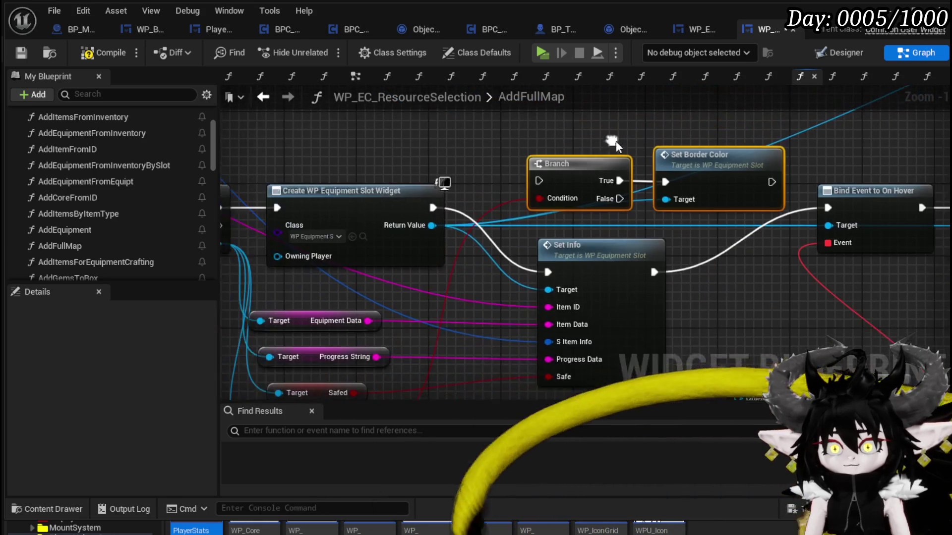
mouse_move(598, 271)
mouse_down()
mouse_move(557, 251)
mouse_move(712, 206)
mouse_up()
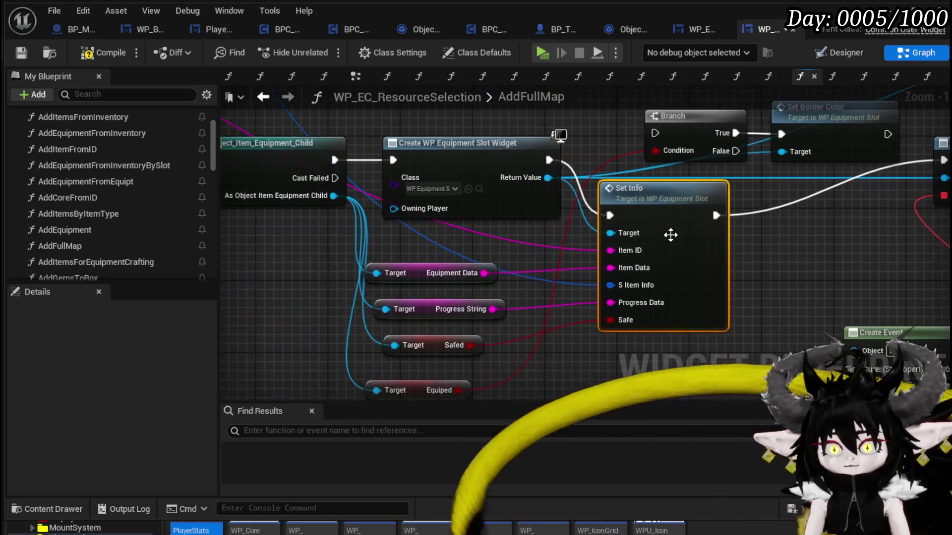
click(816, 259)
Rearrange Branch, Set Border Color, Set Info and the On Hover binding, then compile with F7.
drag(815, 259, 630, 259)
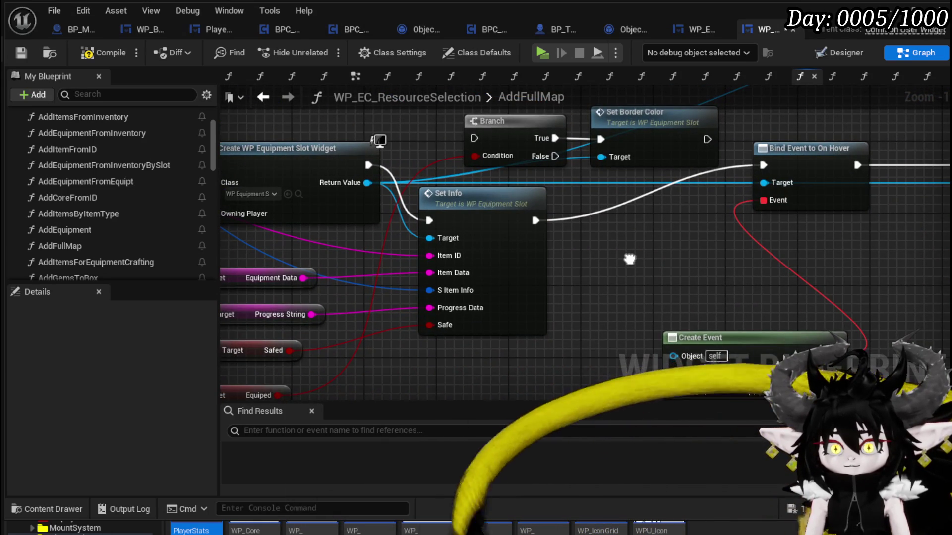
mouse_move(498, 215)
mouse_down()
mouse_move(452, 214)
mouse_move(541, 245)
mouse_move(340, 229)
mouse_move(501, 202)
mouse_up()
shift+click(634, 179)
drag(634, 179, 679, 124)
drag(464, 251, 445, 194)
drag(616, 230, 477, 266)
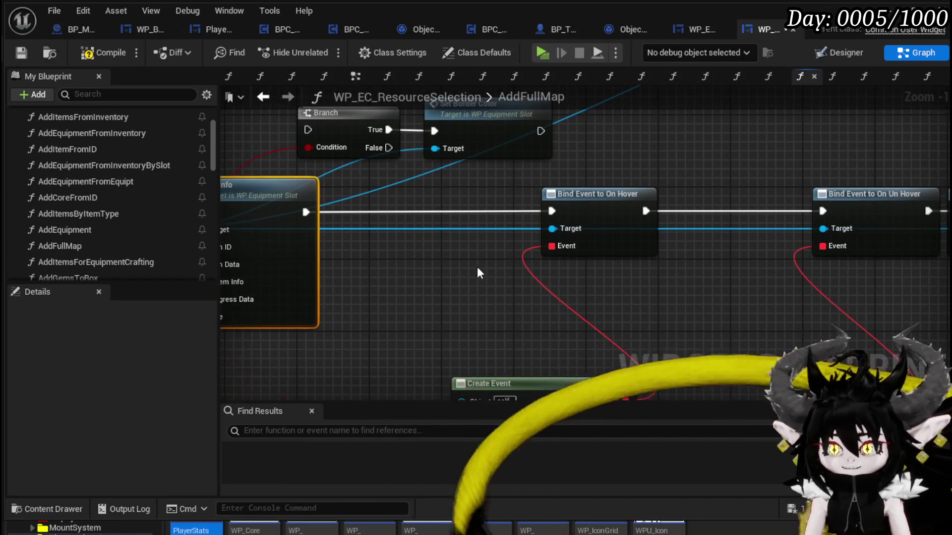
drag(610, 204, 753, 203)
drag(301, 203, 595, 194)
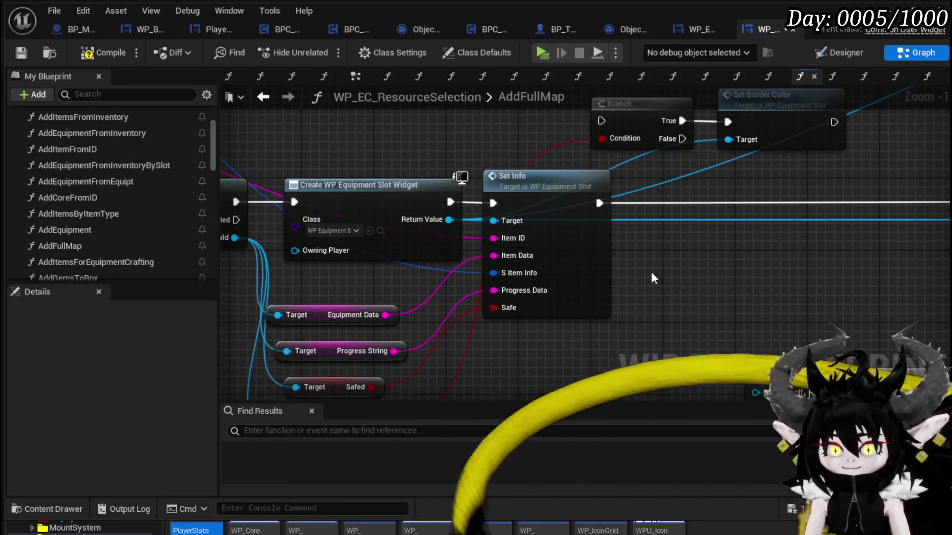
key(F7)
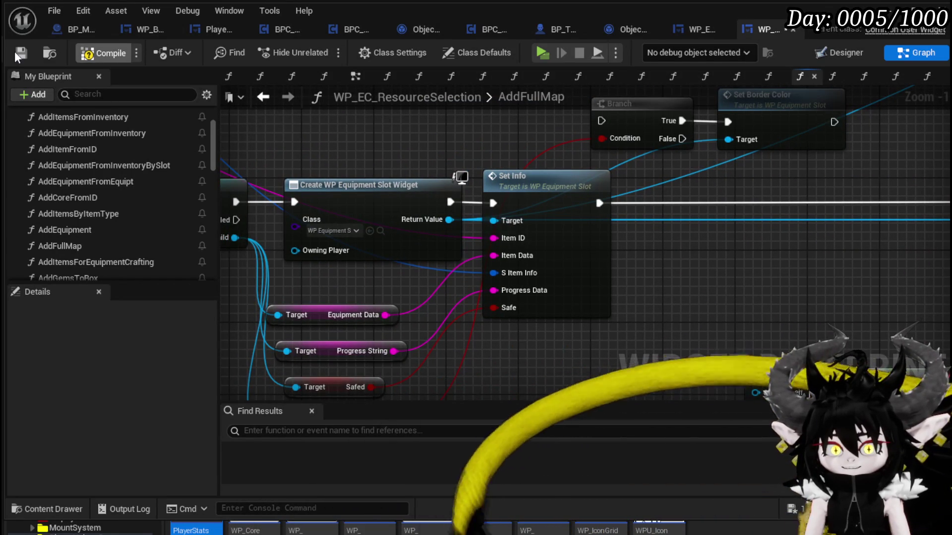
In WP_EquipmentSlot's SetInfo, add a Set Border Color call after the Branch's True output.
double_click(568, 239)
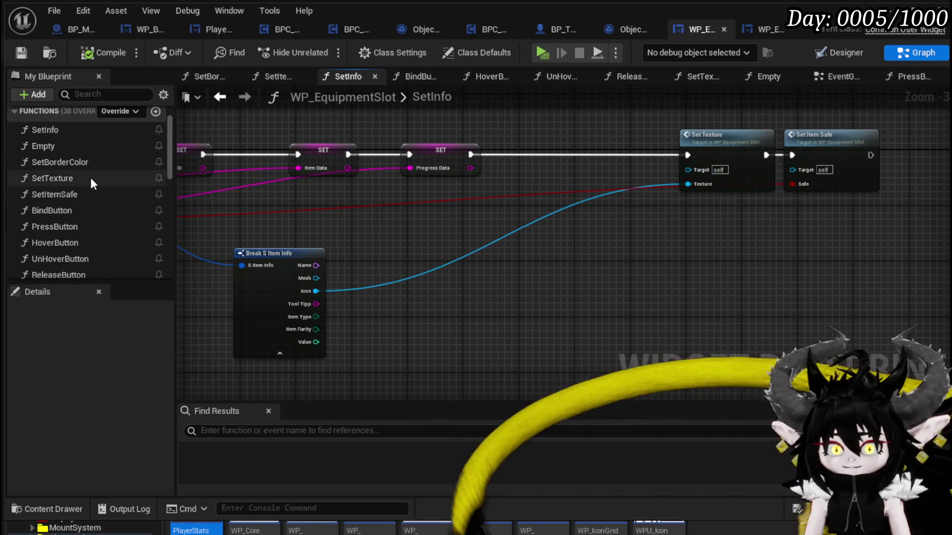
mouse_move(89, 161)
mouse_down()
mouse_move(635, 216)
mouse_move(788, 154)
mouse_up()
drag(849, 145, 903, 150)
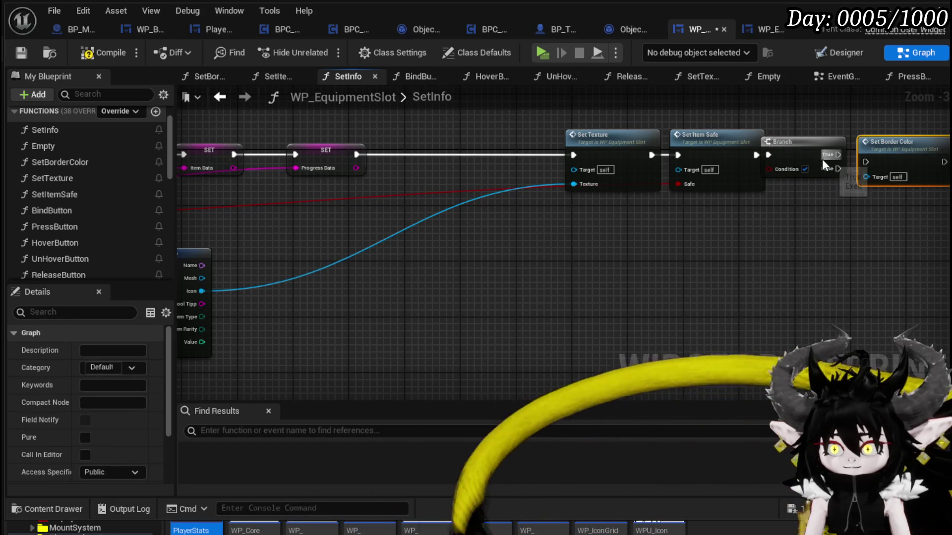
drag(838, 154, 871, 160)
mouse_move(801, 163)
mouse_down()
mouse_move(823, 162)
mouse_move(144, 195)
mouse_move(268, 204)
mouse_move(235, 182)
mouse_move(241, 154)
mouse_up()
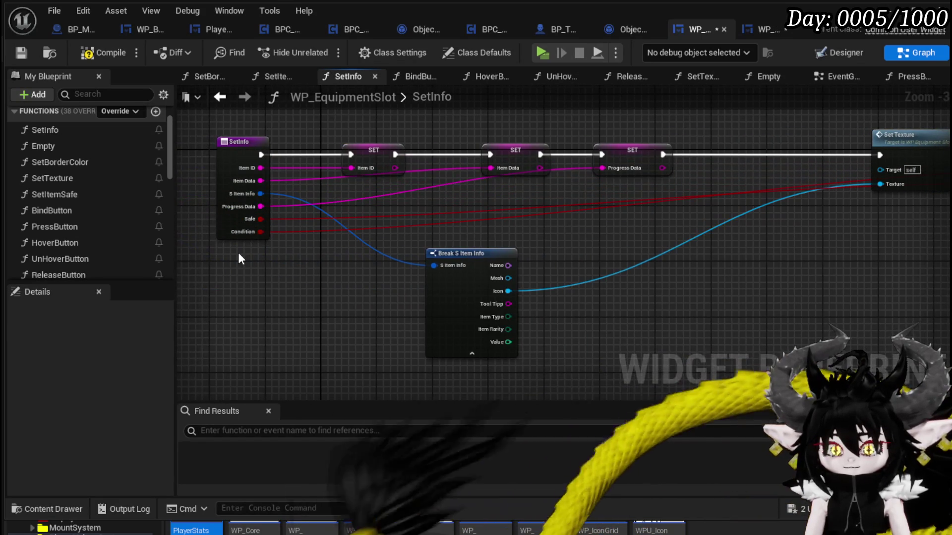
Rename SetInfo's Condition input to Equiped, save, and return to the AddFullMap graph.
click(226, 227)
scroll(103, 418, down, 10)
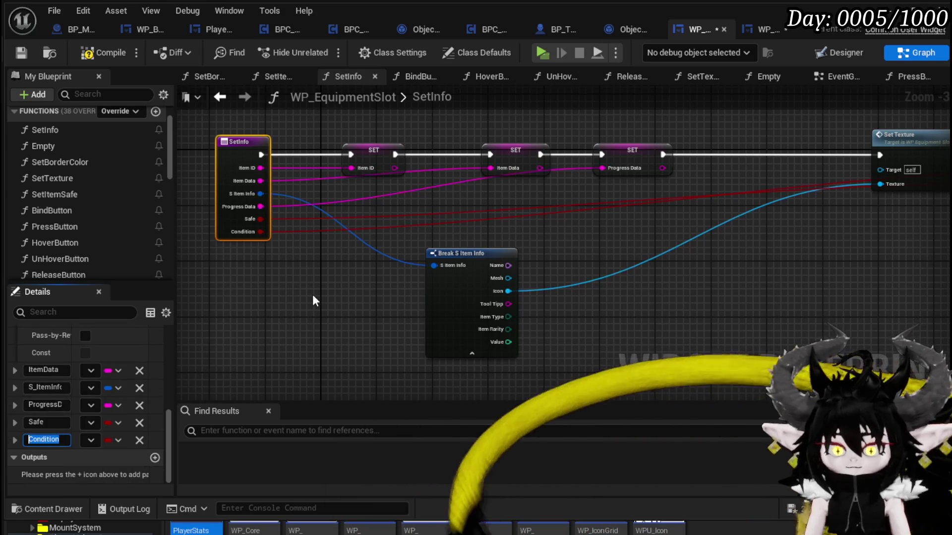
text(Equiped)
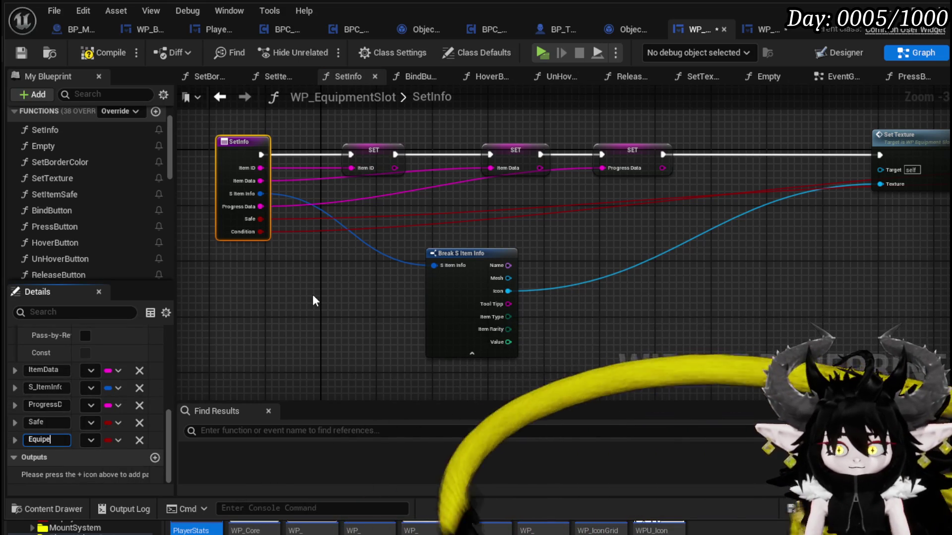
key(Return)
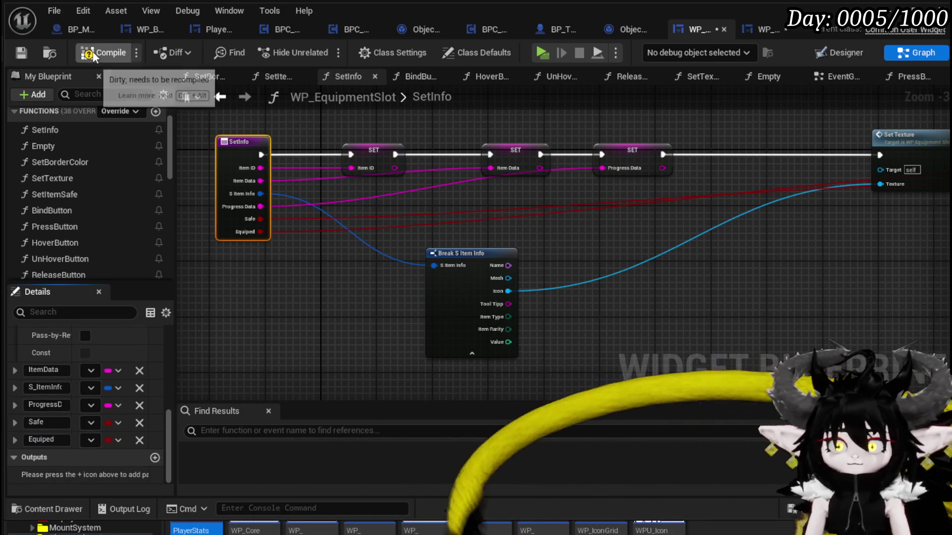
click(20, 53)
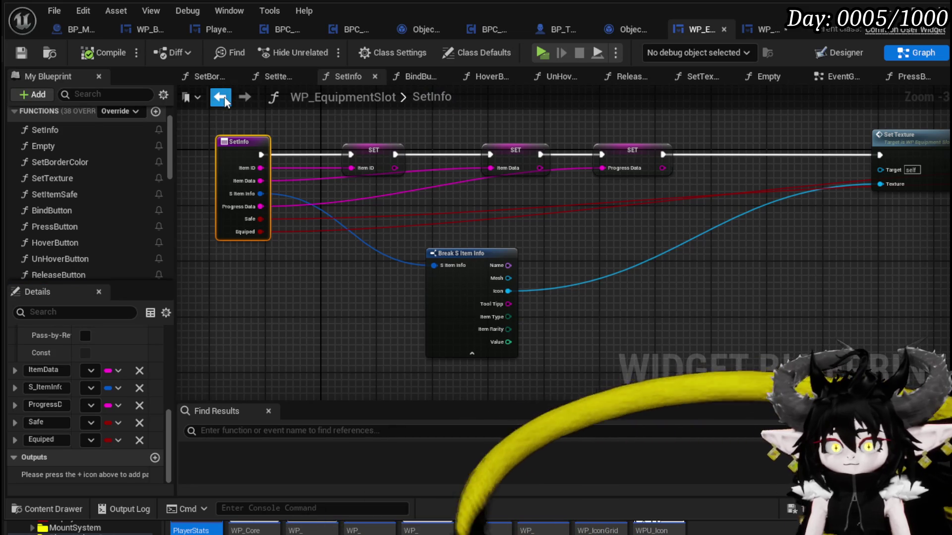
click(759, 29)
drag(372, 436, 421, 370)
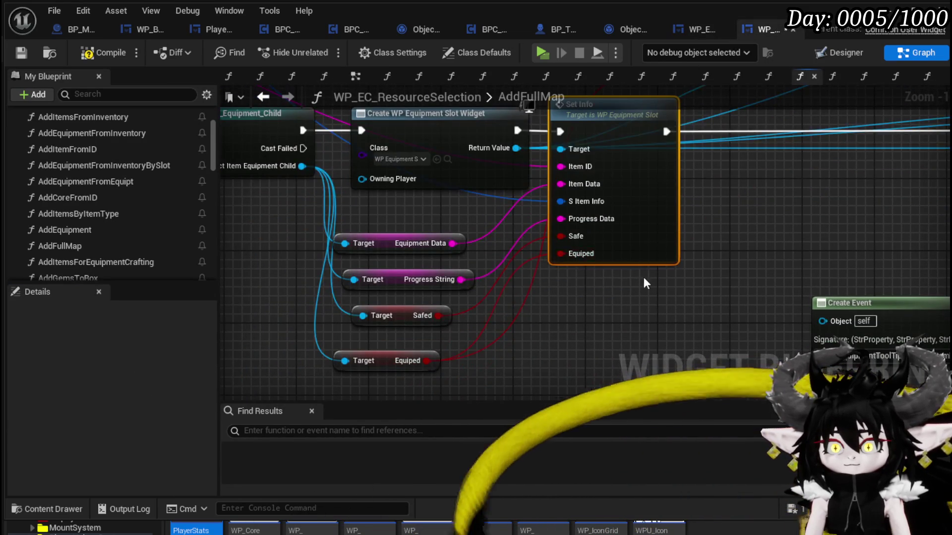
scroll(484, 332, down, 2)
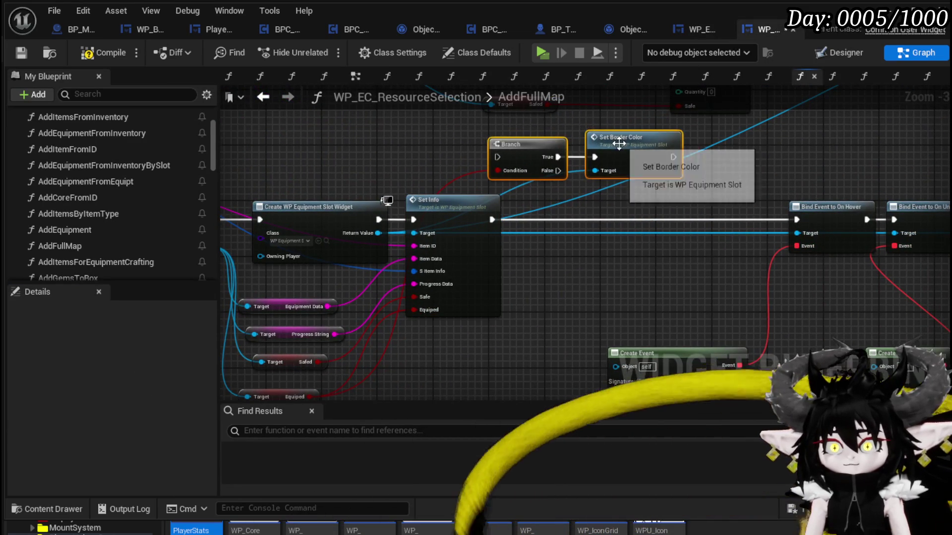
Compile the AddFullMap blueprint.
scroll(505, 136, down, 3)
mouse_move(471, 278)
mouse_down()
mouse_move(562, 297)
mouse_move(658, 210)
mouse_up()
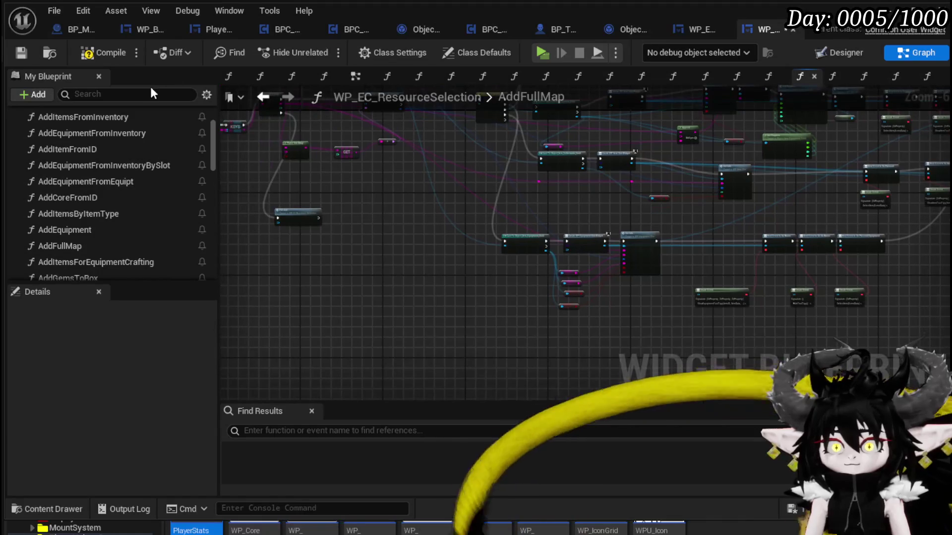
click(104, 53)
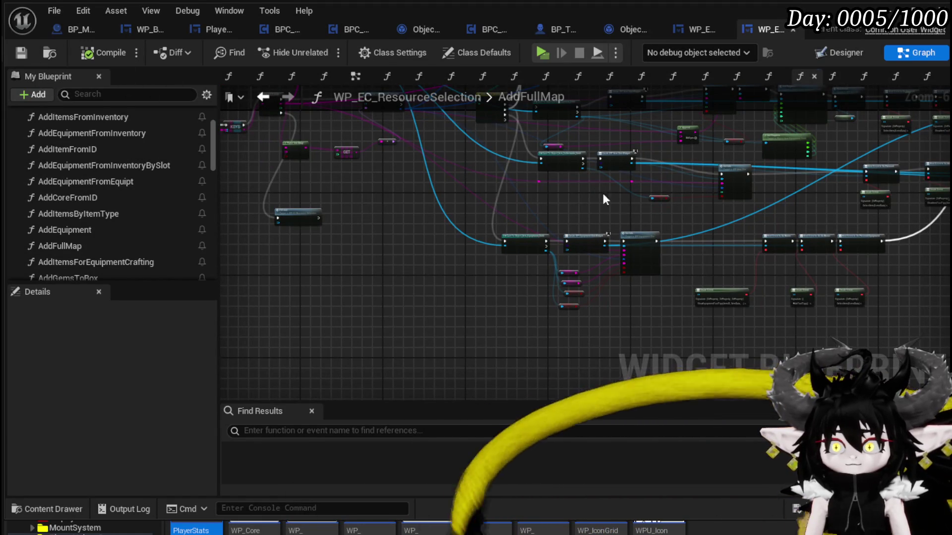
scroll(493, 185, up, 4)
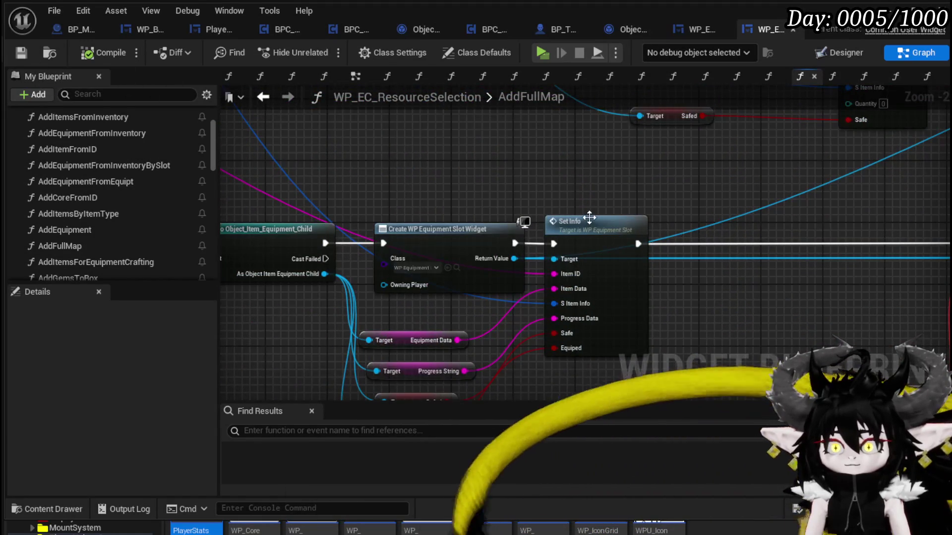
Rename the SetInfo function to SetEquipmentInfo, save, and return to WP_EC_ResourceSelection.
double_click(586, 220)
right_click(63, 130)
click(115, 182)
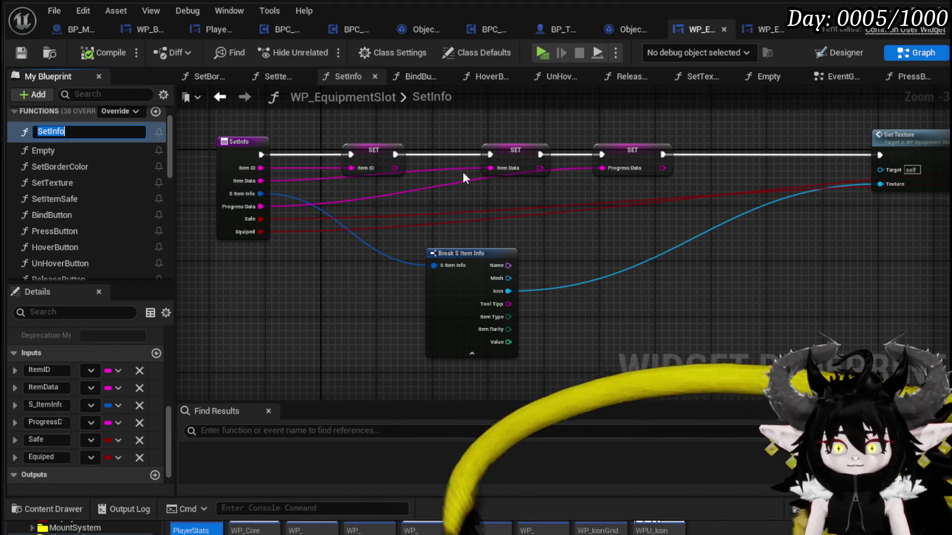
key(Right)
key(Right)
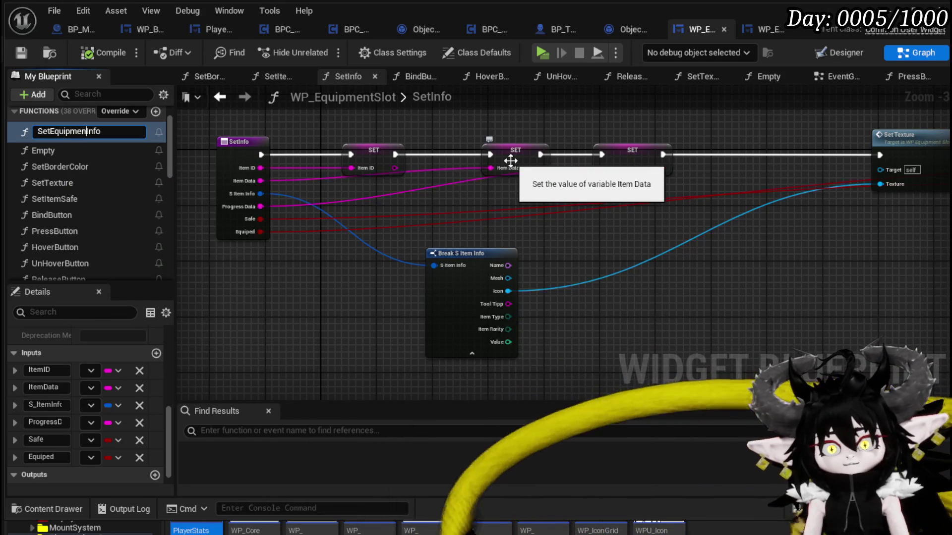
key(Return)
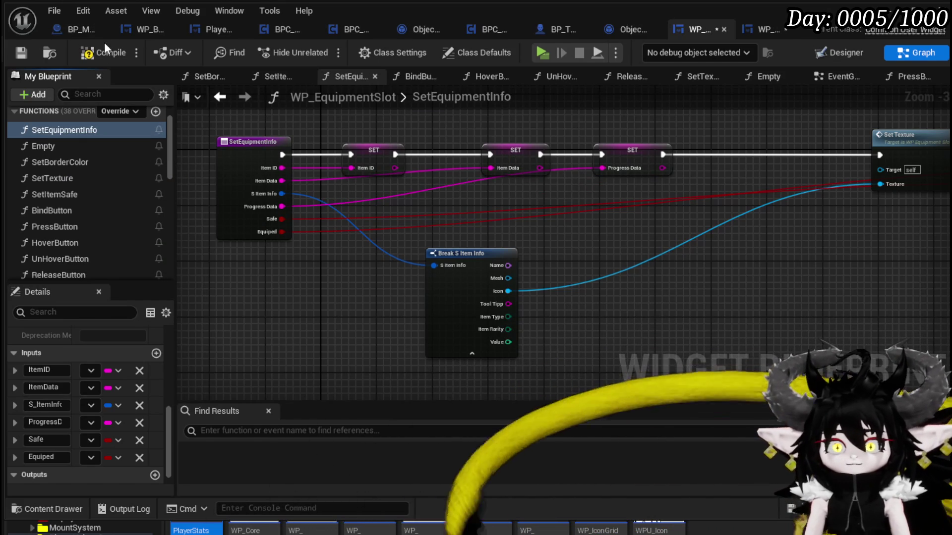
click(19, 54)
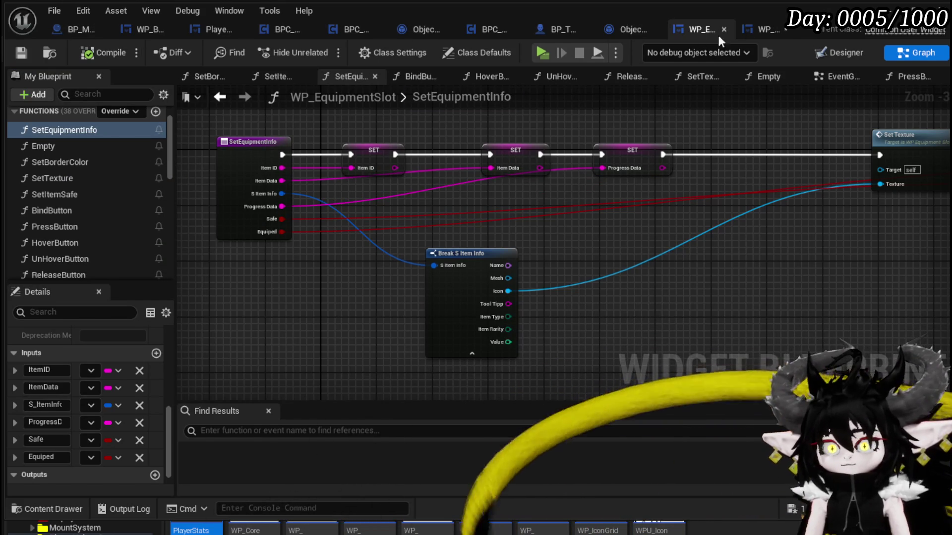
click(759, 29)
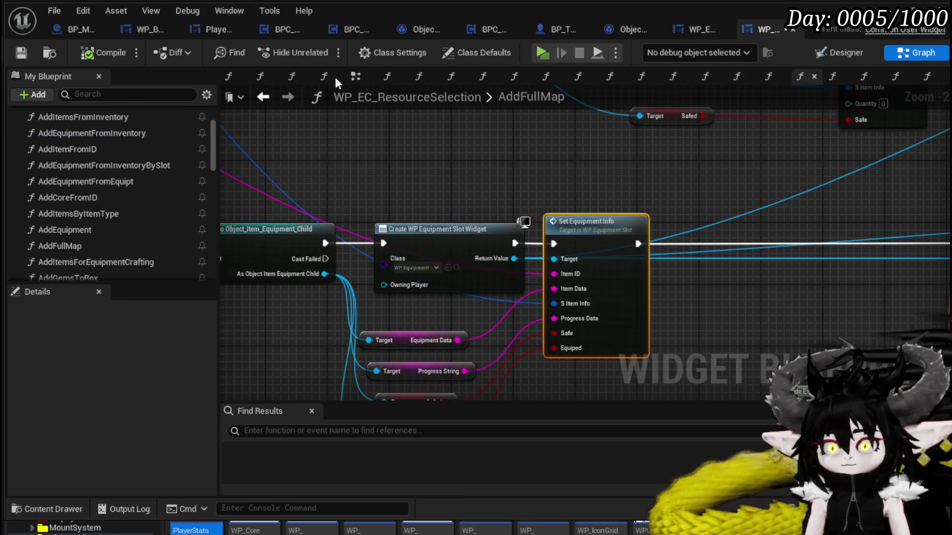
Save, search for SetEquipmentInfo usages, and open the AddEquipmentFromInventory call.
click(21, 53)
text(Set)
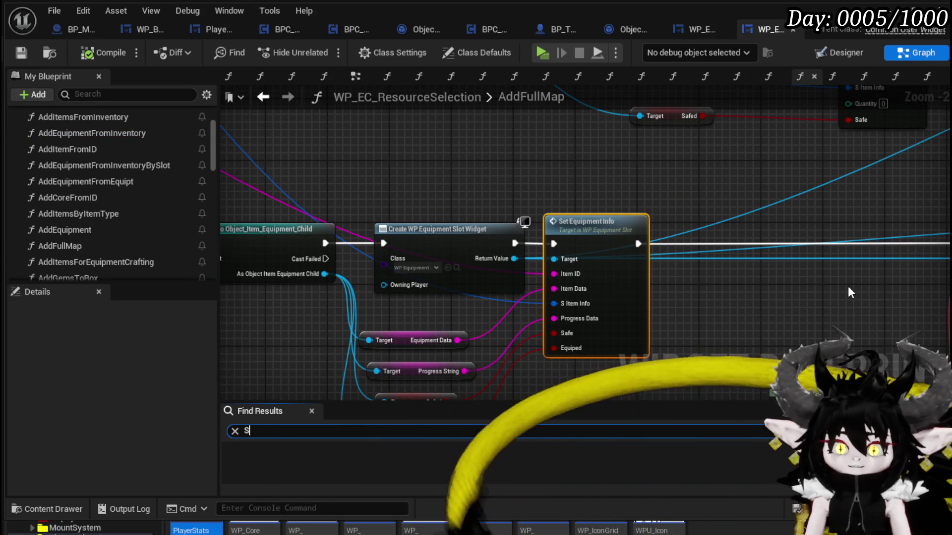
text(Equ)
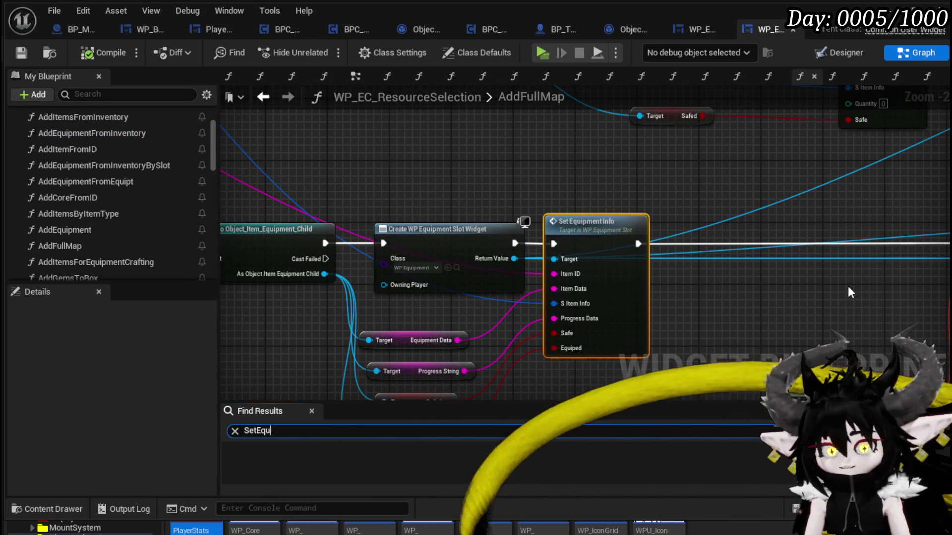
text(ipmentInfo)
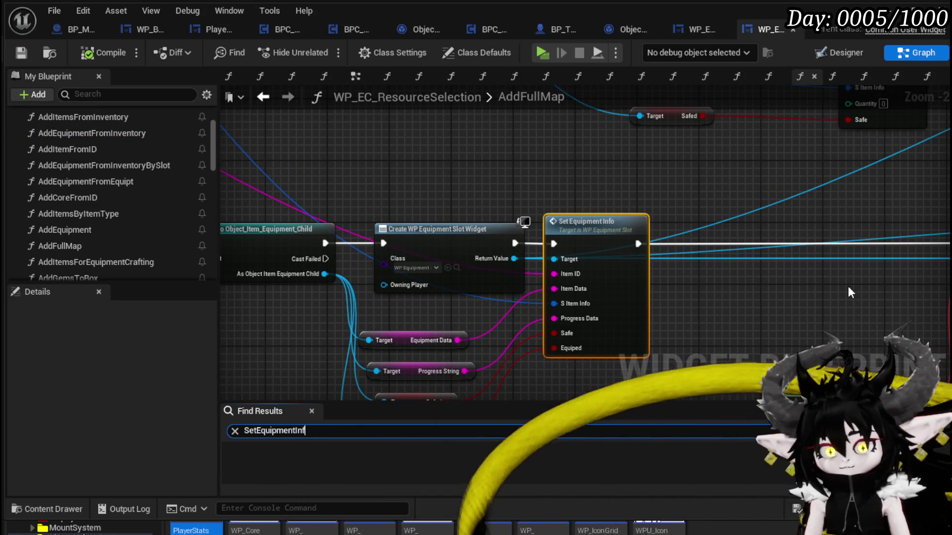
key(Return)
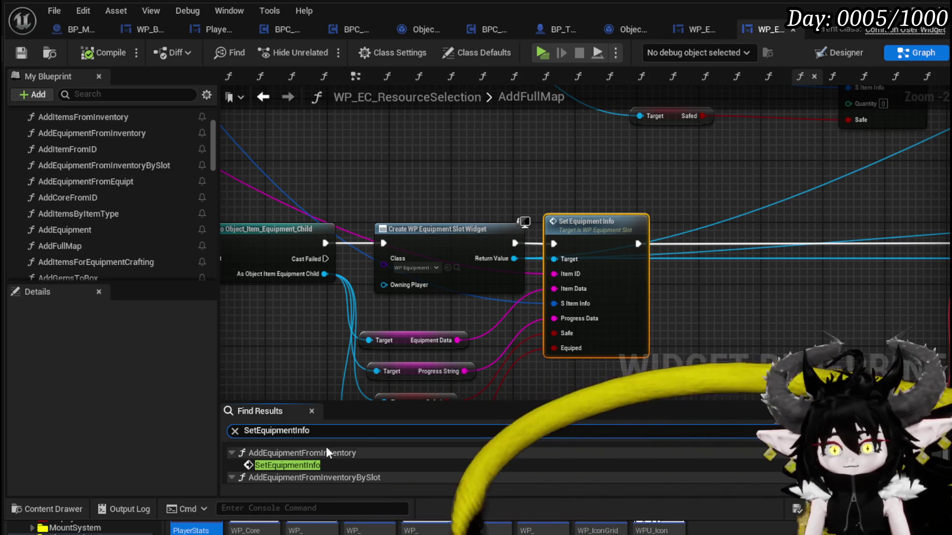
click(296, 466)
Wire the cast straight into Set Equipment Info, delete Branch and Set Border Color, connect Equiped, and save.
scroll(441, 293, down, 2)
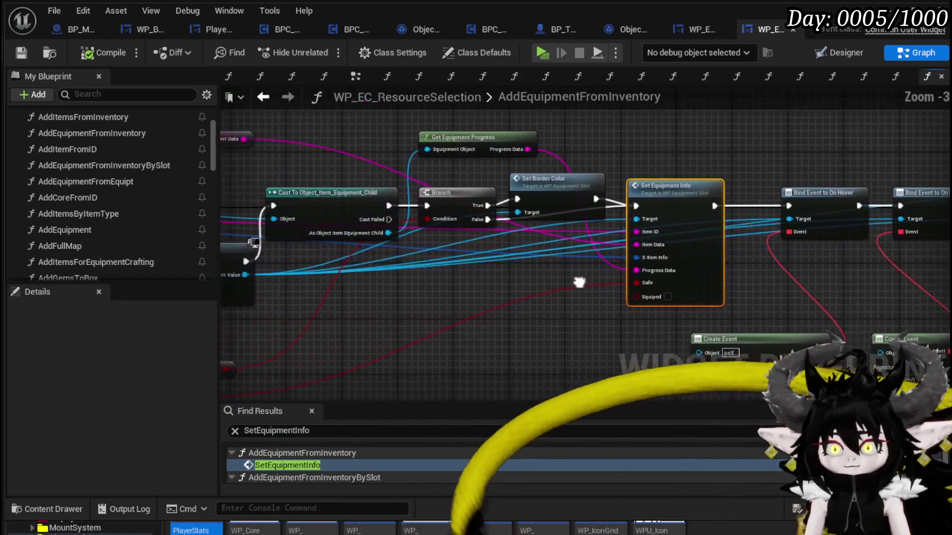
drag(456, 186, 679, 189)
drag(454, 218, 575, 167)
key(Delete)
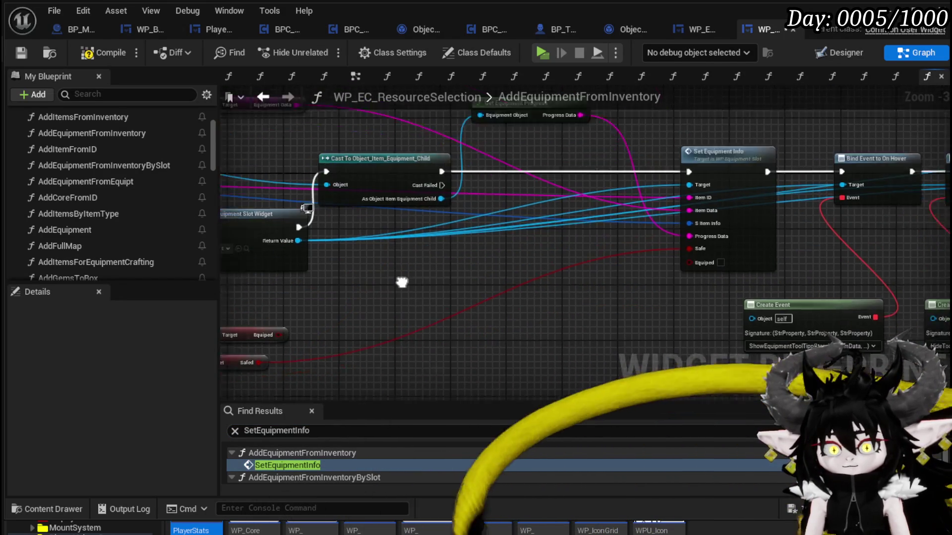
drag(325, 292, 741, 223)
mouse_move(602, 290)
mouse_down()
mouse_move(790, 269)
mouse_move(525, 289)
mouse_move(534, 290)
mouse_up()
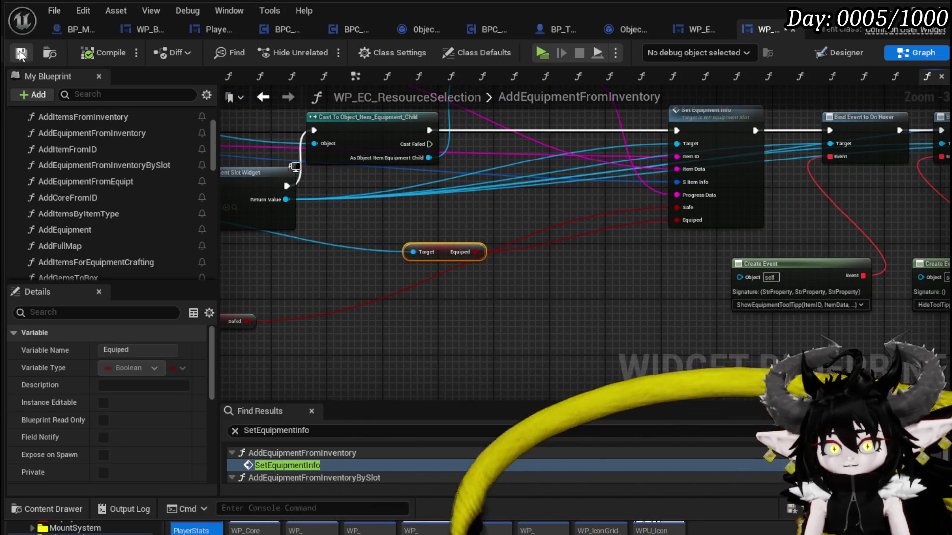
key(ctrl+s)
click(303, 470)
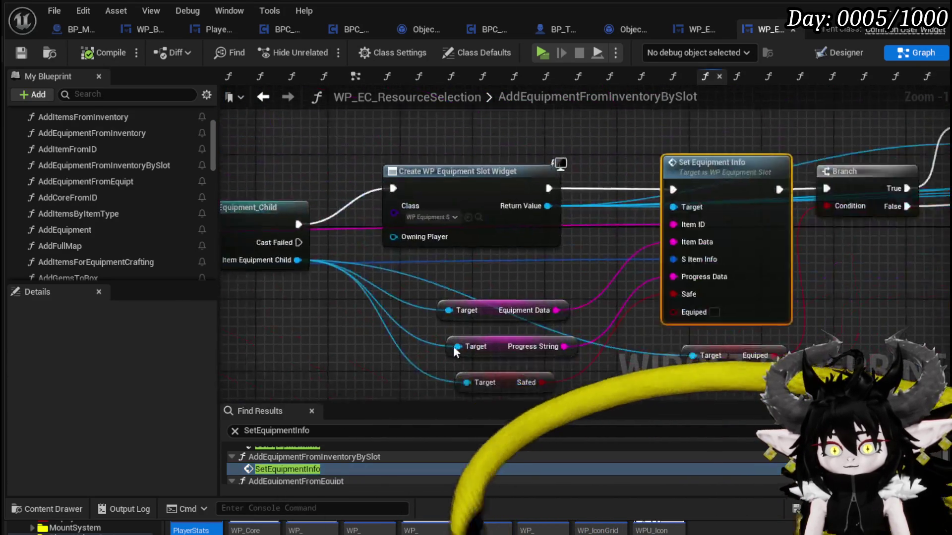
In AddEquipmentFromInventoryBySlot, wire Equiped into Set Equipment Info and link it to the hover binding.
mouse_move(619, 283)
mouse_down()
mouse_move(538, 346)
mouse_move(468, 360)
mouse_up()
drag(545, 241, 546, 241)
drag(539, 338, 411, 347)
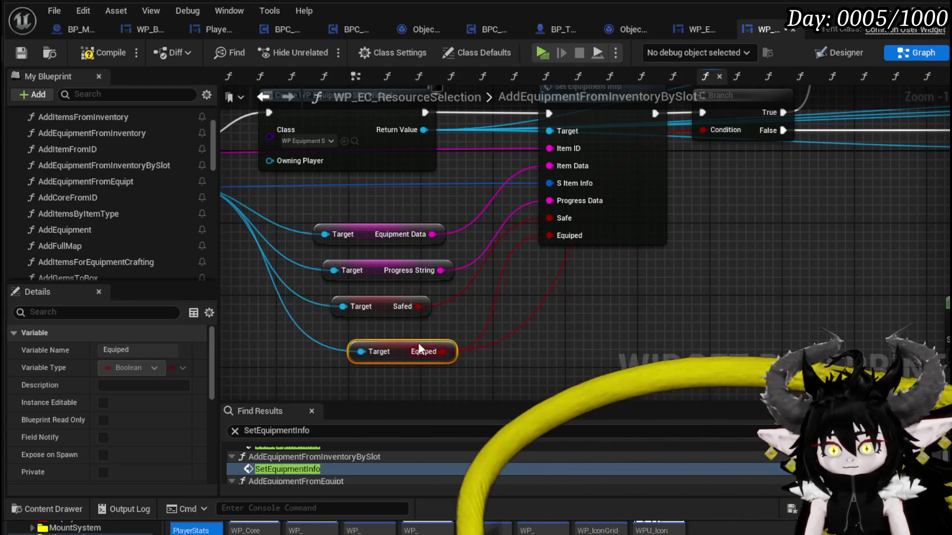
scroll(411, 347, down, 2)
drag(393, 251, 699, 265)
Delete the Branch and Set Border Color nodes, compile, and open the AddEquipmentFromEquipt result.
drag(484, 181, 569, 308)
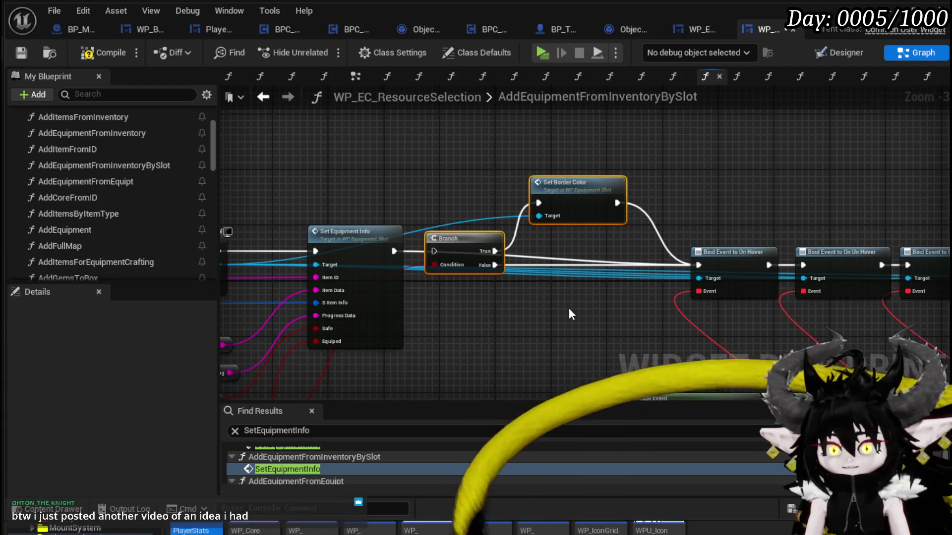
key(Delete)
click(114, 56)
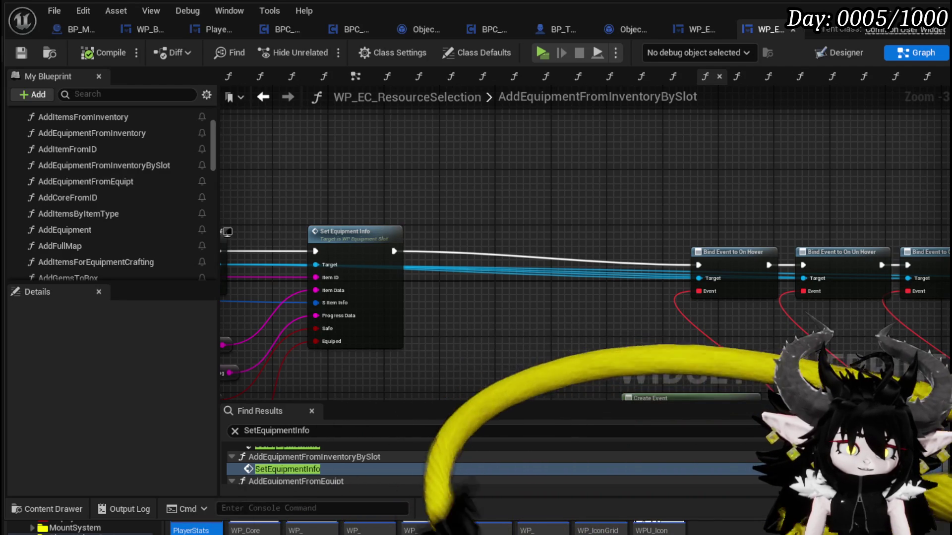
mouse_move(765, 236)
mouse_down()
mouse_move(504, 272)
mouse_move(656, 256)
mouse_up()
drag(576, 284, 540, 364)
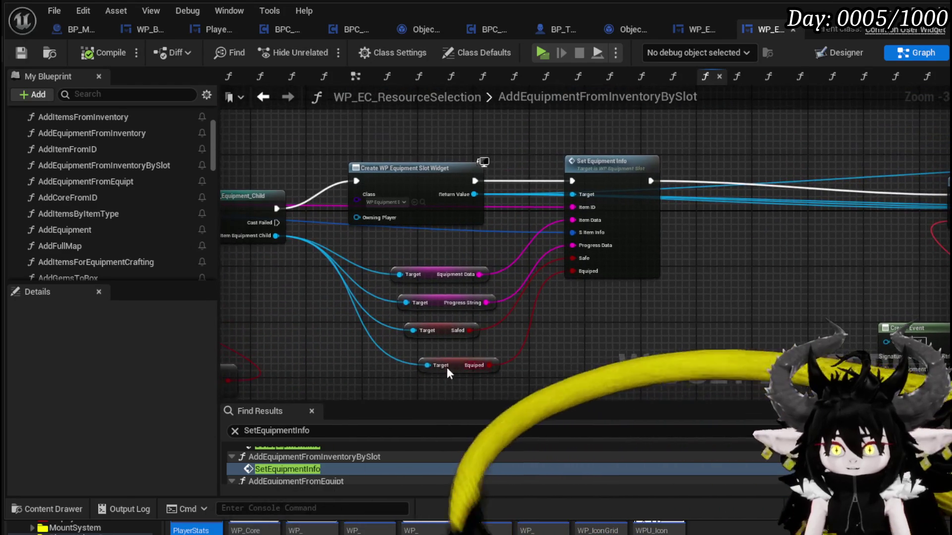
scroll(319, 478, down, 1)
click(316, 475)
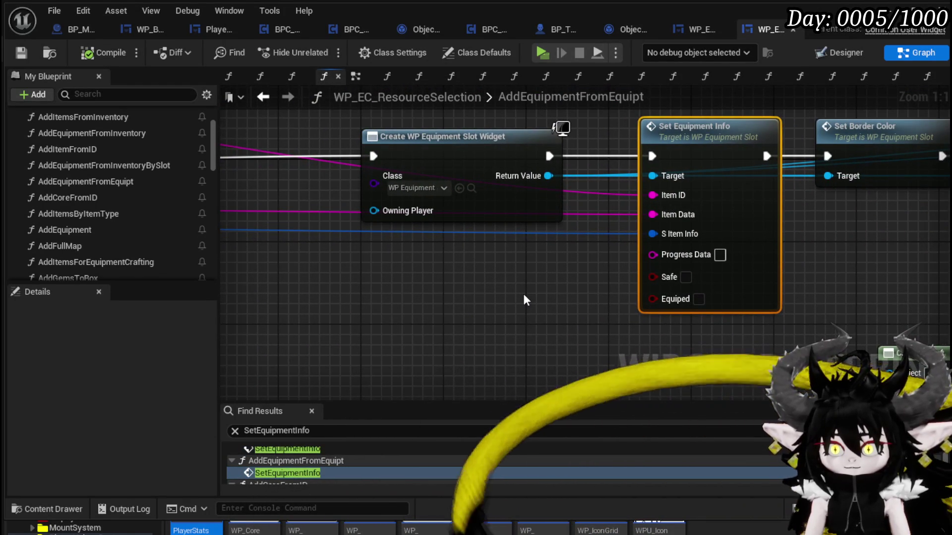
Wrap the AddEquipmentFromEquipt entry node in an 'Are we even doing this?' comment and save.
scroll(525, 298, down, 3)
drag(359, 286, 637, 269)
scroll(409, 270, down, 2)
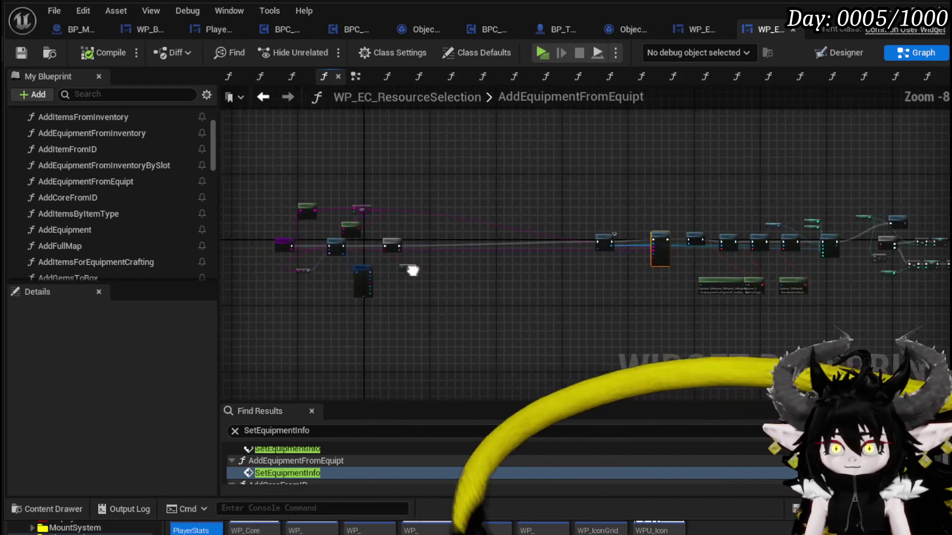
scroll(531, 255, up, 3)
drag(531, 255, 299, 267)
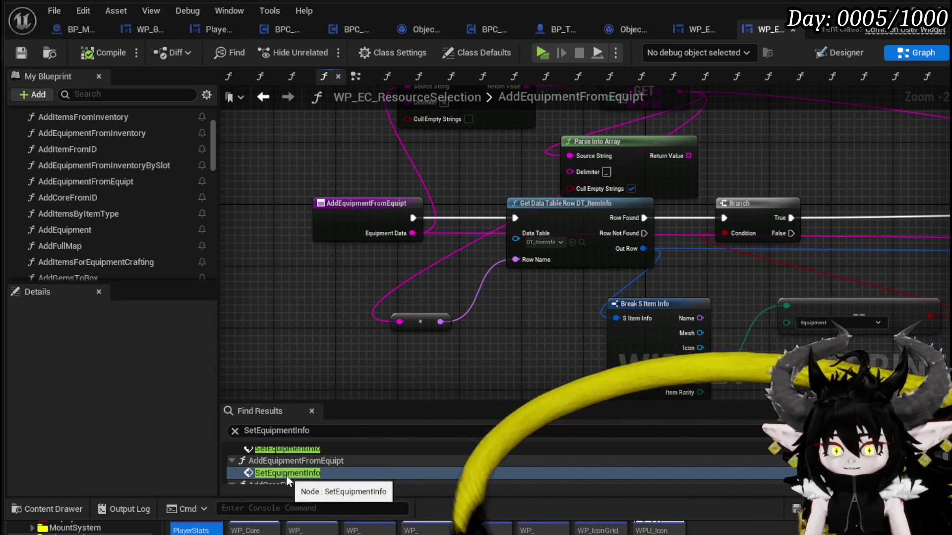
drag(453, 144, 453, 146)
text(c)
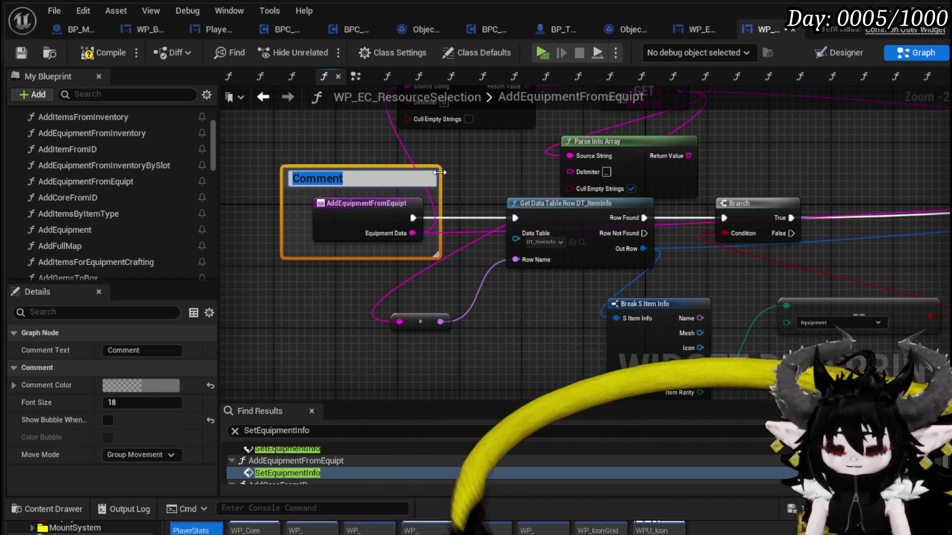
text(Arewe E)
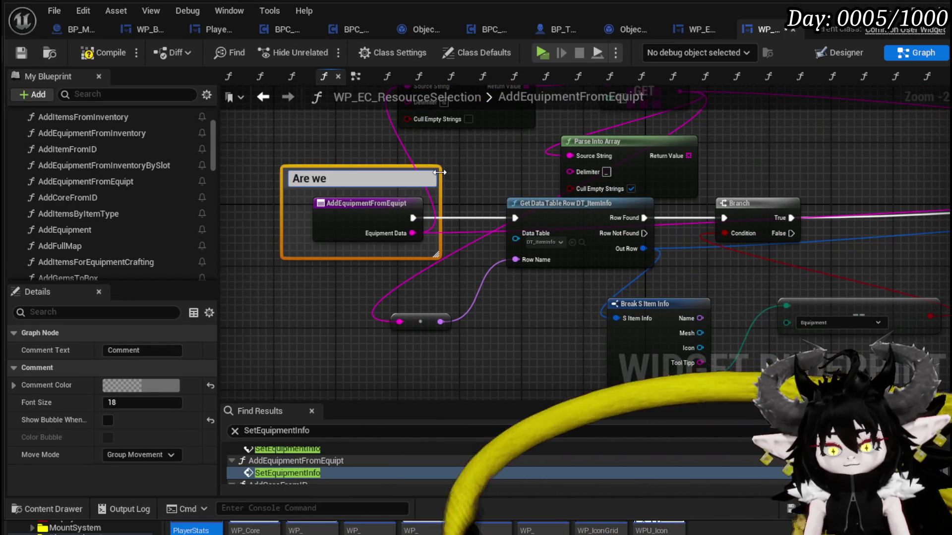
key(BackSpace)
text(even)
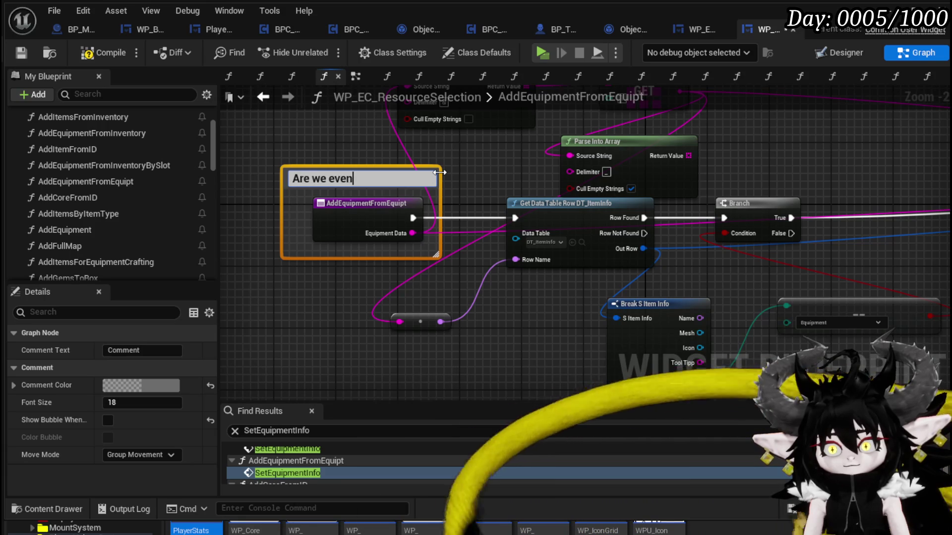
text( doing this?)
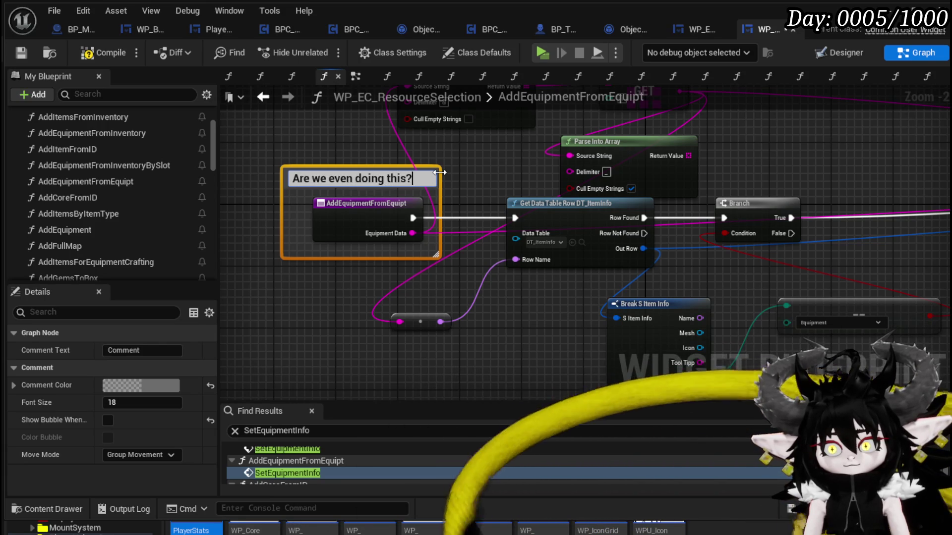
key(Return)
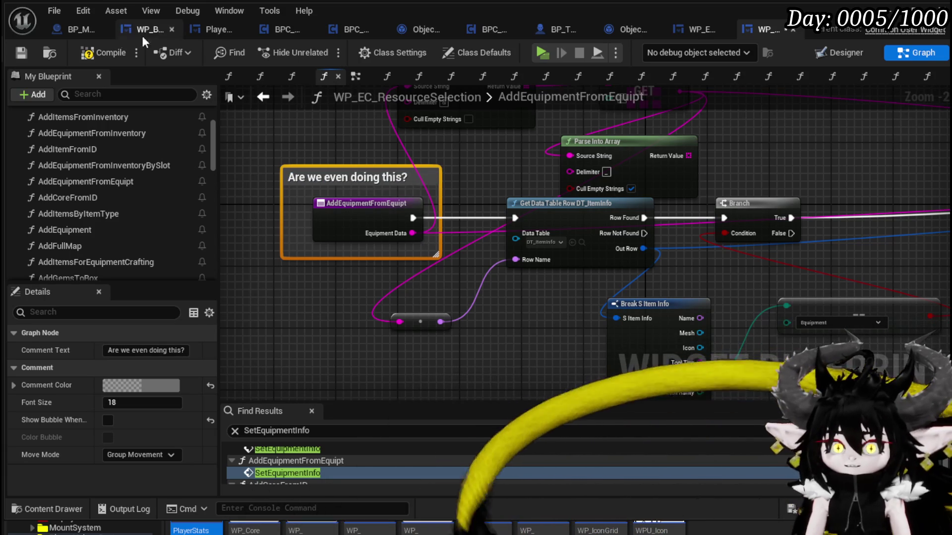
click(15, 52)
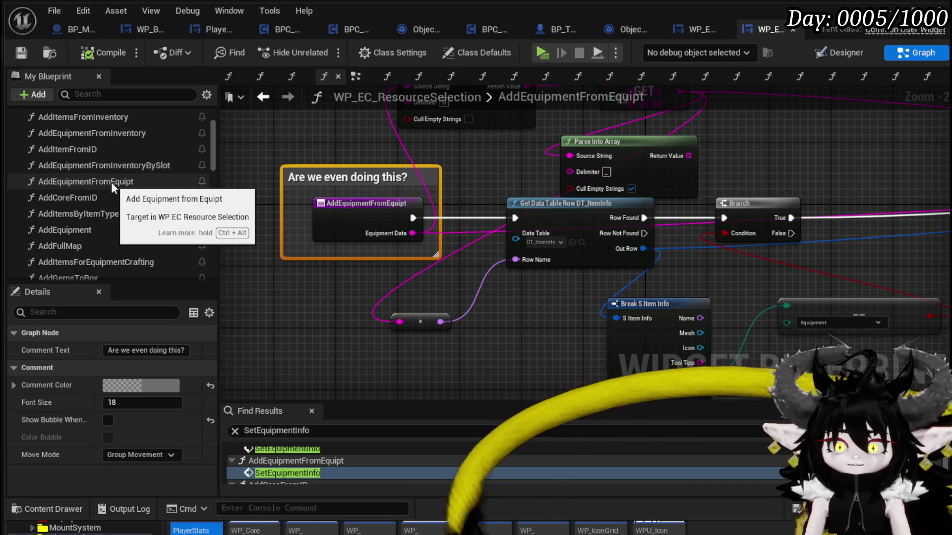
click(111, 183)
Add a REMOVETHIS suffix to the AddEquipmentFromEquipt function name and compile.
right_click(111, 183)
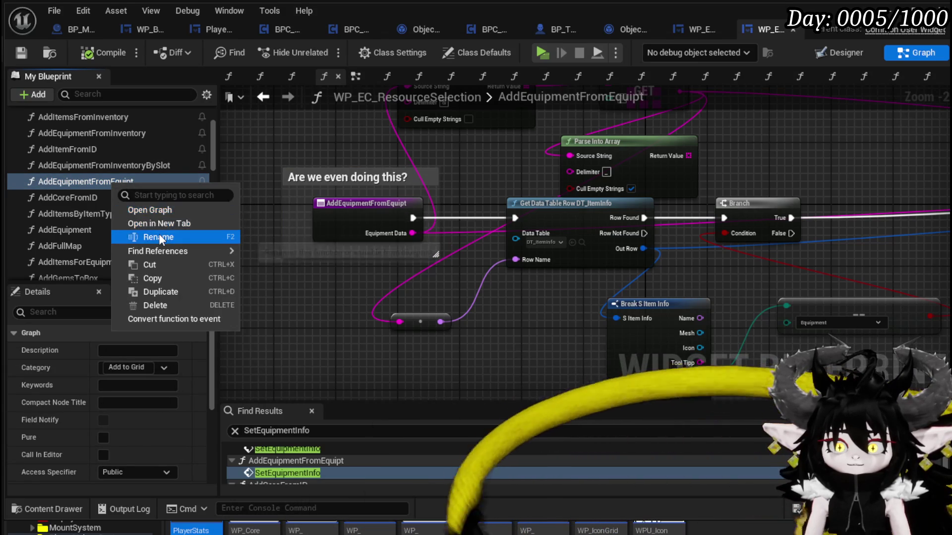
click(148, 236)
key(End)
text((N)
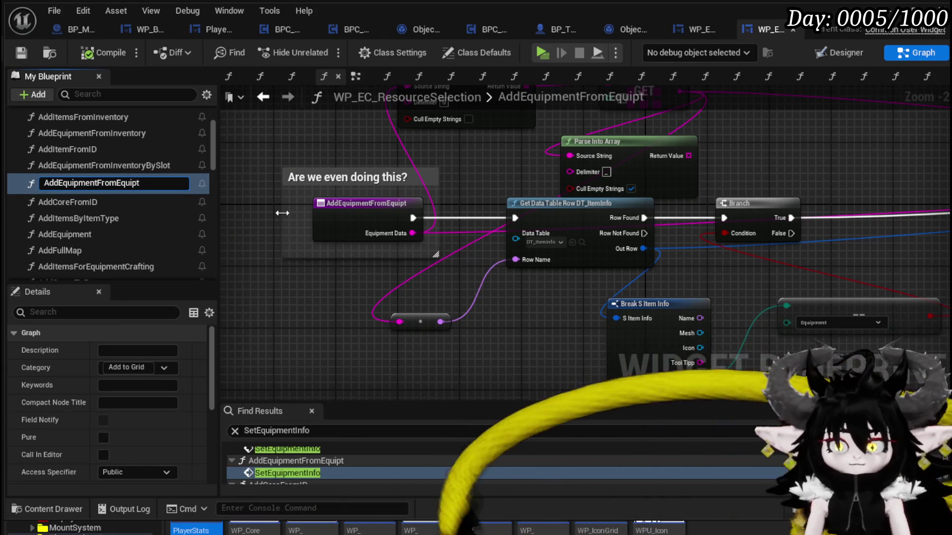
text(E)
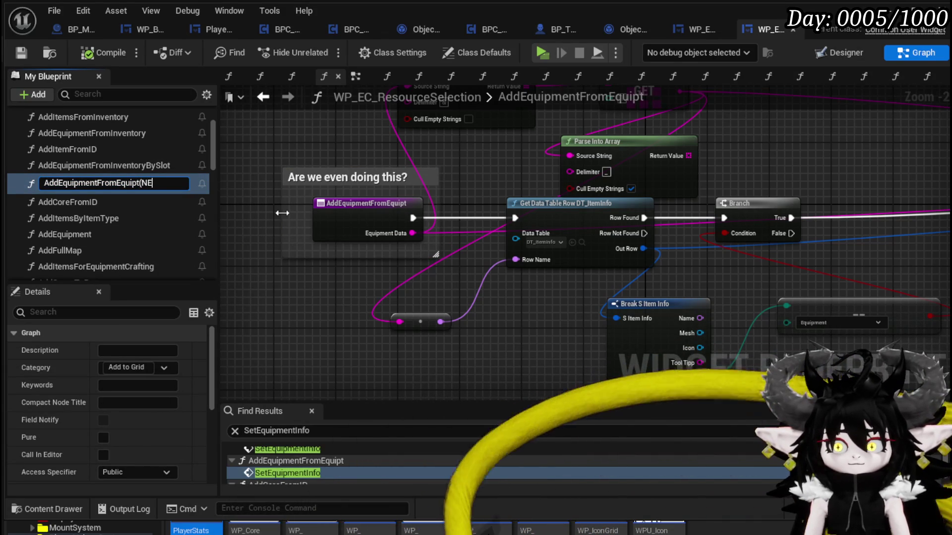
text(EDTOBERE)
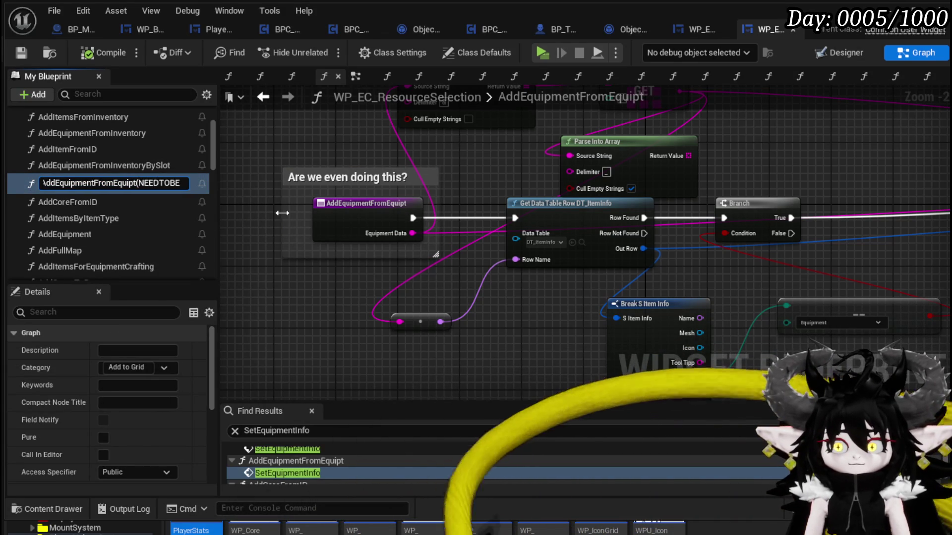
key(BackSpace)
key(BackSpace)
key(BackSpace)
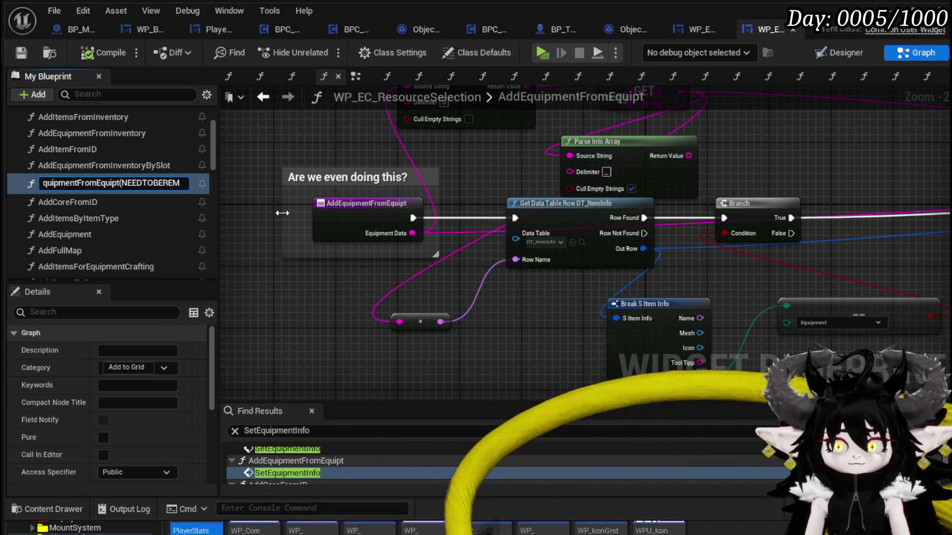
key(BackSpace)
key(BackSpace)
key(BackSpace)
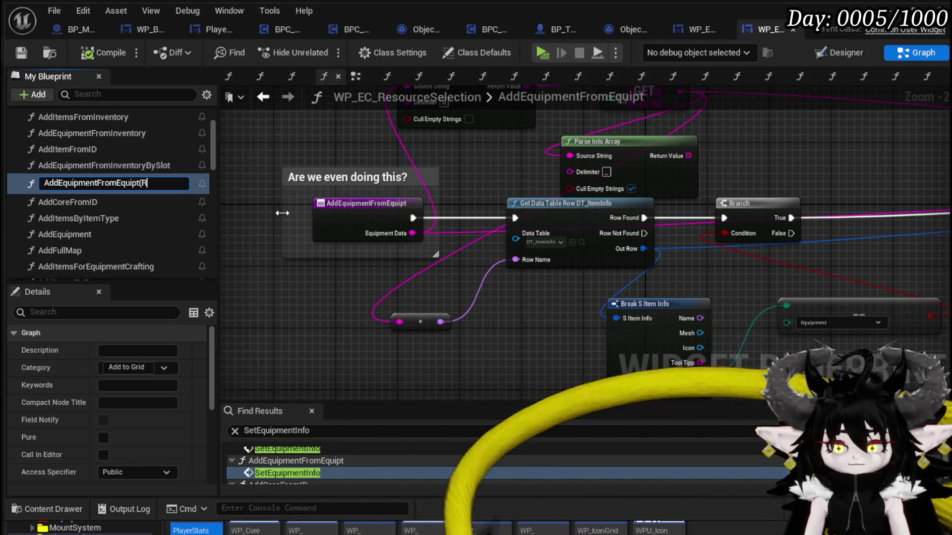
text(ReEMOV)
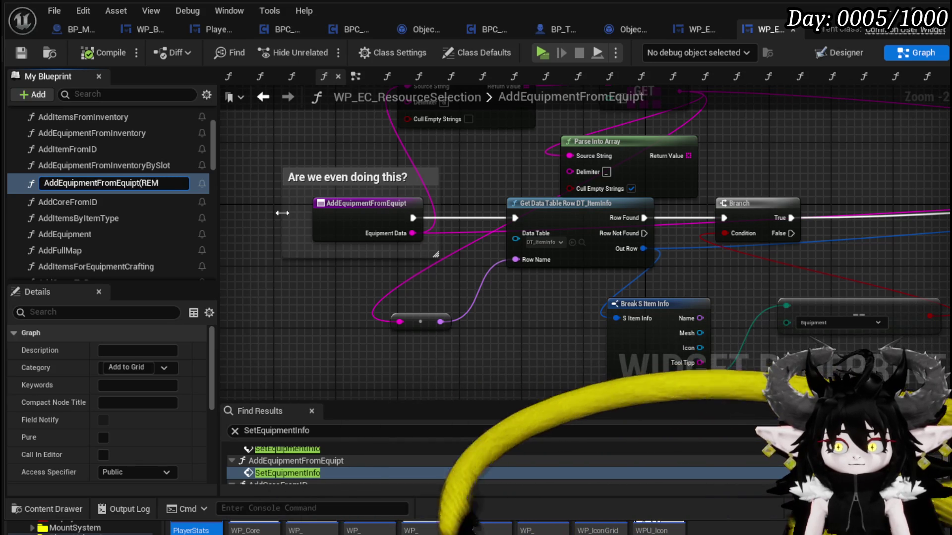
text(THIS))
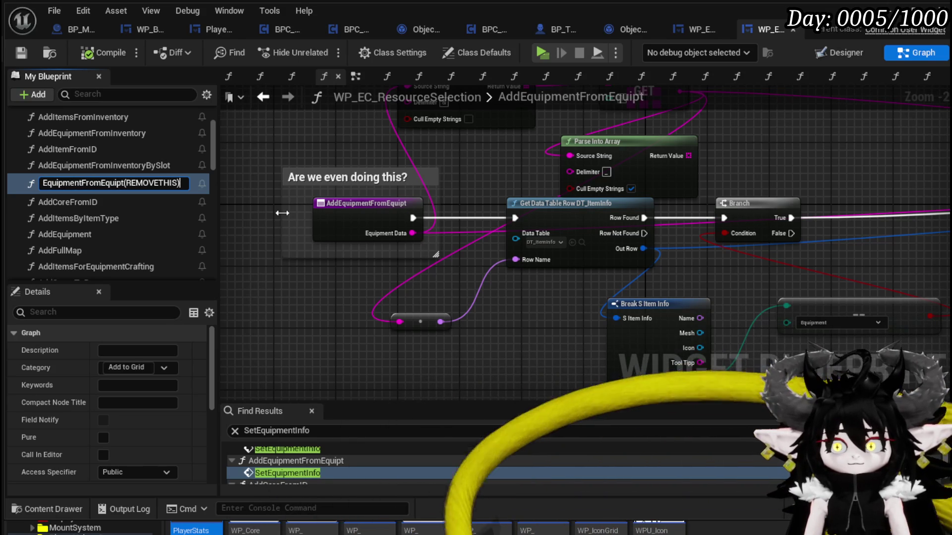
key(Return)
drag(366, 204, 343, 204)
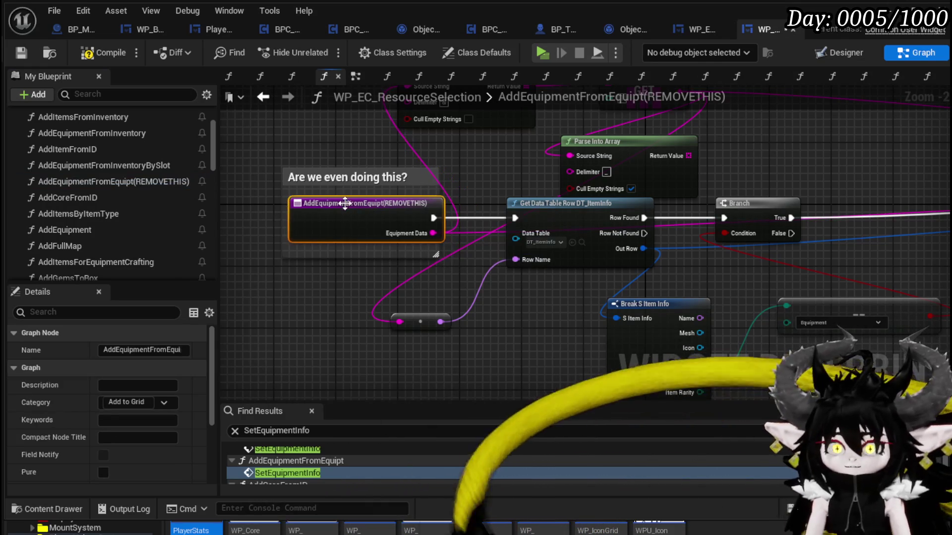
click(261, 129)
click(103, 52)
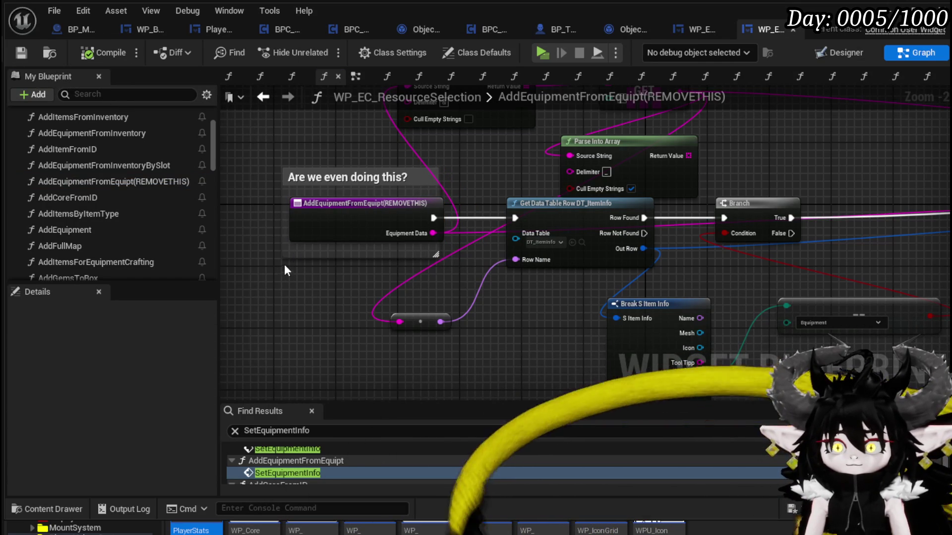
Change the suffix so the function reads AddEquipmentFromEquipt(REDACTED), then compile and save.
click(137, 182)
right_click(137, 182)
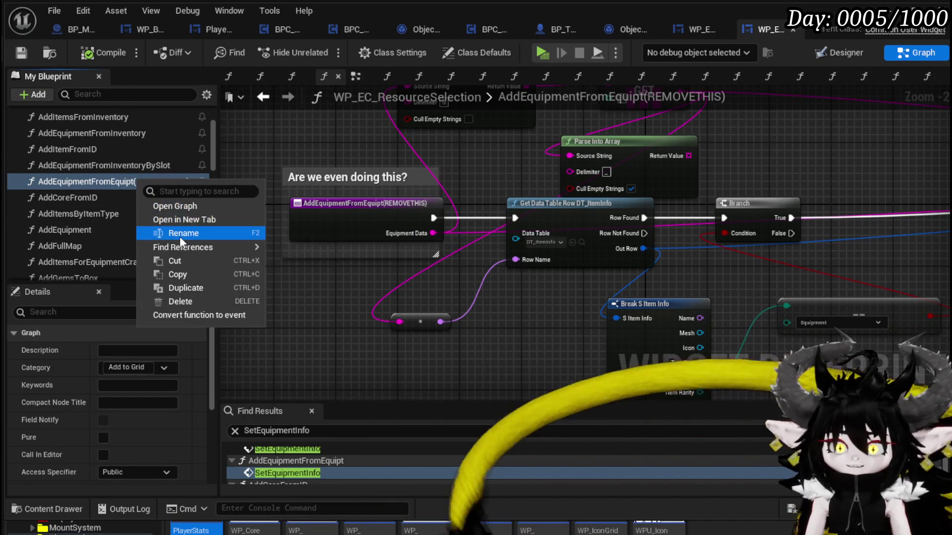
click(183, 229)
drag(126, 183, 172, 184)
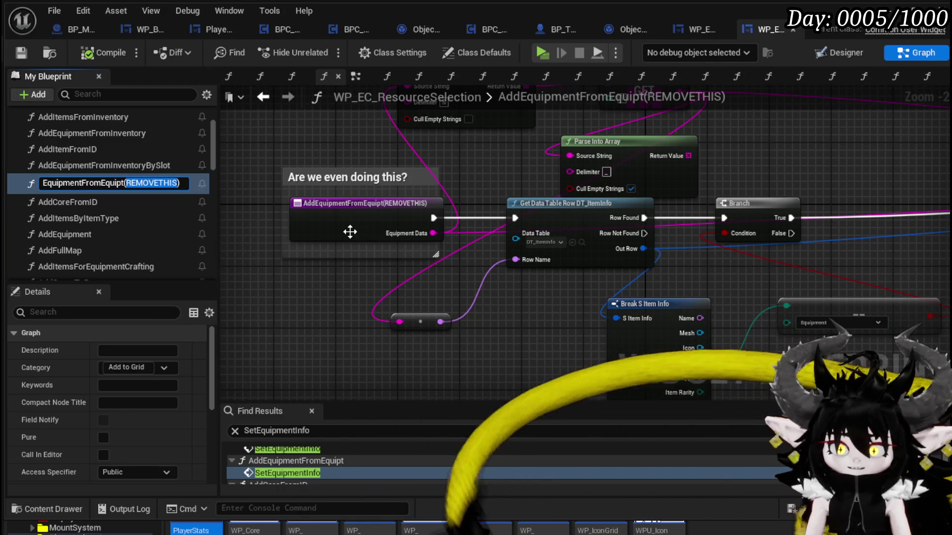
text(RED)
text(ACTED)
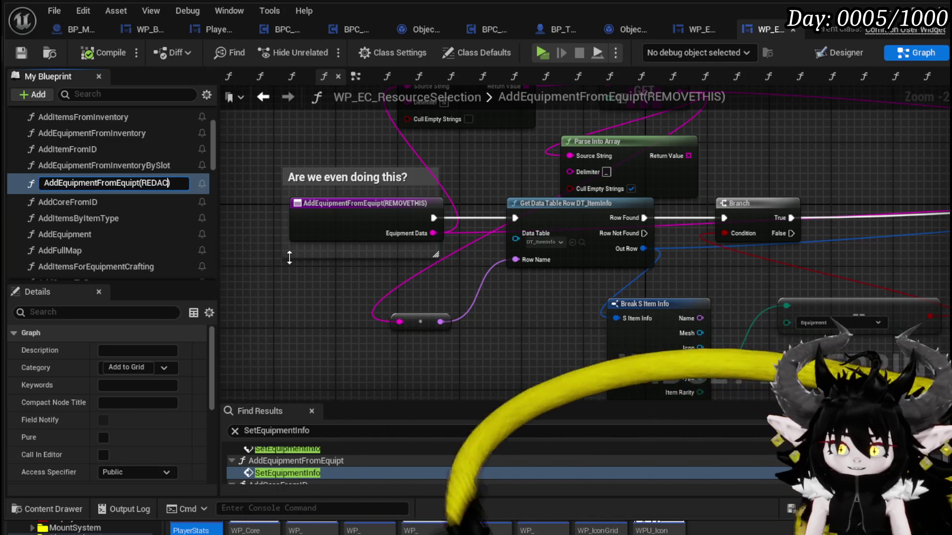
text())
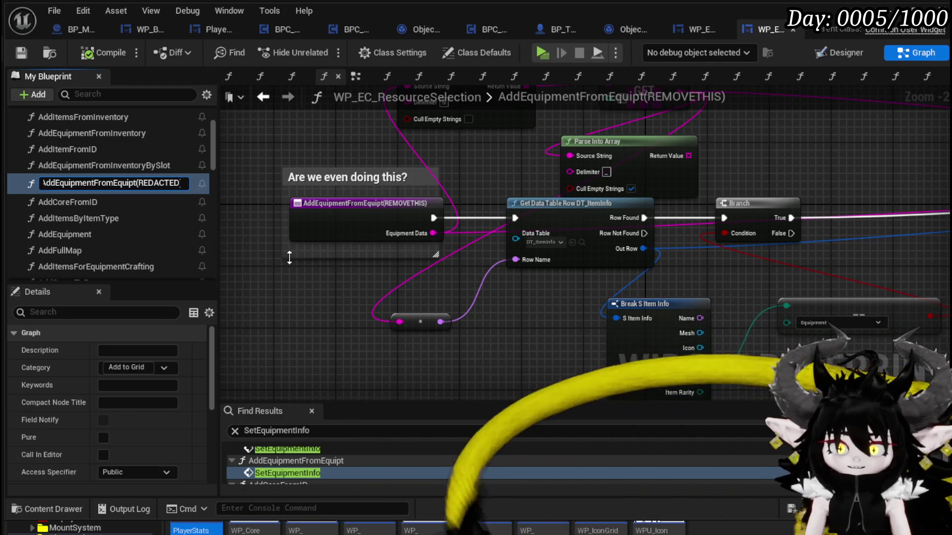
key(Return)
click(105, 55)
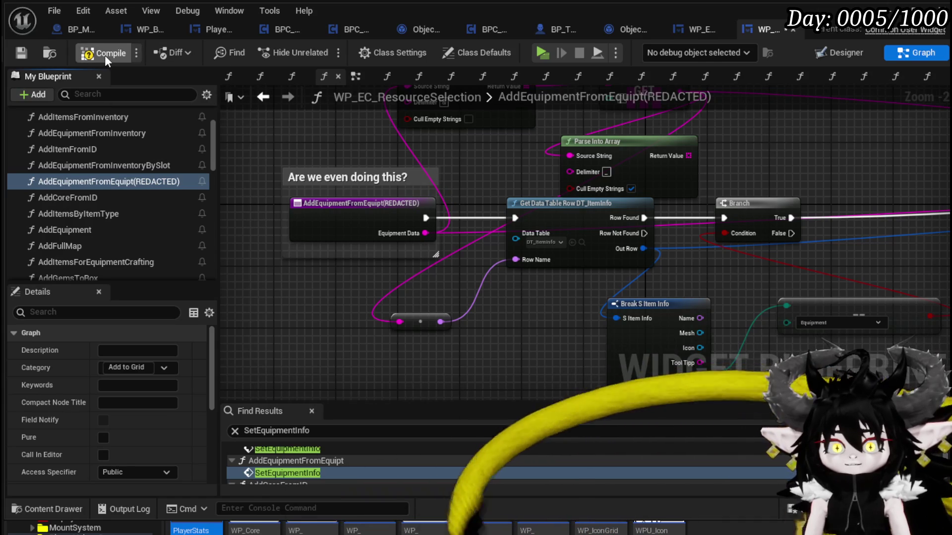
click(21, 53)
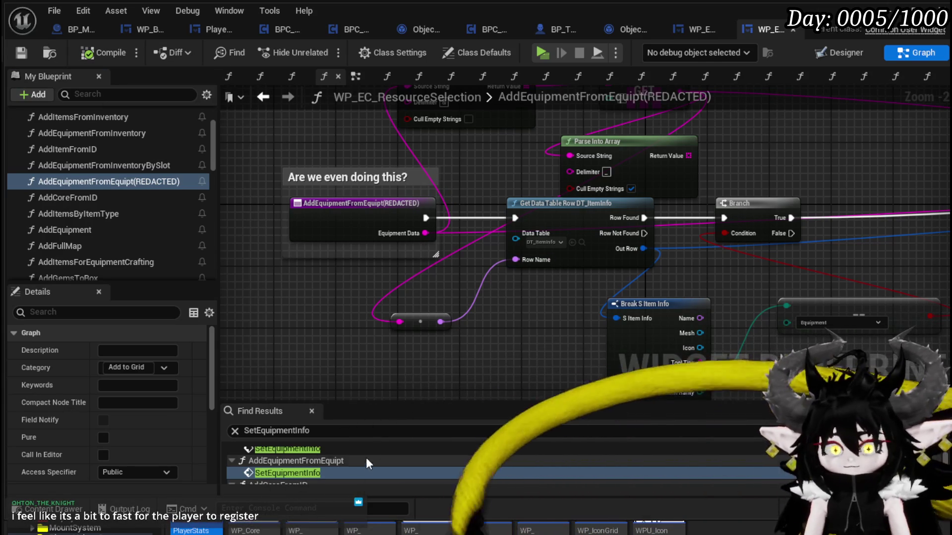
scroll(277, 471, down, 2)
scroll(287, 466, down, 2)
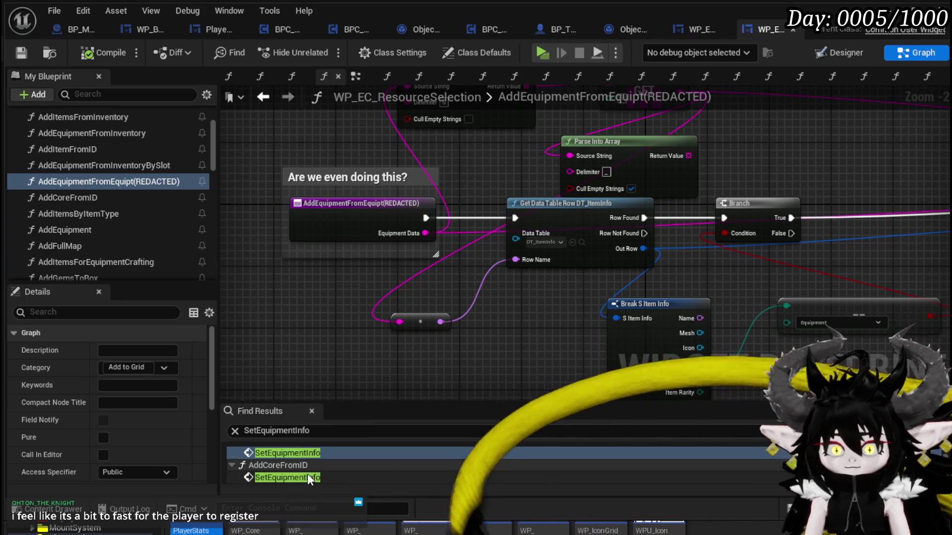
Jump to AddCoreFromID's Set Equipment Info call and survey the grid, Break S Icons and Branch nodes.
double_click(308, 476)
scroll(452, 365, down, 2)
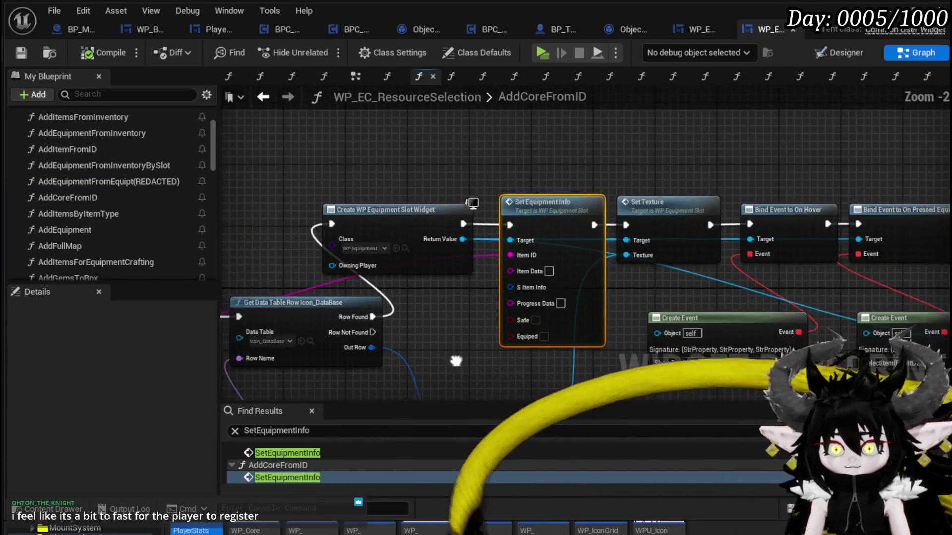
mouse_move(388, 208)
mouse_down()
mouse_move(372, 177)
mouse_move(443, 181)
mouse_up()
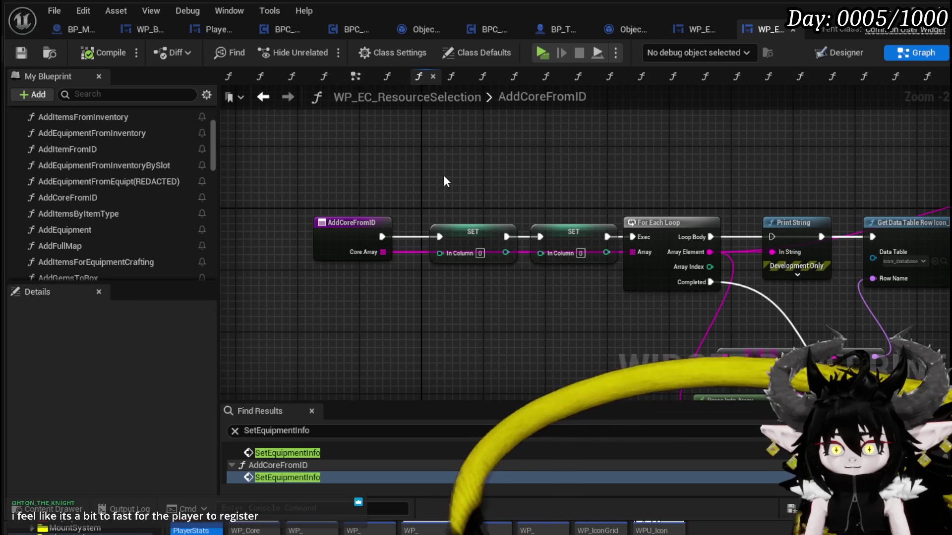
scroll(555, 185, down, 2)
mouse_move(555, 185)
mouse_down()
mouse_move(537, 257)
mouse_move(597, 243)
mouse_move(288, 276)
mouse_move(463, 277)
mouse_up()
scroll(463, 277, up, 3)
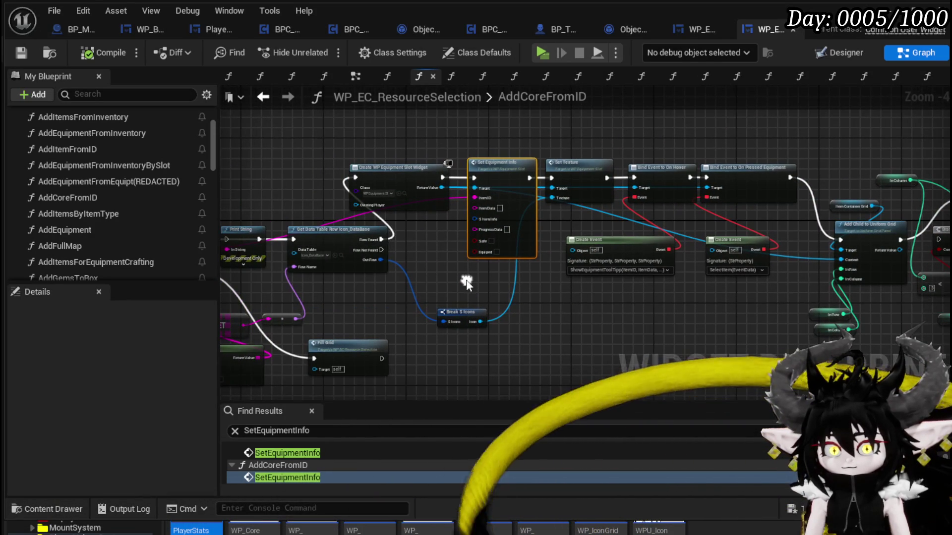
scroll(383, 269, up, 2)
scroll(402, 310, down, 3)
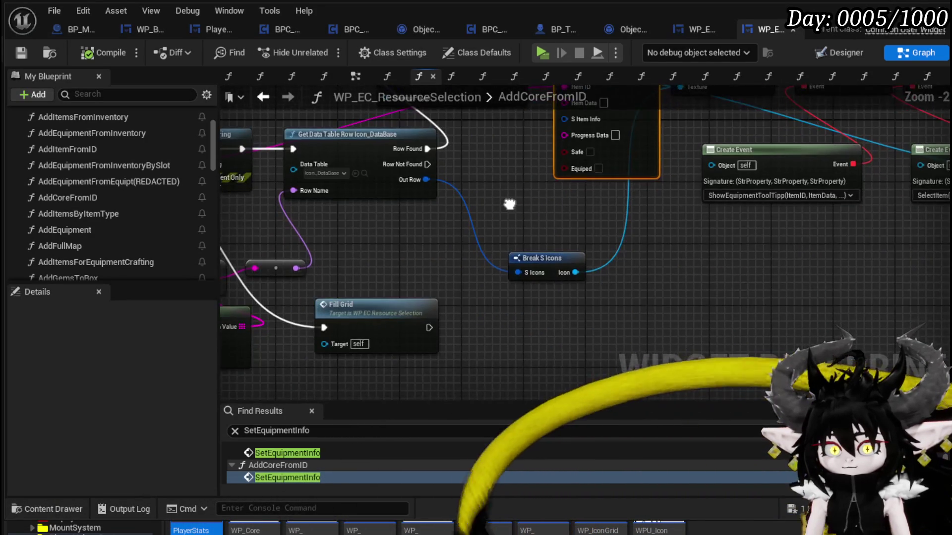
drag(510, 206, 348, 238)
scroll(663, 288, down, 1)
mouse_move(768, 303)
mouse_down()
mouse_move(500, 306)
mouse_move(603, 244)
mouse_up()
key(ctrl+z)
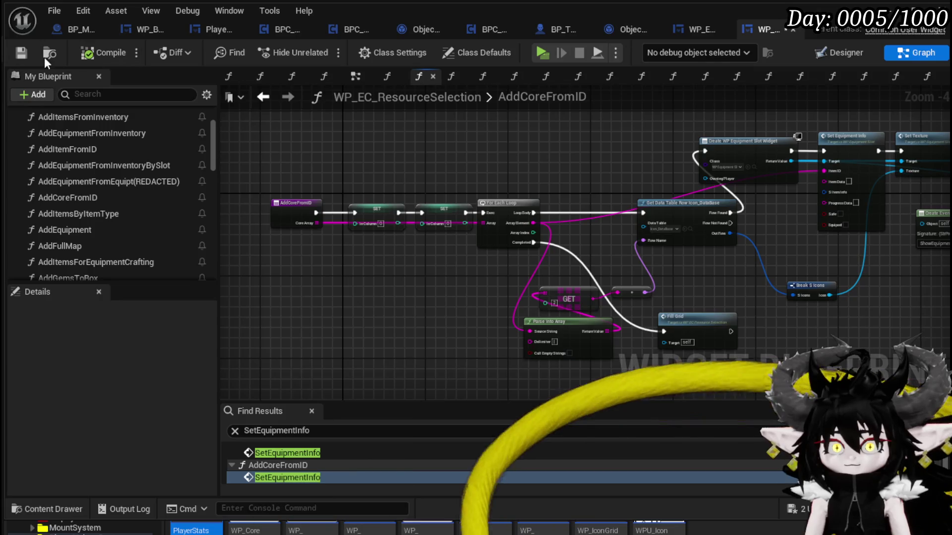
Inspect the AddCoreFromID entry node, then open the AddItemsByItemType graph.
scroll(276, 248, up, 3)
drag(276, 248, 315, 248)
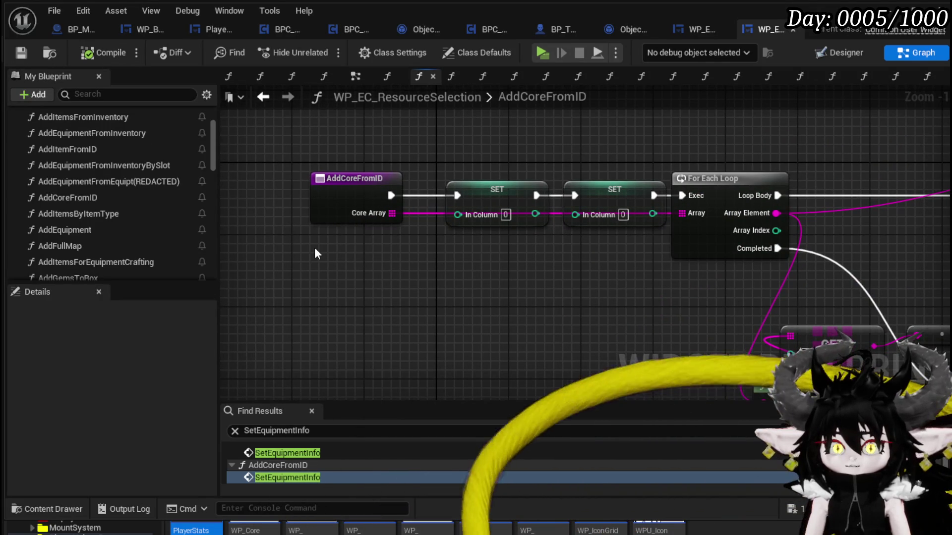
mouse_move(285, 147)
mouse_down()
mouse_move(295, 168)
mouse_move(401, 263)
mouse_move(171, 248)
mouse_up()
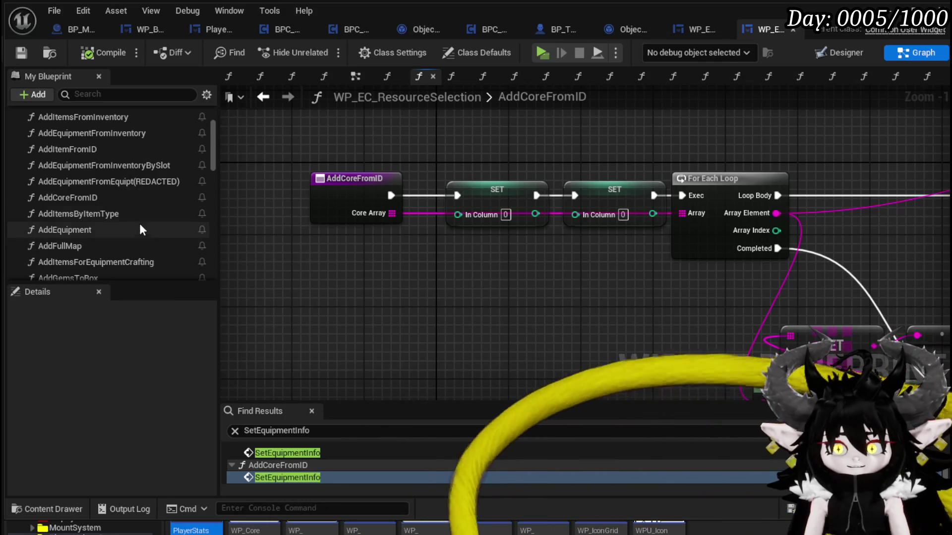
drag(381, 271, 406, 248)
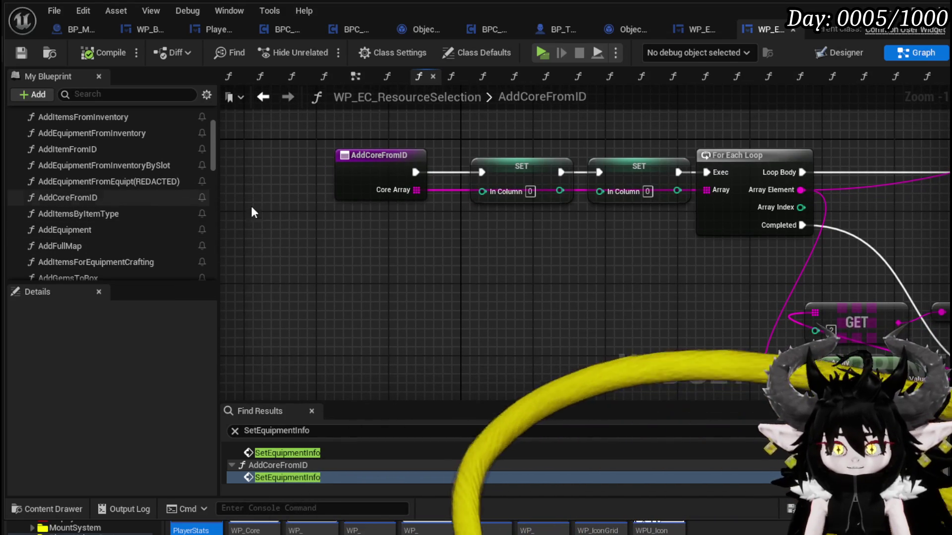
drag(459, 122, 460, 122)
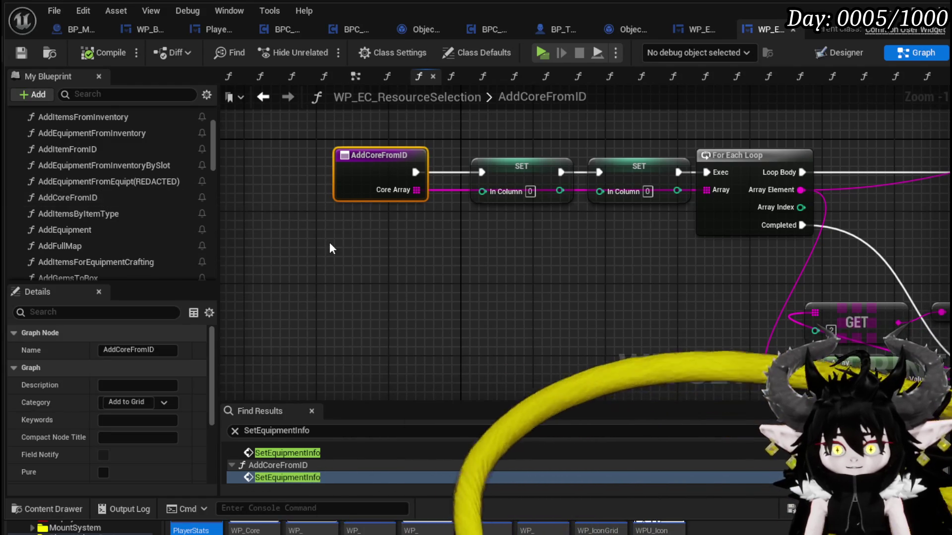
click(329, 243)
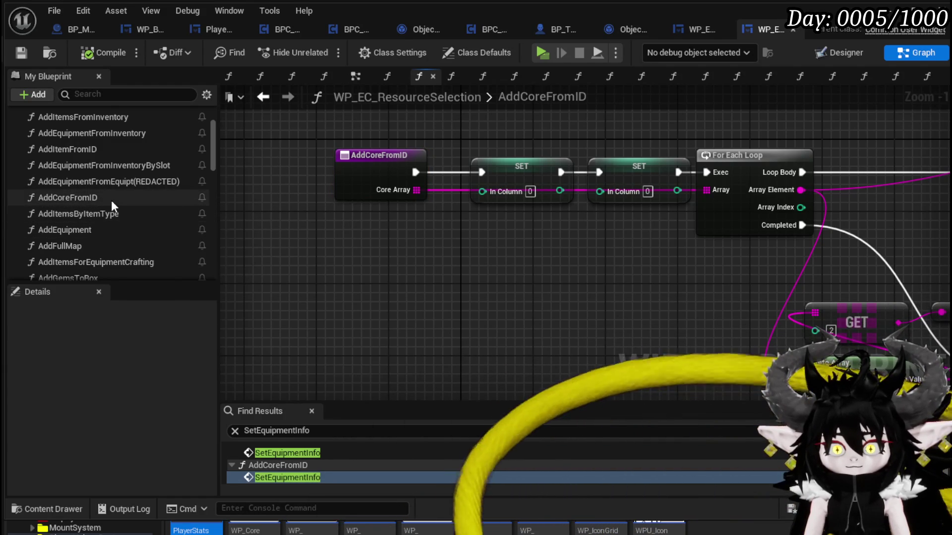
double_click(116, 216)
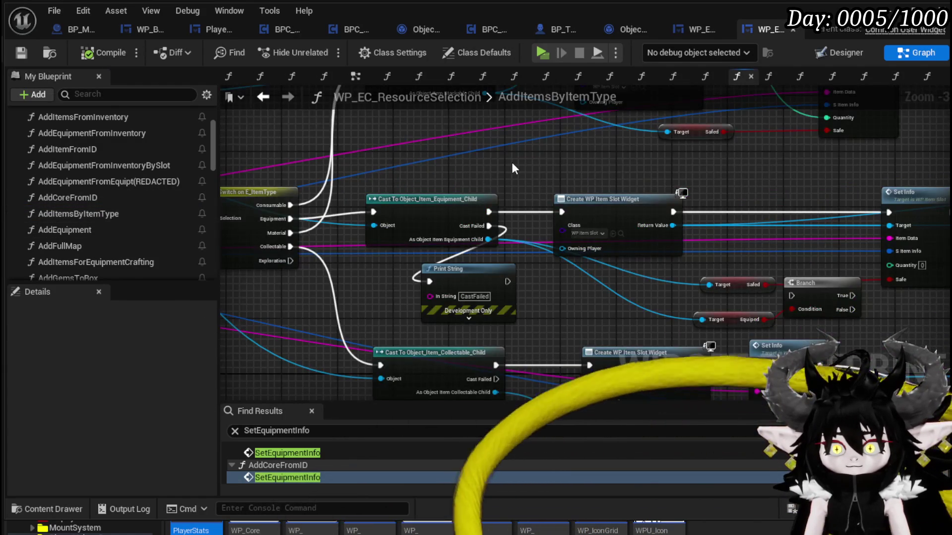
Open the AddEquipment graph and pan across its Random Equipment Calculator and Parse Into Array nodes.
mouse_move(761, 178)
mouse_down()
mouse_move(269, 224)
mouse_move(456, 215)
mouse_up()
scroll(457, 218, up, 4)
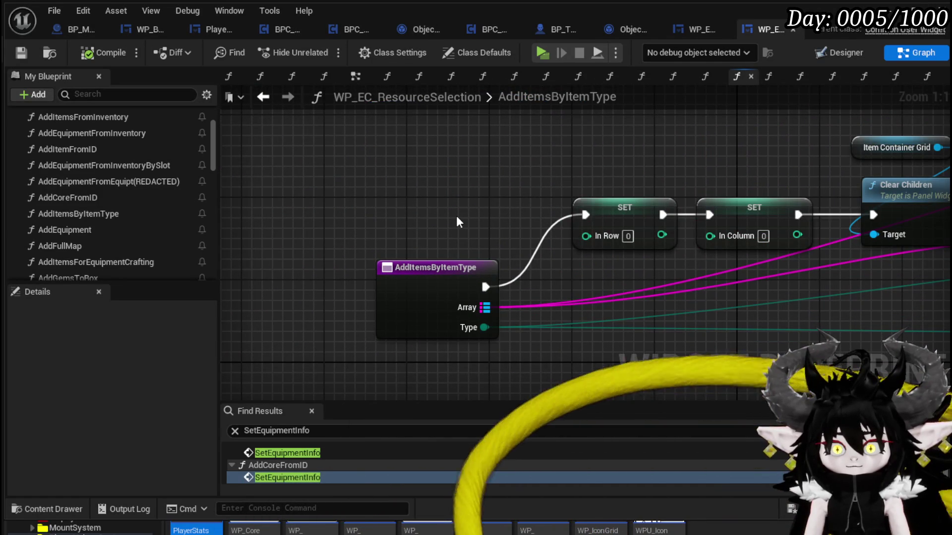
double_click(90, 229)
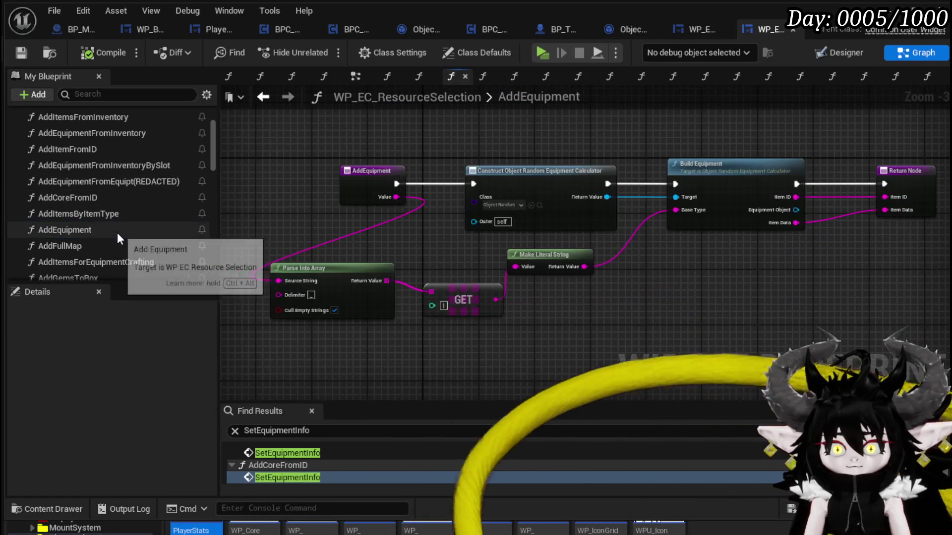
drag(443, 215, 337, 222)
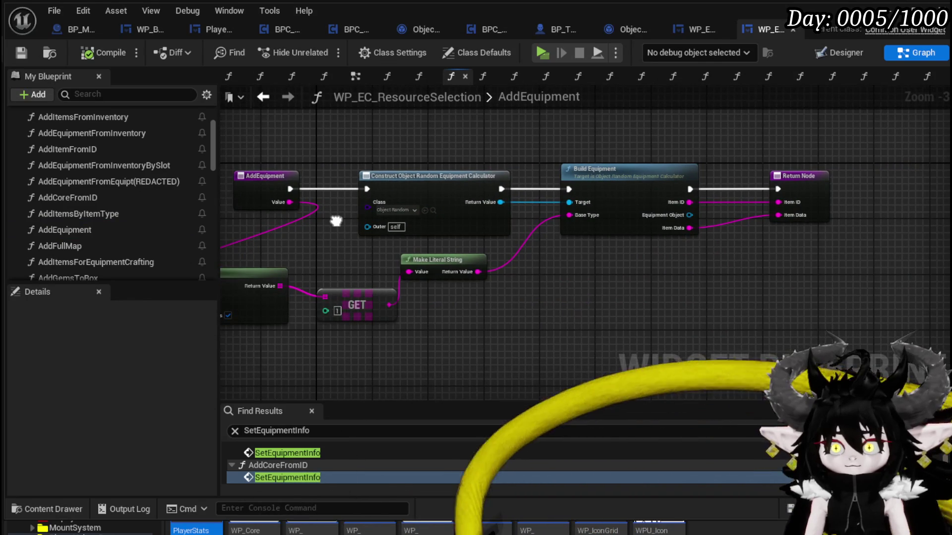
drag(336, 221, 407, 222)
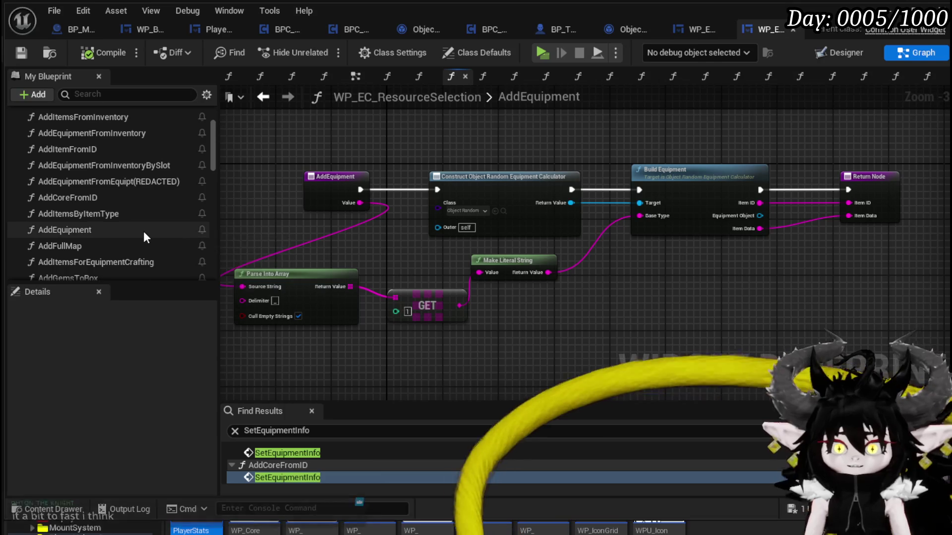
scroll(145, 230, down, 1)
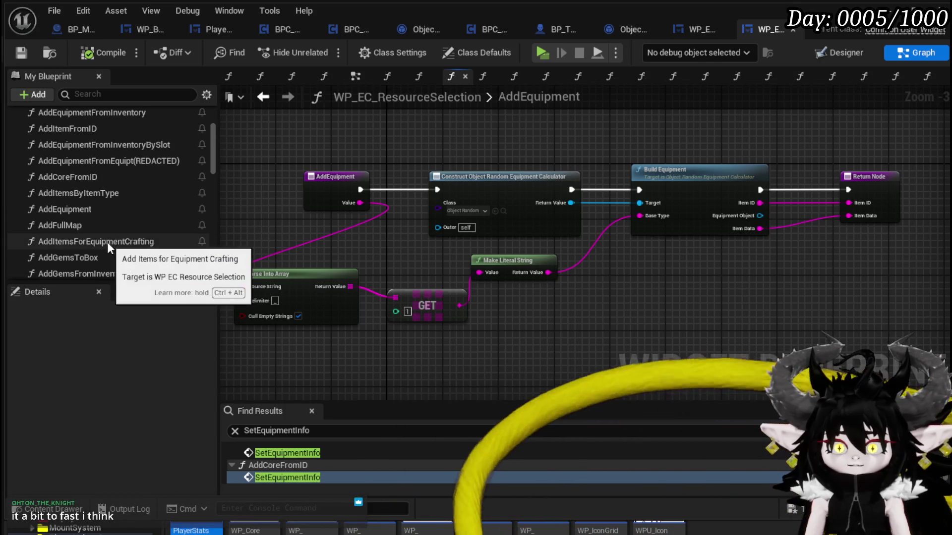
Open AddItemsForEquipmentCrafting and move the 'We Are Only Using This One Now' comment slightly left.
double_click(107, 242)
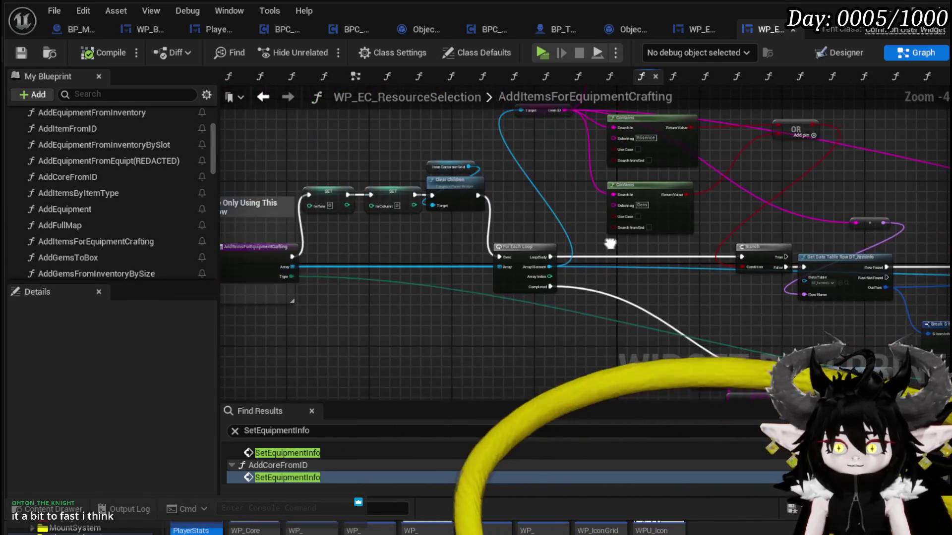
drag(332, 236, 501, 233)
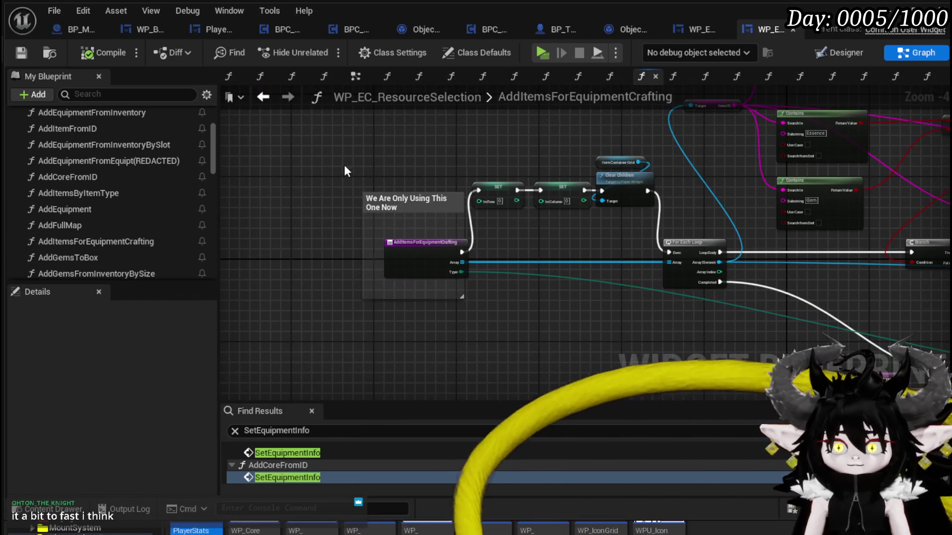
mouse_move(430, 285)
mouse_down()
mouse_move(377, 257)
mouse_move(360, 263)
mouse_up()
click(458, 238)
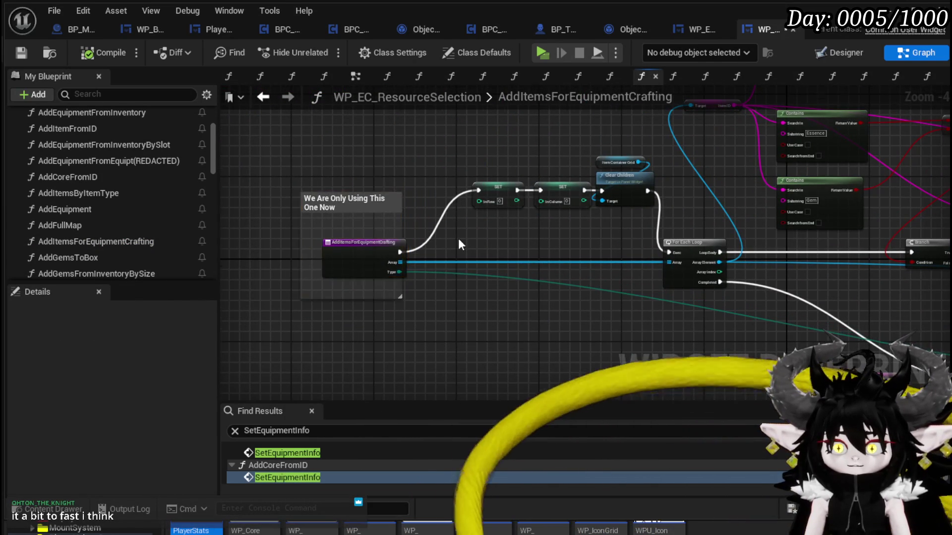
Review the Contains, Branch, Create WP Item Slot Widget and For Each Loop nodes.
scroll(458, 240, up, 3)
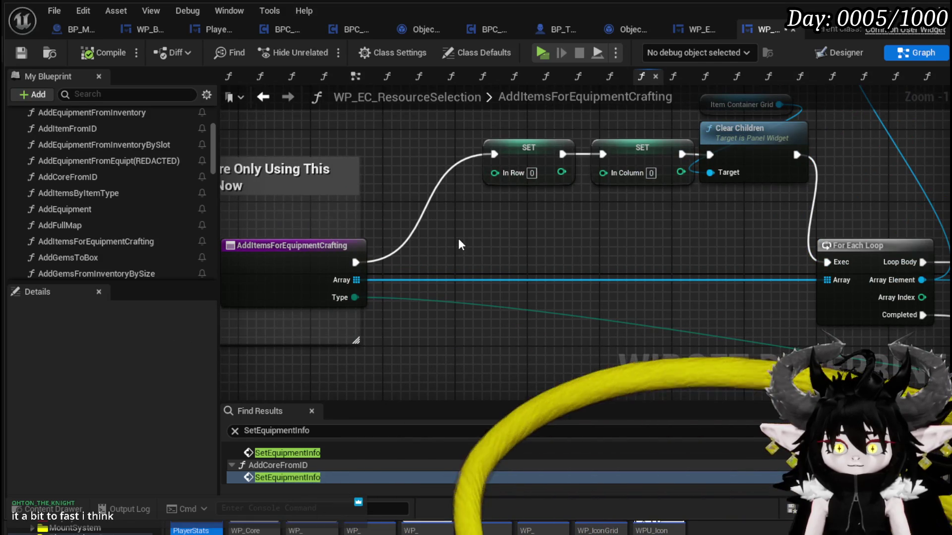
scroll(458, 239, down, 2)
mouse_move(479, 237)
mouse_down()
mouse_move(378, 221)
mouse_move(539, 233)
mouse_move(338, 270)
mouse_up()
mouse_move(802, 196)
mouse_down()
mouse_move(480, 190)
mouse_move(525, 196)
mouse_move(679, 255)
mouse_move(614, 189)
mouse_move(347, 184)
mouse_up()
drag(721, 180, 399, 157)
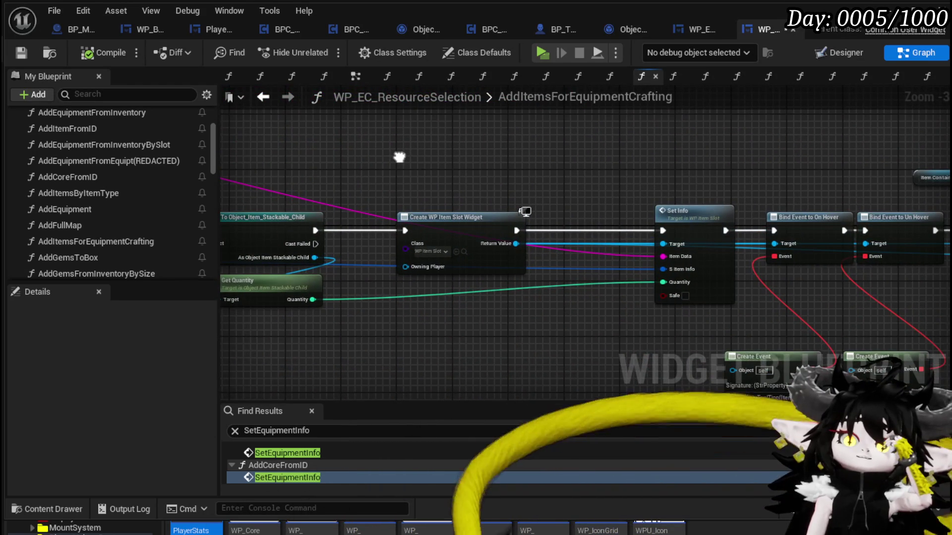
scroll(386, 155, down, 3)
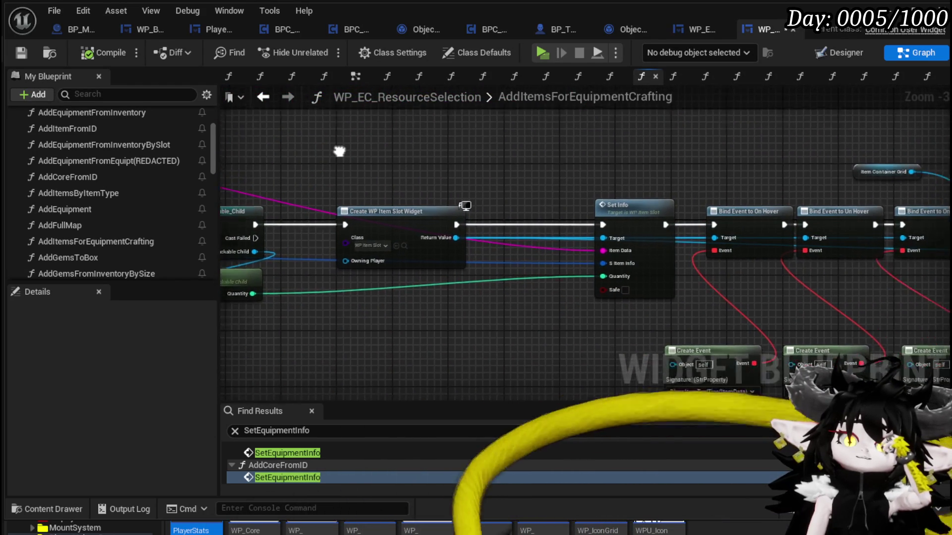
scroll(627, 226, down, 3)
mouse_move(627, 226)
mouse_down()
mouse_move(499, 198)
mouse_move(524, 175)
mouse_move(501, 174)
mouse_move(559, 153)
mouse_move(669, 155)
mouse_up()
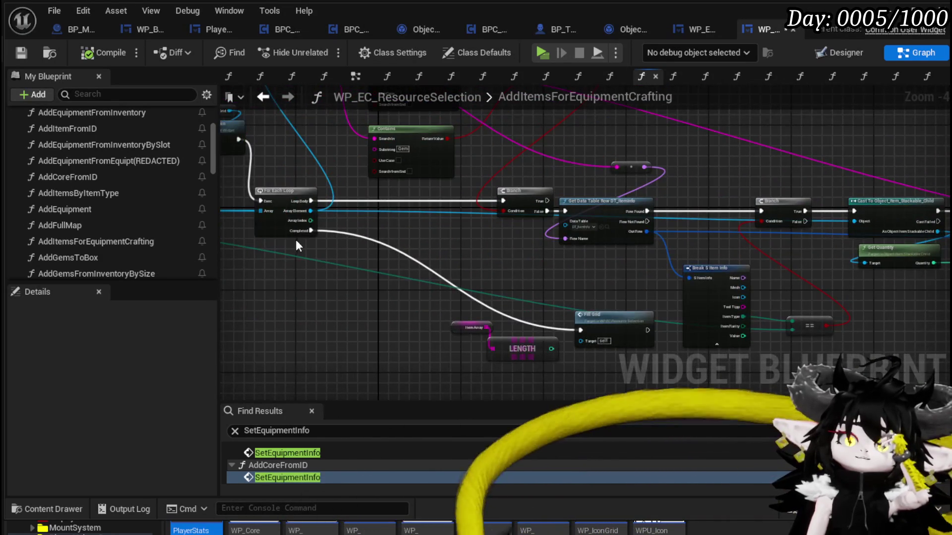
Rename the function to AddItemsForEquipmentCrafting(REDACTED).
right_click(136, 242)
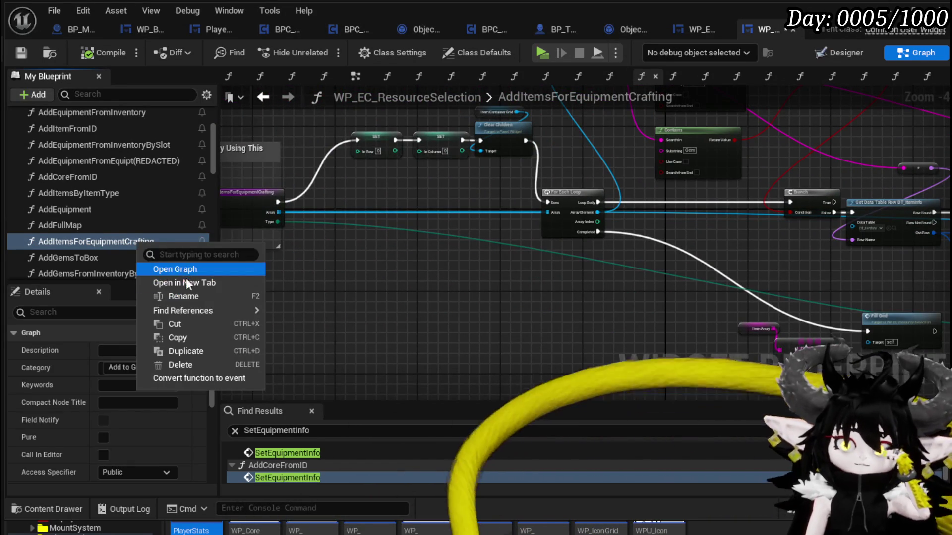
click(197, 297)
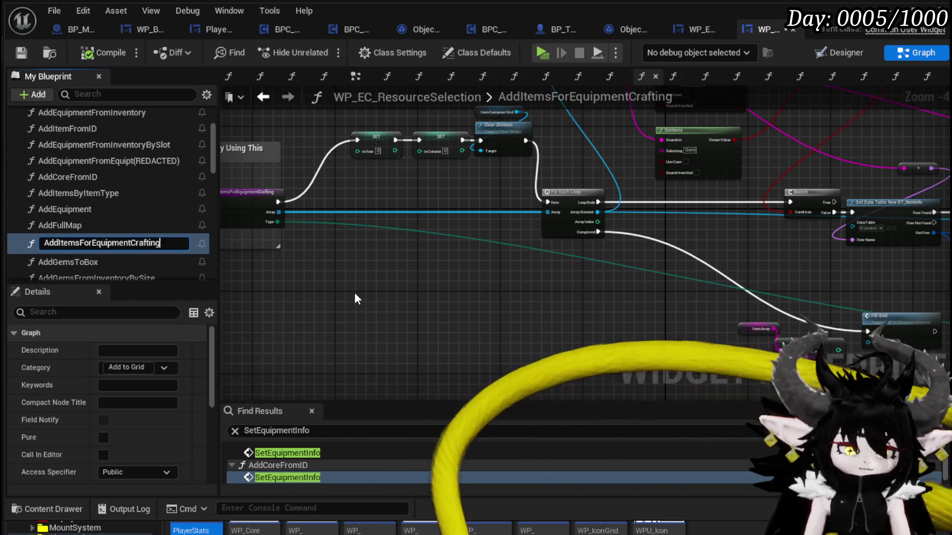
text((RE)
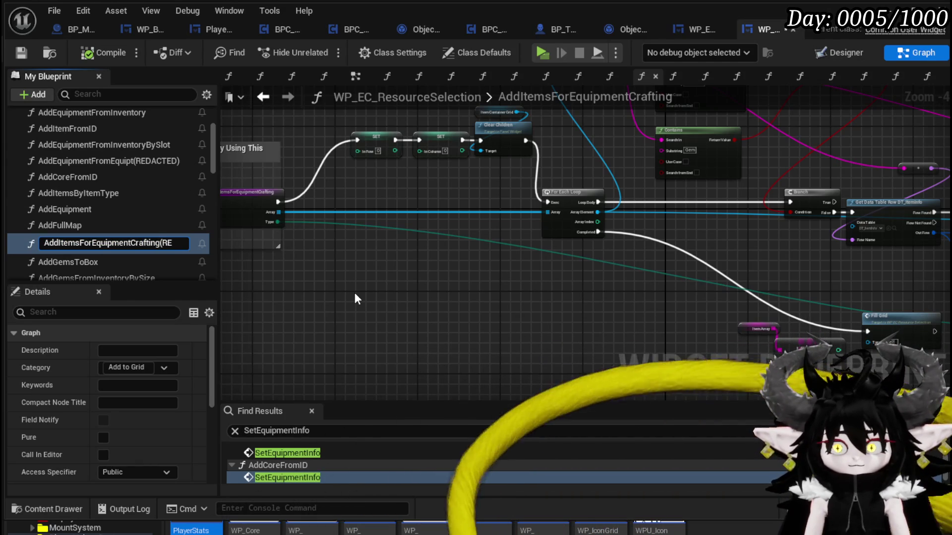
text(DACTED))
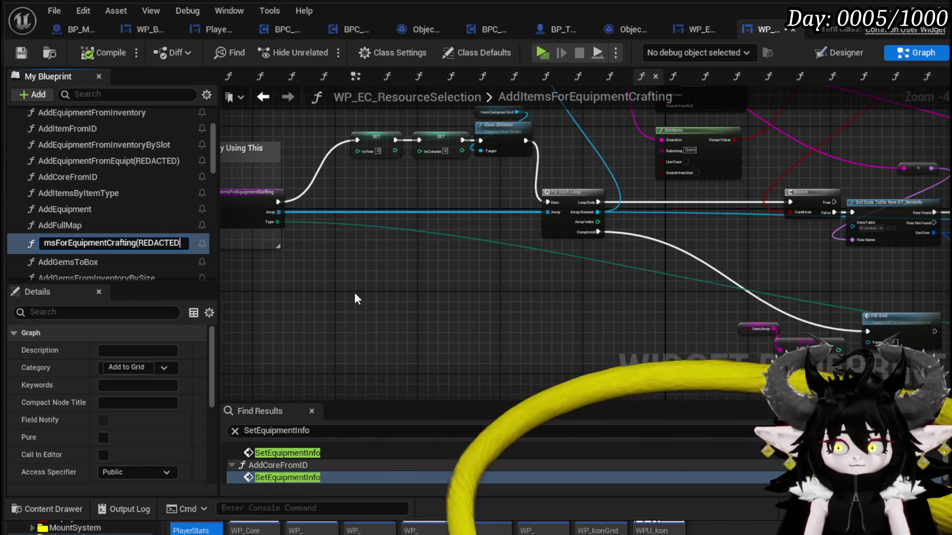
key(Return)
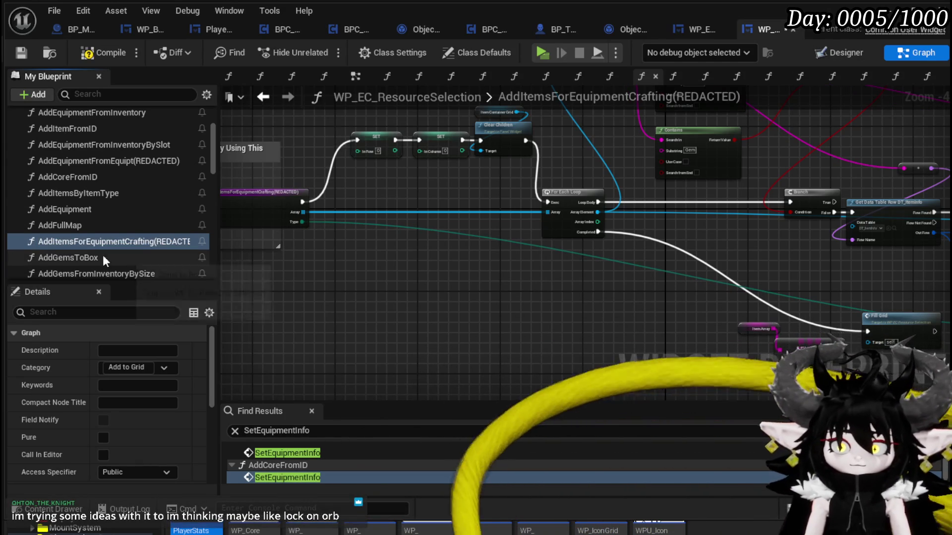
Save the widget blueprint and look over the Bind Event, Add Child and Set Info nodes.
scroll(154, 263, down, 1)
scroll(155, 265, up, 1)
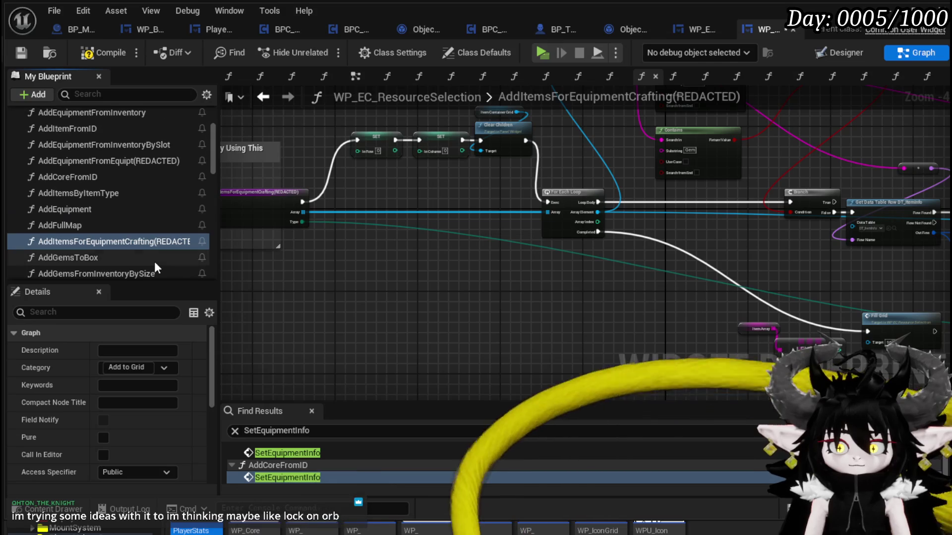
scroll(129, 248, up, 1)
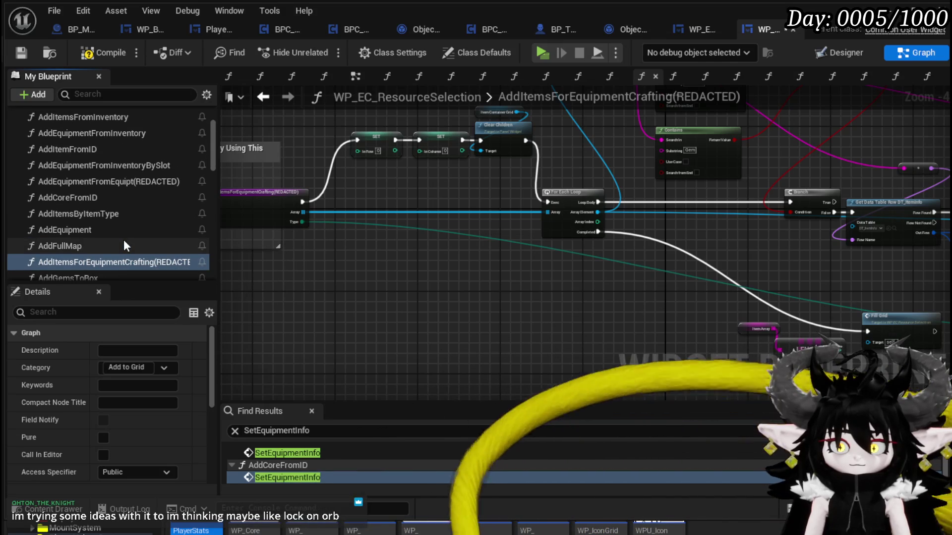
scroll(124, 240, up, 1)
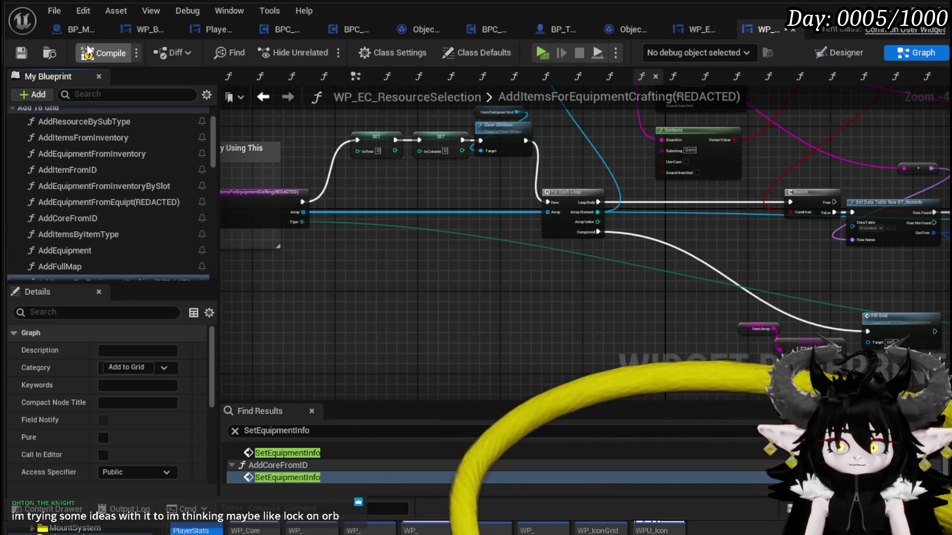
click(20, 56)
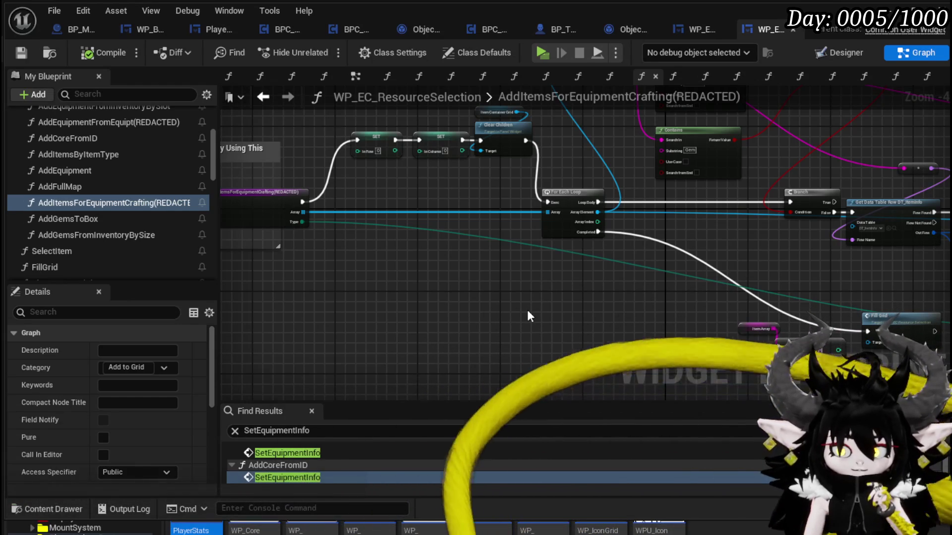
mouse_move(731, 261)
mouse_down()
mouse_move(563, 239)
mouse_move(374, 235)
mouse_move(457, 268)
mouse_move(443, 288)
mouse_move(500, 269)
mouse_up()
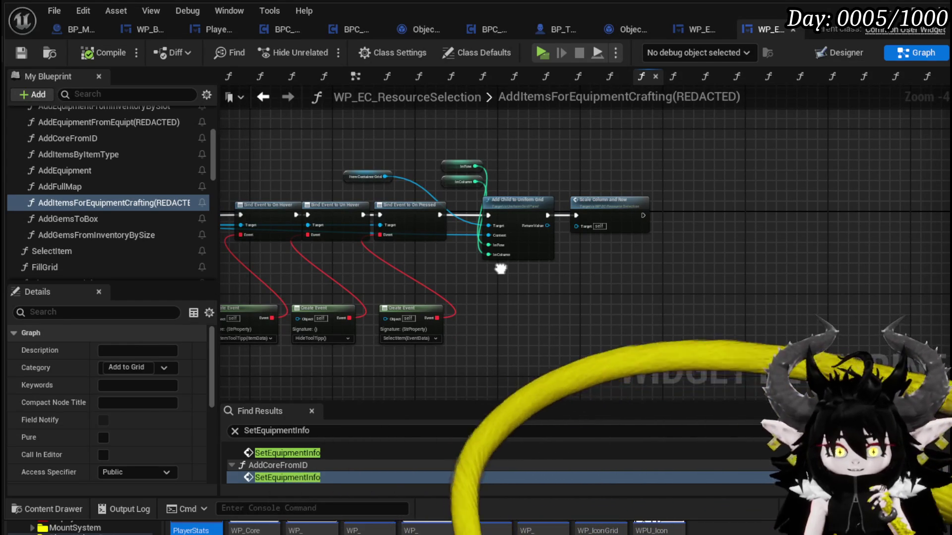
scroll(501, 269, up, 2)
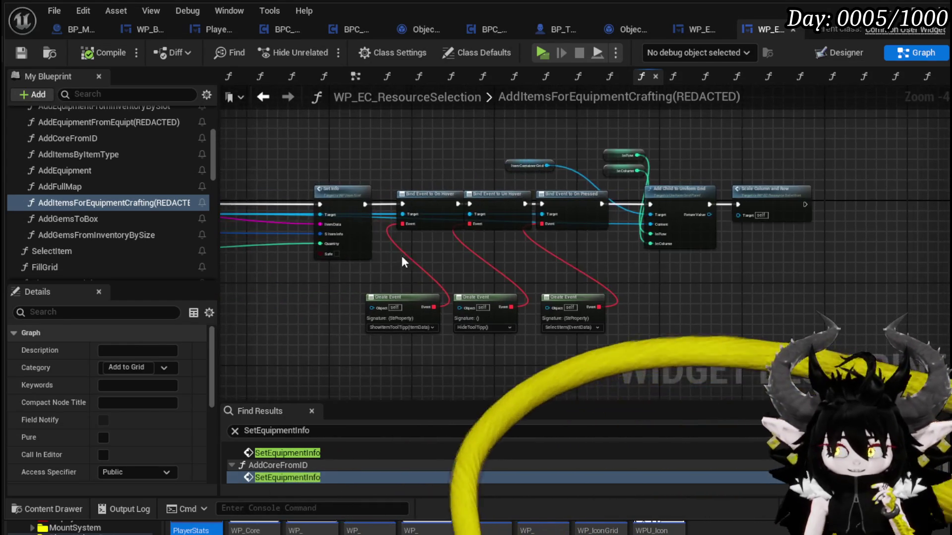
mouse_move(435, 273)
mouse_down()
mouse_move(480, 255)
mouse_move(478, 240)
mouse_up()
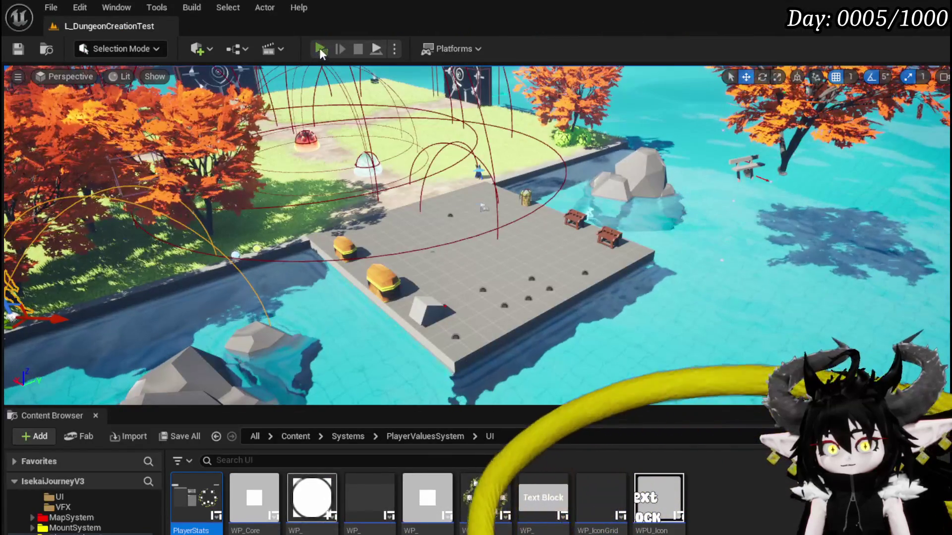
click(319, 49)
key(Tab)
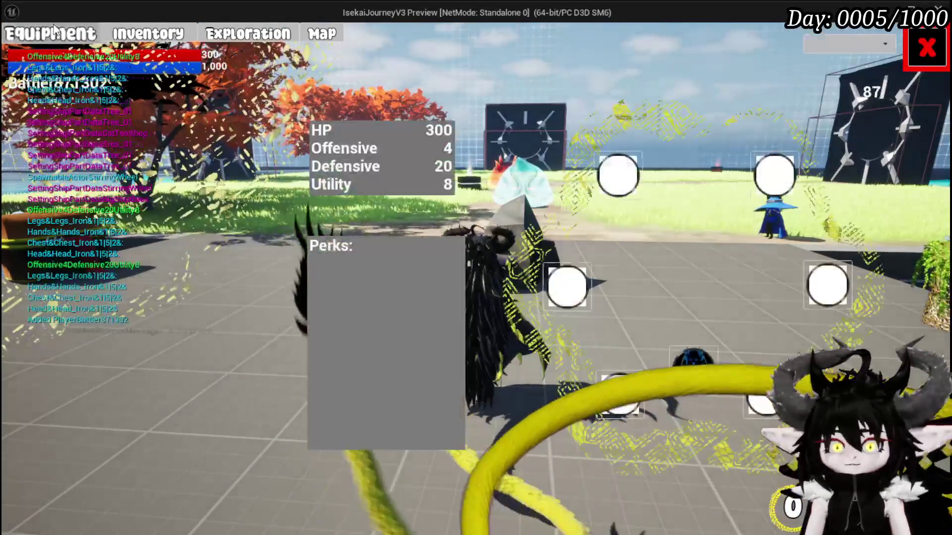
key(e)
click(267, 321)
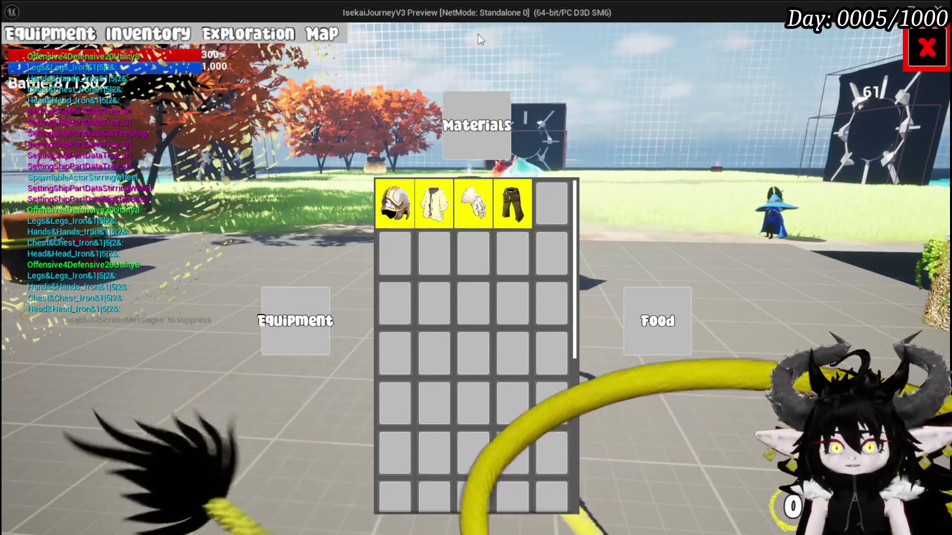
click(928, 48)
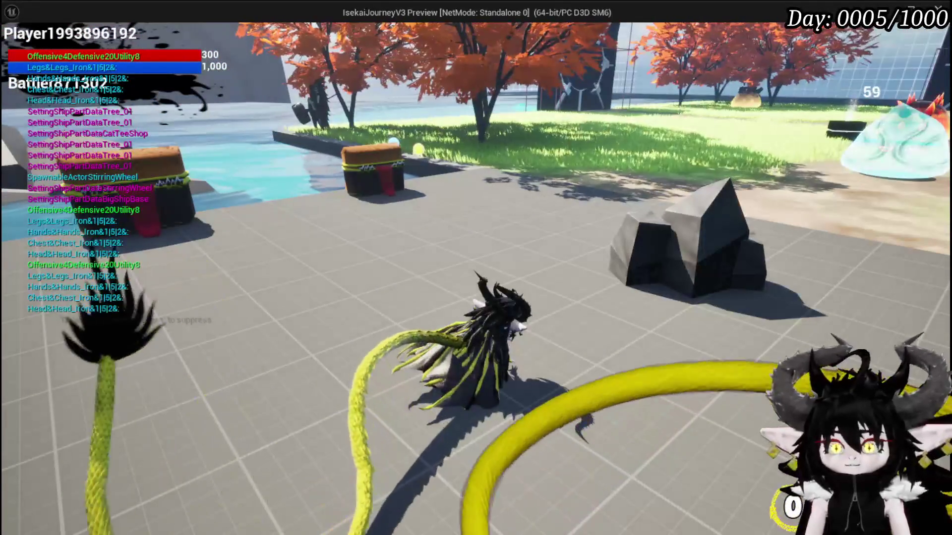
key(space)
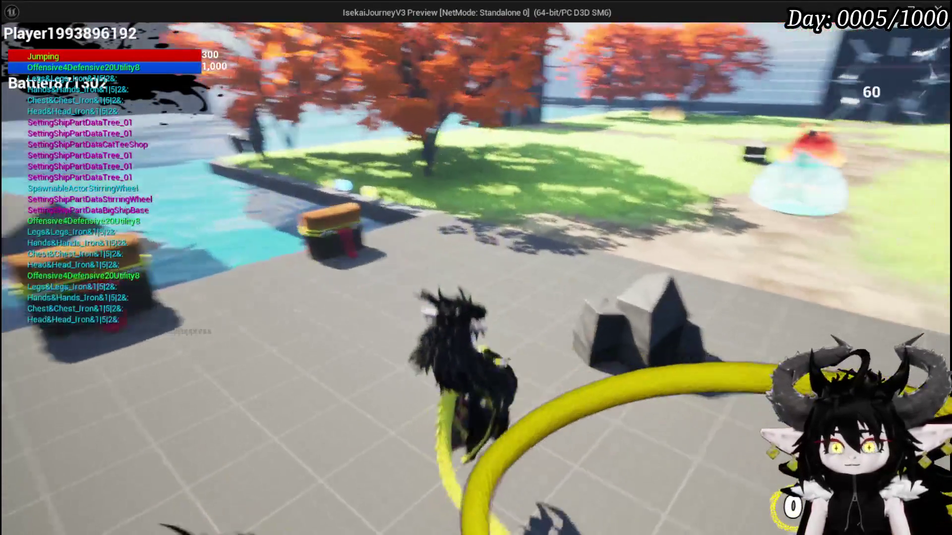
key(Escape)
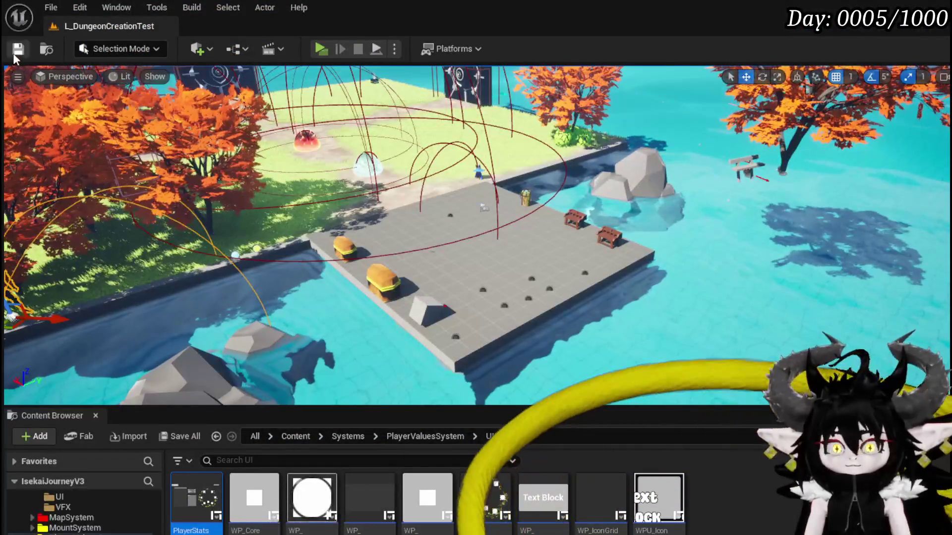
key(ctrl+s)
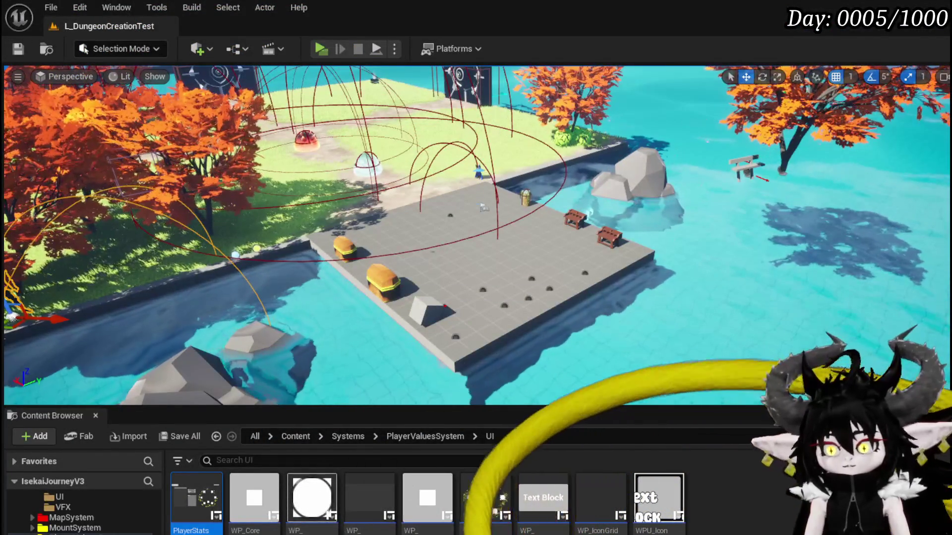
key(alt+Tab)
drag(384, 339, 575, 324)
scroll(575, 324, down, 2)
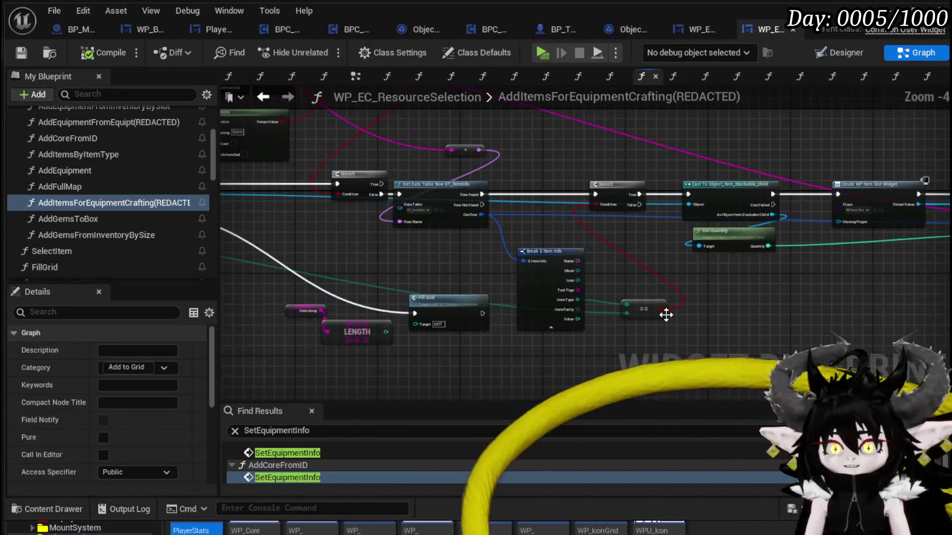
Go from PlayerStatsHUD's FillEquipmentBox graph into the EquipItemOnSlot function graph.
mouse_move(678, 312)
mouse_down()
mouse_move(638, 264)
mouse_move(445, 300)
mouse_up()
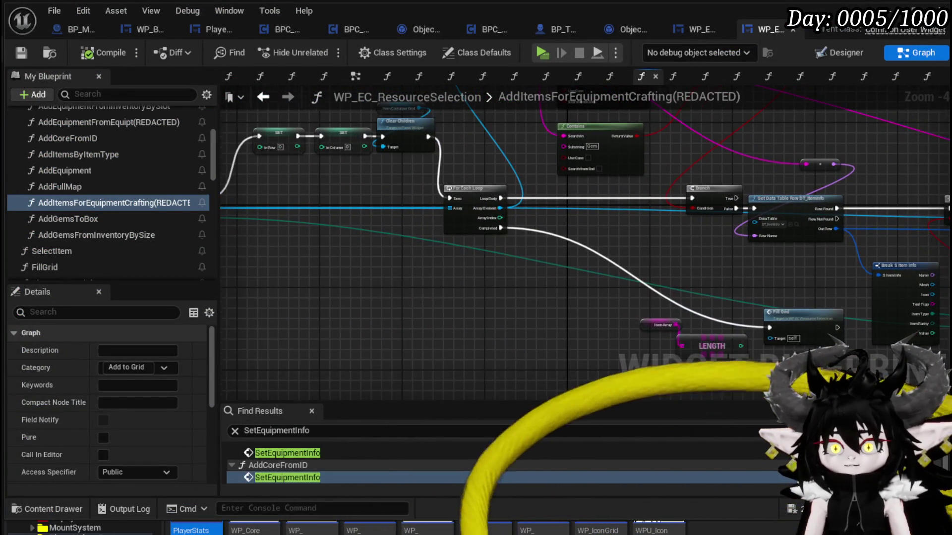
drag(378, 295, 577, 310)
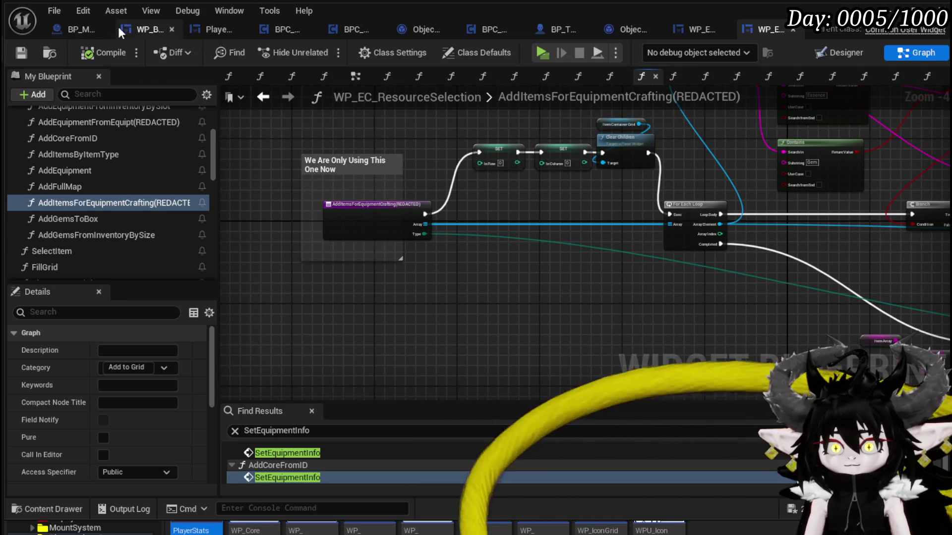
click(197, 29)
scroll(436, 228, down, 2)
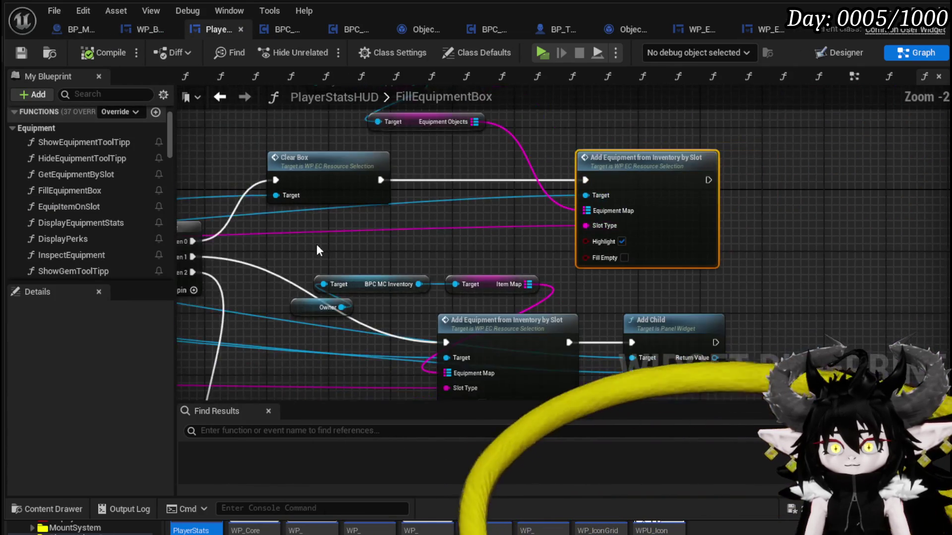
drag(327, 243, 472, 208)
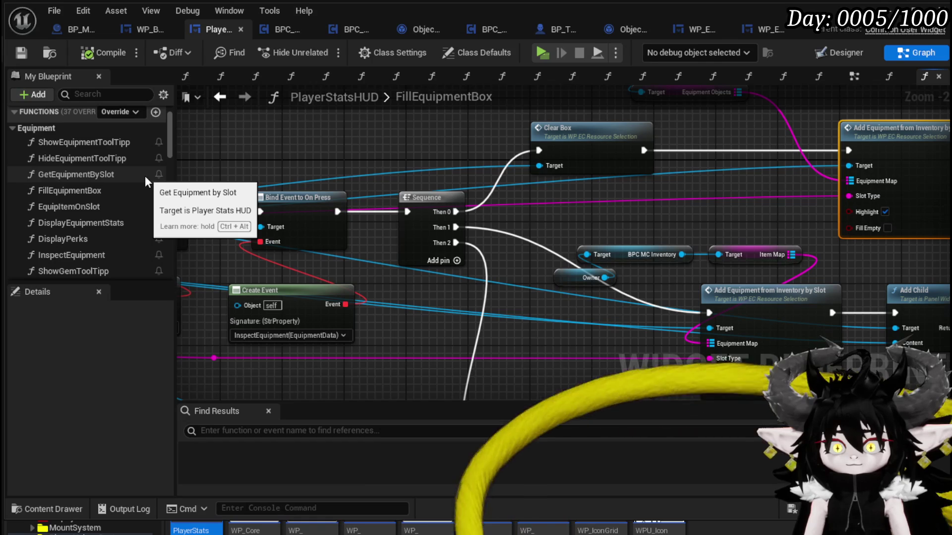
double_click(94, 207)
Move the Print String node below the Branch and Equip Item to Slot chain.
scroll(575, 183, up, 2)
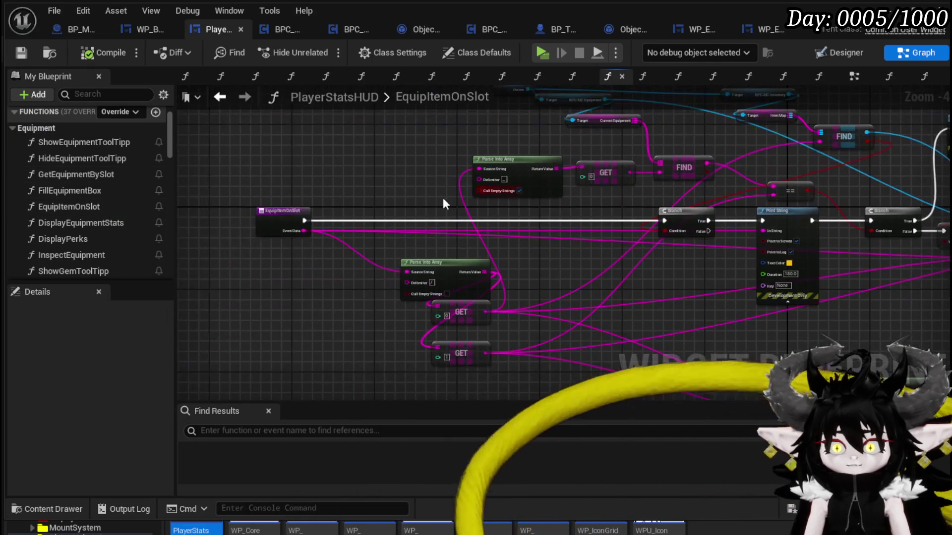
scroll(442, 226, up, 2)
mouse_move(442, 226)
mouse_down()
mouse_move(436, 189)
mouse_move(349, 235)
mouse_move(266, 248)
mouse_move(549, 261)
mouse_move(479, 275)
mouse_move(532, 247)
mouse_up()
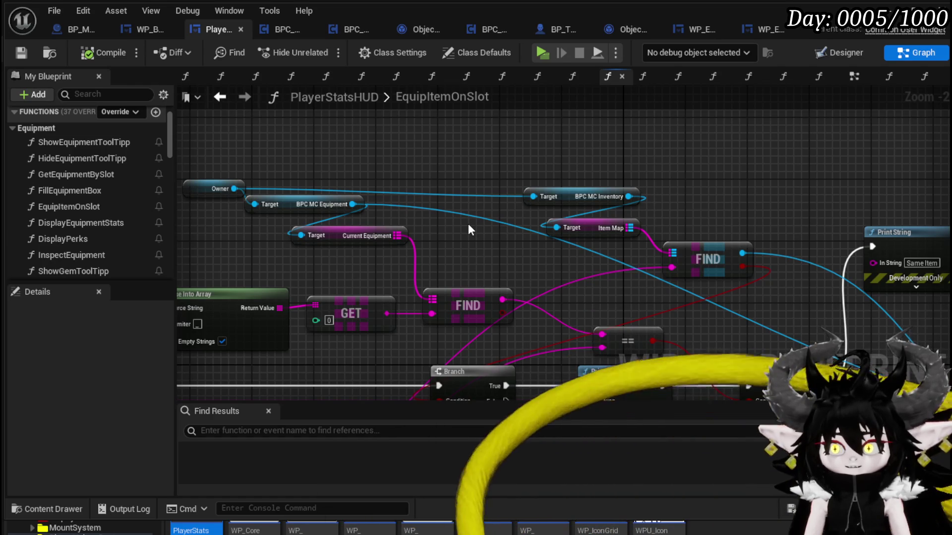
mouse_move(608, 264)
mouse_down()
mouse_move(647, 177)
mouse_move(679, 187)
mouse_move(590, 204)
mouse_move(497, 155)
mouse_up()
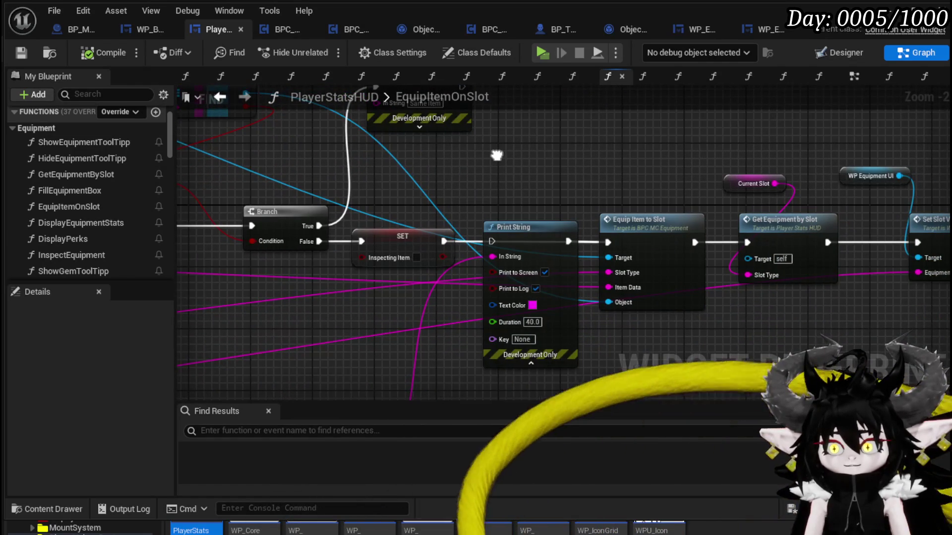
drag(522, 236, 515, 343)
drag(650, 324, 484, 326)
Shift the Equip Item to Slot chain to the right.
mouse_move(478, 150)
mouse_down()
mouse_move(335, 159)
mouse_move(855, 265)
mouse_up()
scroll(342, 141, down, 2)
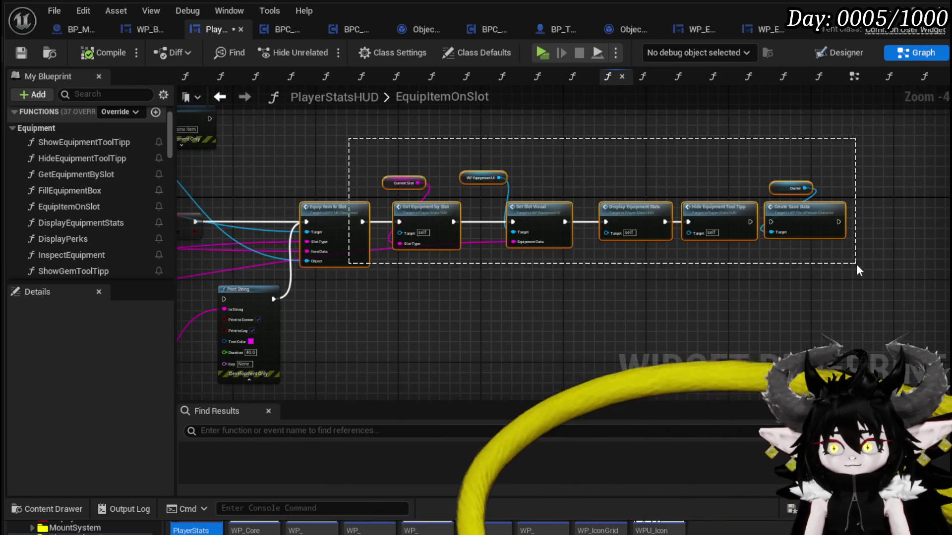
drag(329, 206, 584, 207)
scroll(653, 175, up, 2)
mouse_move(440, 190)
mouse_down()
mouse_move(636, 244)
mouse_move(748, 218)
mouse_up()
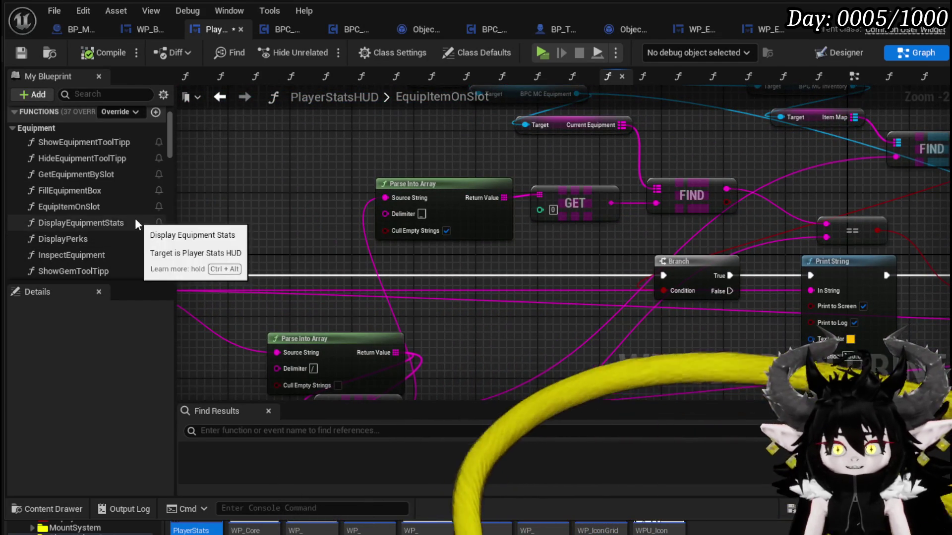
scroll(124, 221, down, 1)
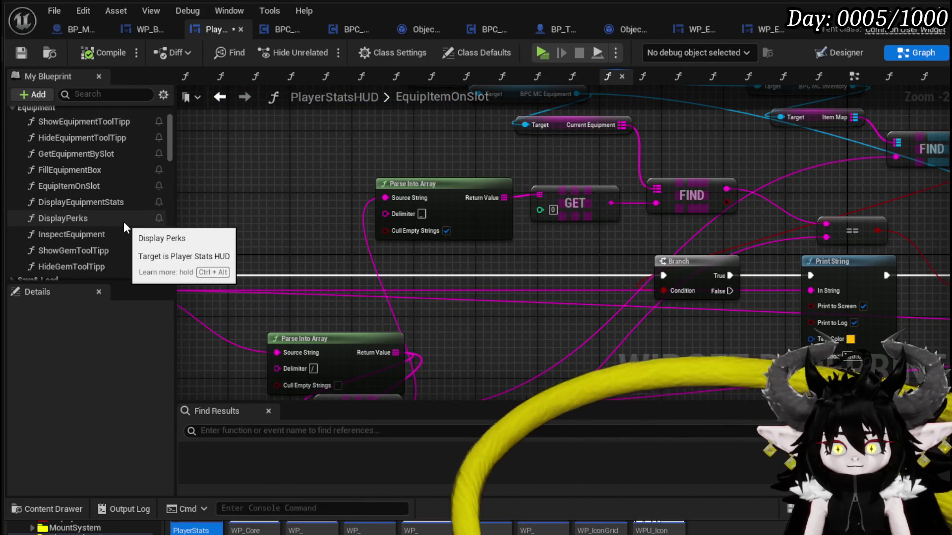
scroll(123, 223, up, 2)
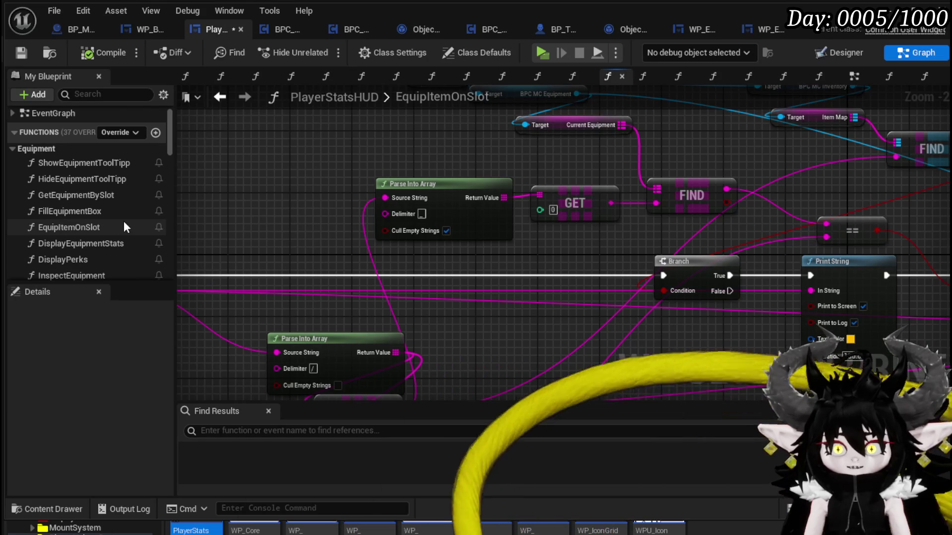
In GetEquipmentBySlot, delete the Set Visibility and Combo Box String Sorting nodes.
double_click(79, 196)
mouse_move(276, 195)
mouse_down()
mouse_move(642, 189)
mouse_move(580, 184)
mouse_move(398, 216)
mouse_move(349, 214)
mouse_up()
click(655, 243)
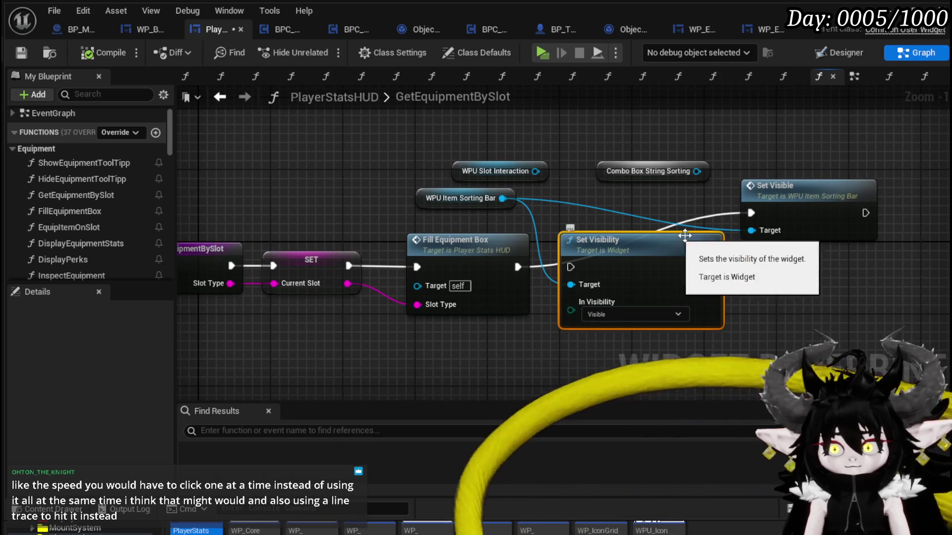
key(Delete)
click(645, 171)
key(Delete)
Line the Set Visible node up with the chain, compile PlayerStatsHUD, and view its widget layout.
drag(794, 188, 784, 251)
drag(551, 138, 542, 175)
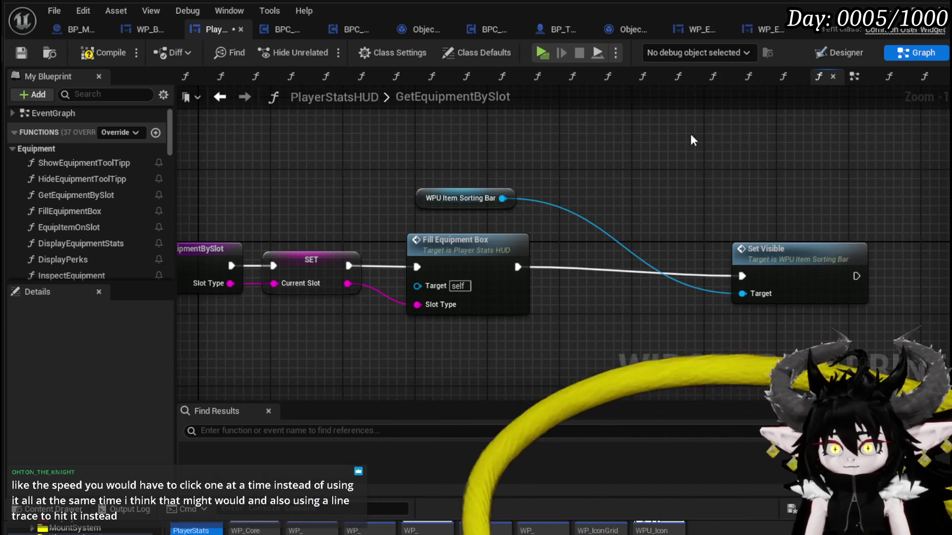
drag(787, 256, 787, 238)
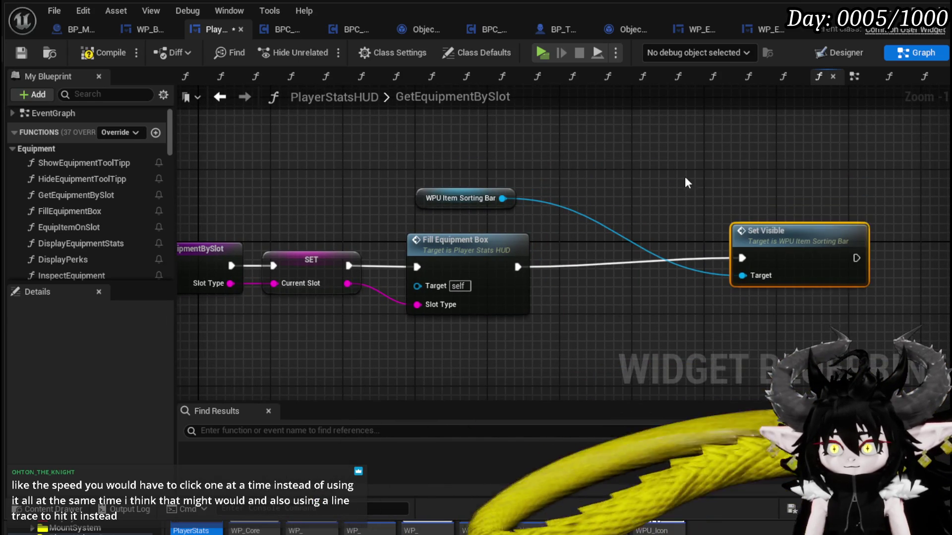
click(87, 57)
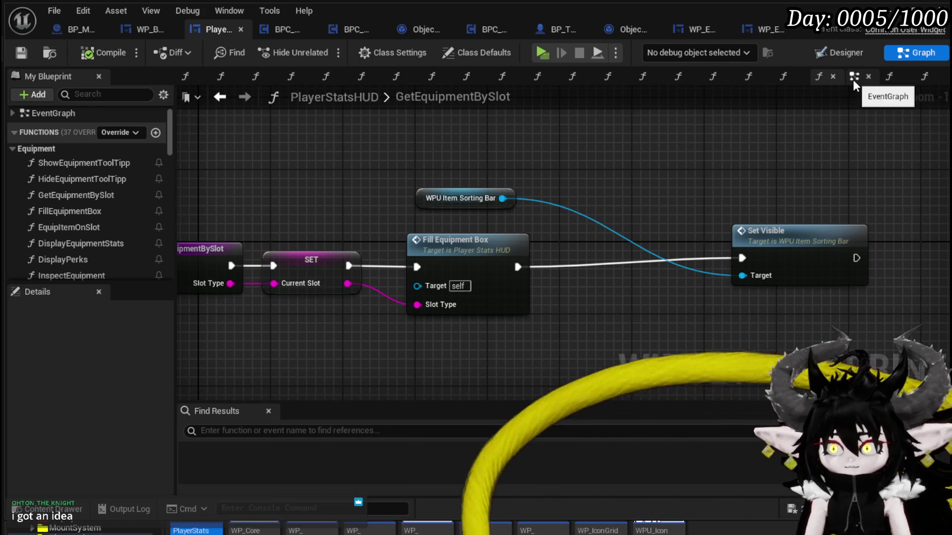
click(844, 52)
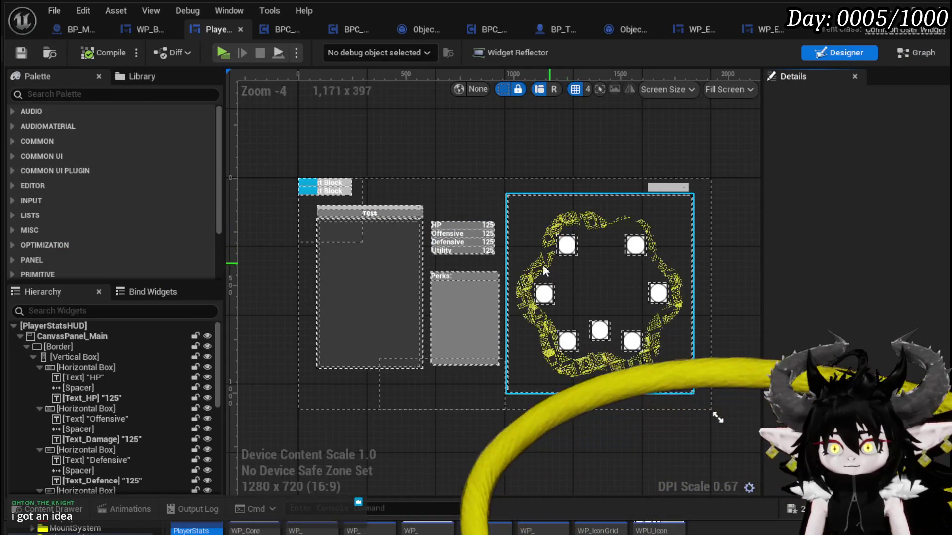
Select the WP_EquipmentUI widget and open it for editing.
click(567, 263)
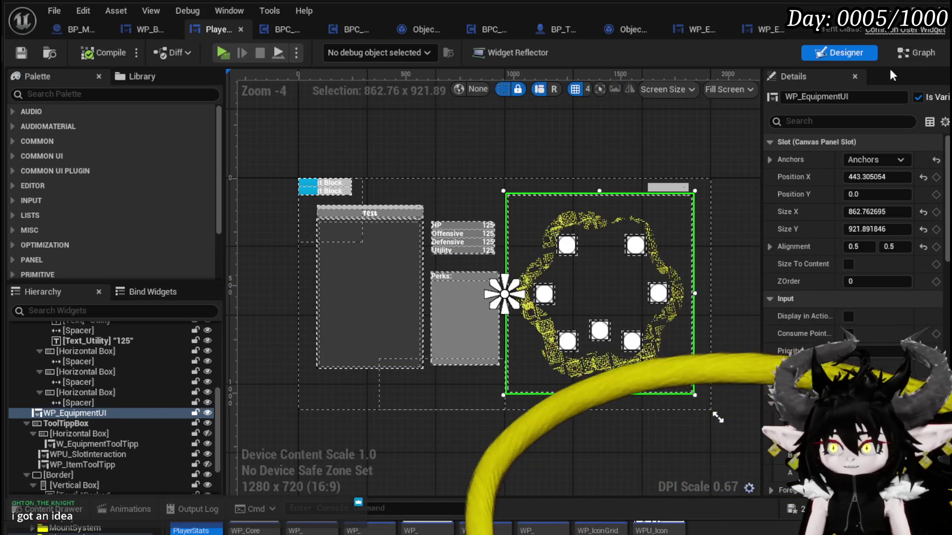
drag(762, 119, 579, 119)
click(851, 102)
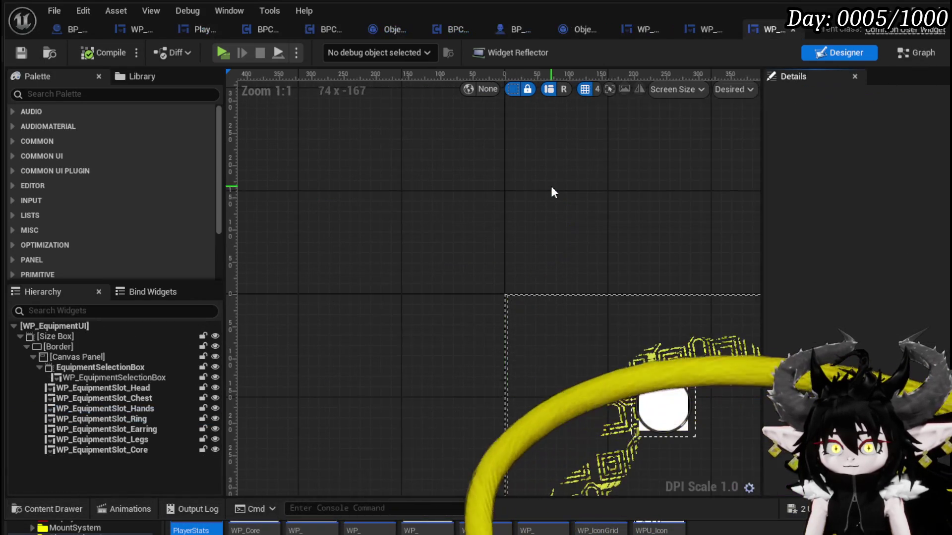
Select the Head slot in the equipment ring and edit its WP_EquipmentHUDSlot widget.
scroll(665, 185, down, 4)
drag(666, 185, 383, 135)
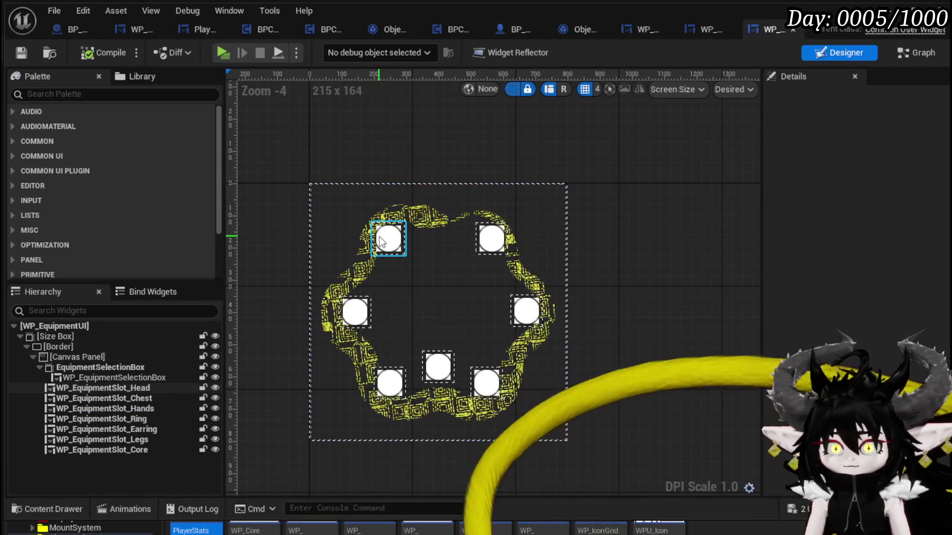
click(388, 238)
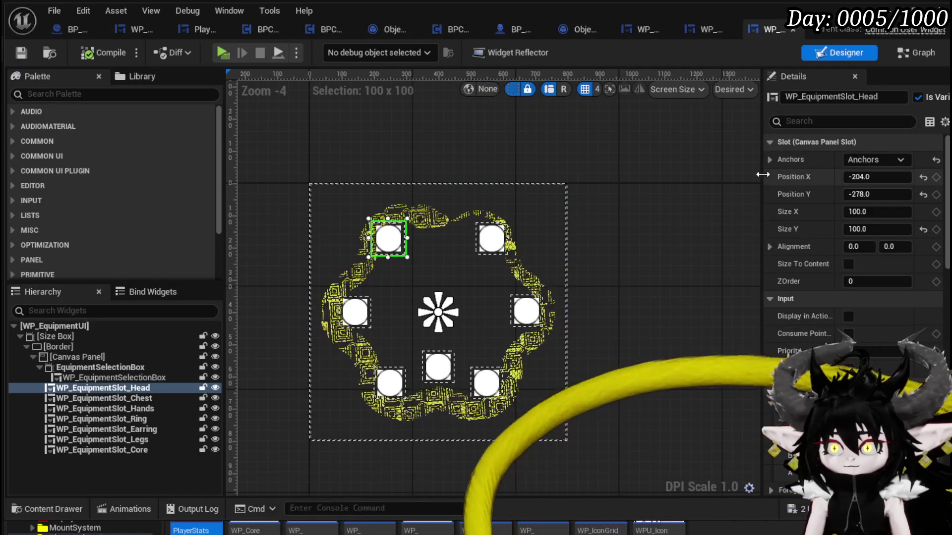
drag(762, 176, 581, 183)
click(872, 98)
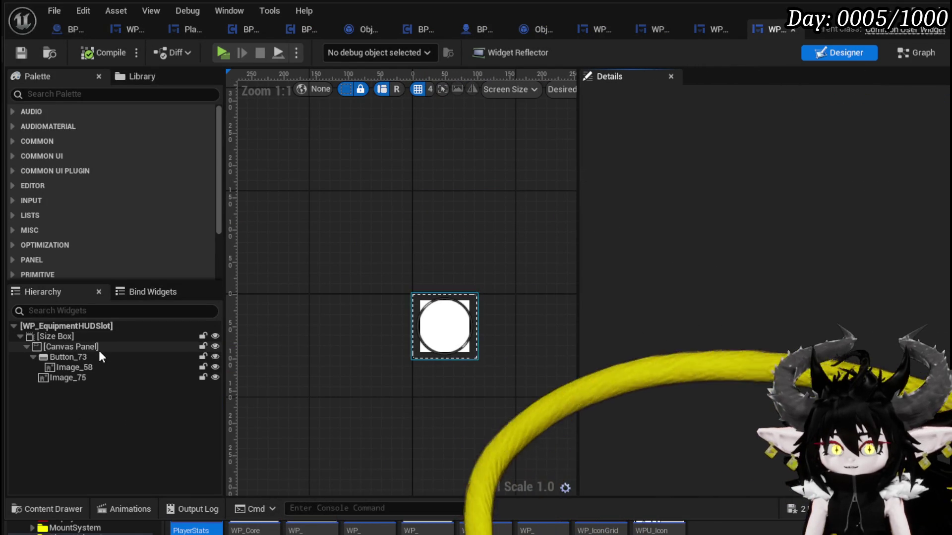
In the slot widget's graph, inspect the three Bind to Parent function nodes.
click(919, 57)
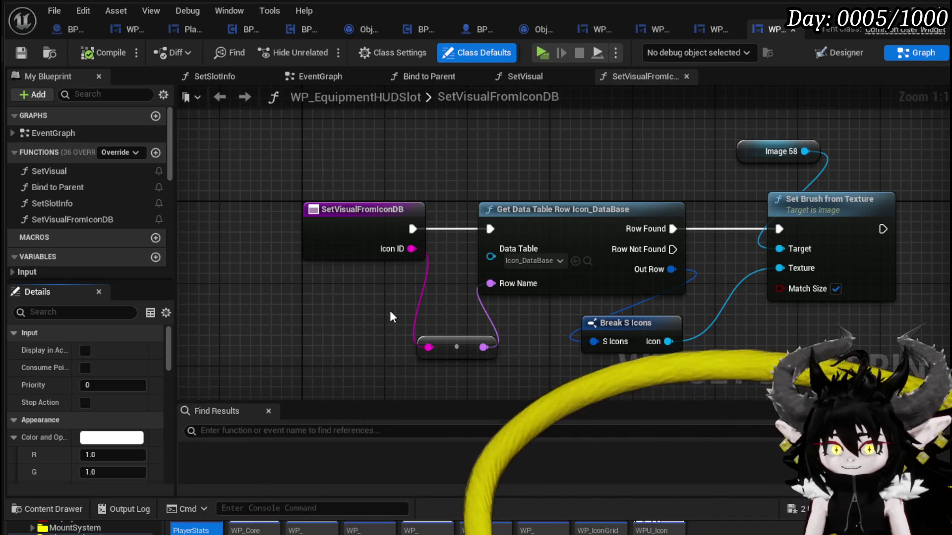
double_click(111, 189)
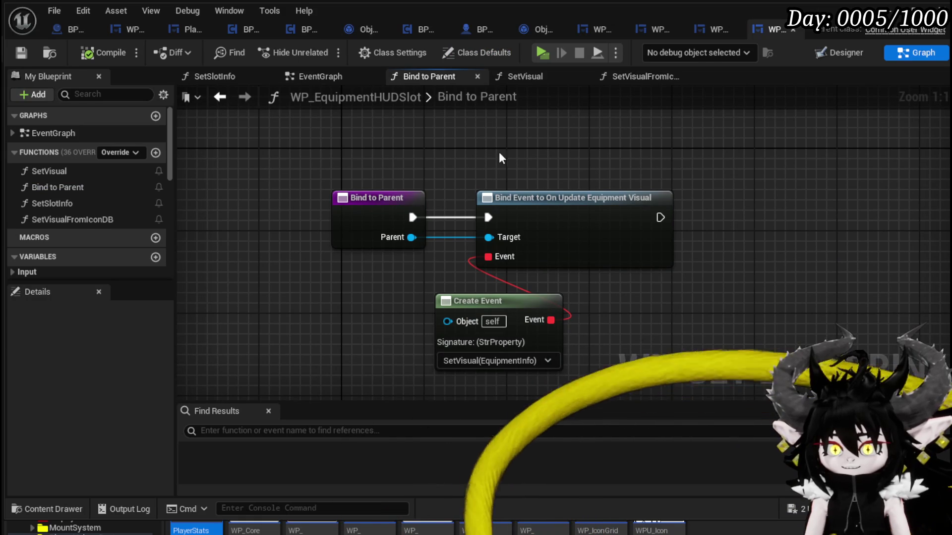
drag(356, 157, 603, 311)
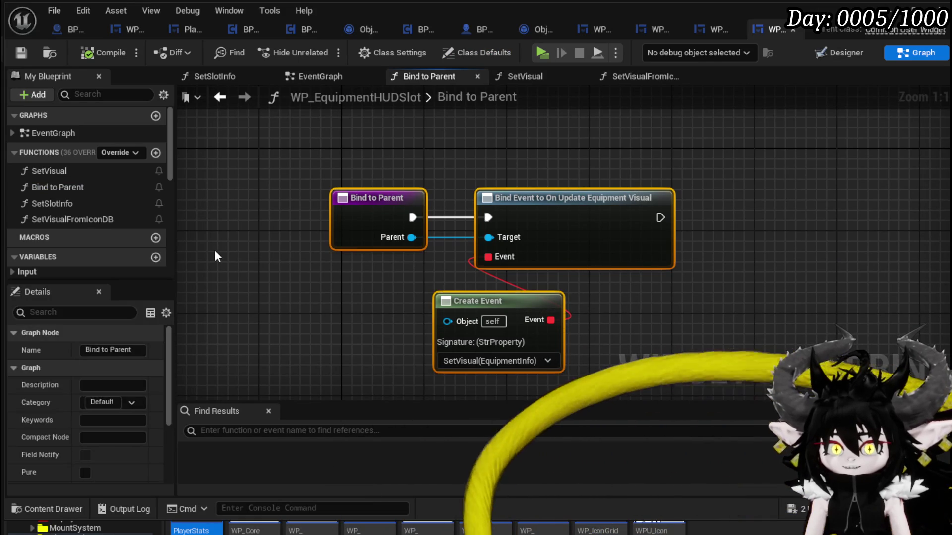
click(214, 250)
Look through SetSlotInfo and SetVisualFromIconDB, then return to the WP_EquipmentUI layout.
click(85, 204)
double_click(85, 203)
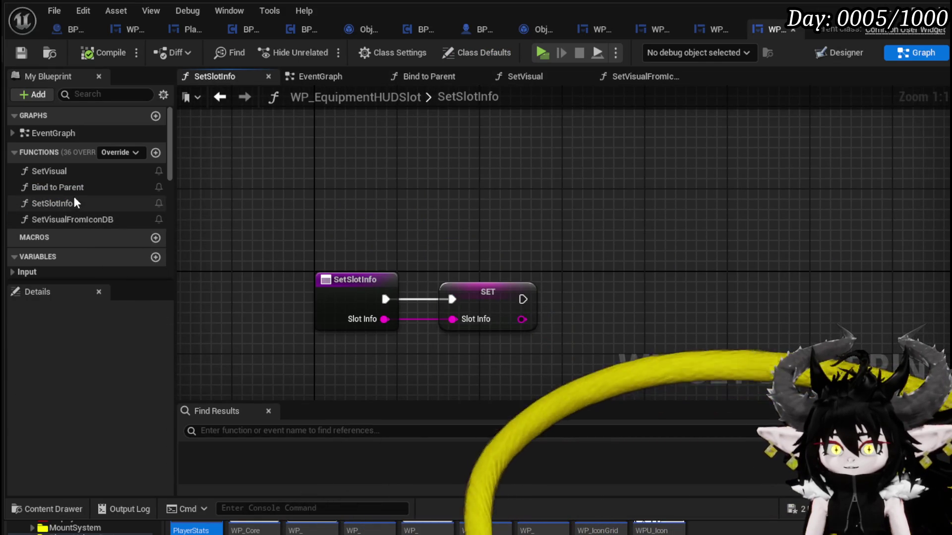
double_click(70, 188)
double_click(109, 219)
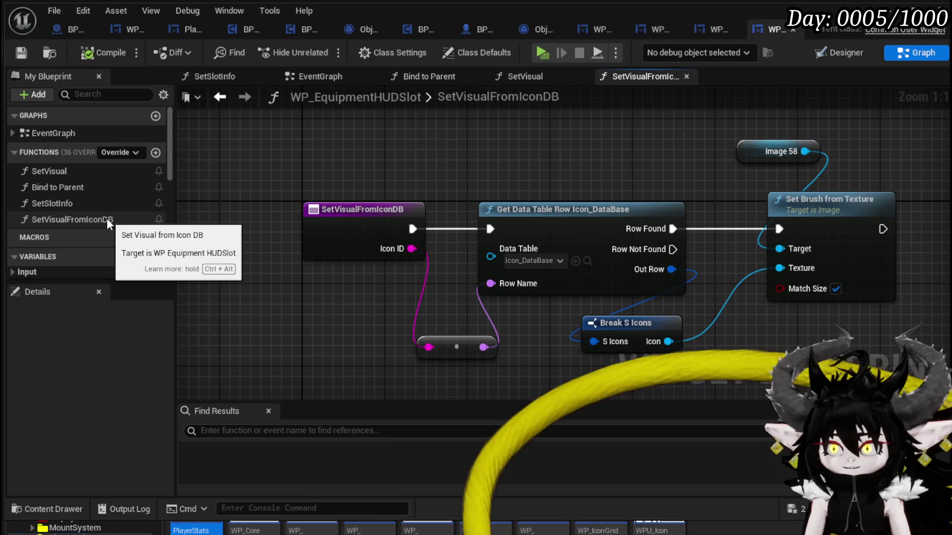
double_click(62, 188)
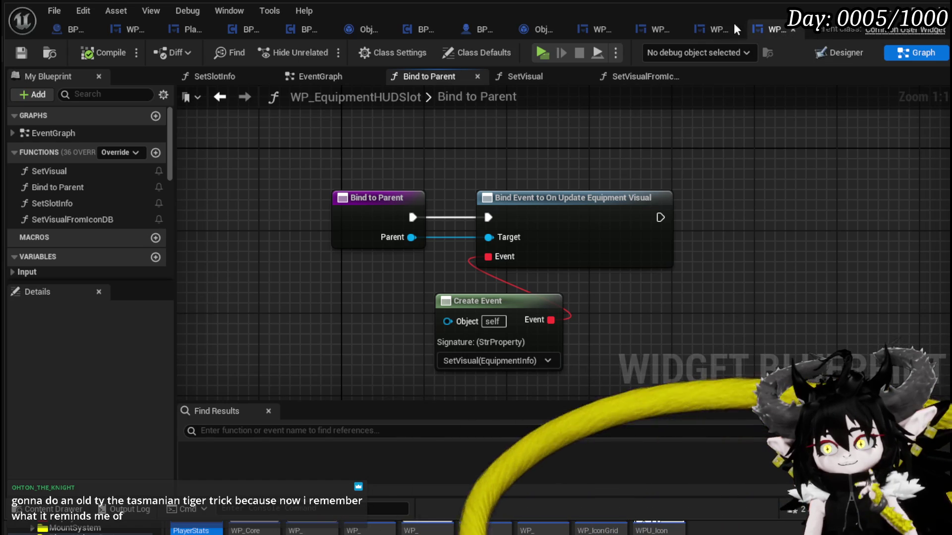
click(721, 29)
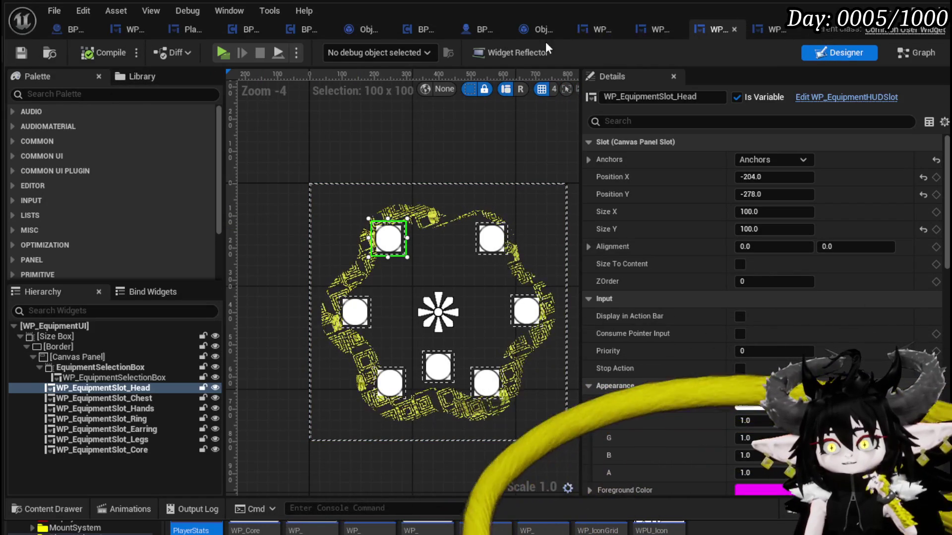
Look at BPC_MC_Equipment and WP_EquipmentHUDSlot, moving the HUDSlot editor tab nearer the front.
click(291, 28)
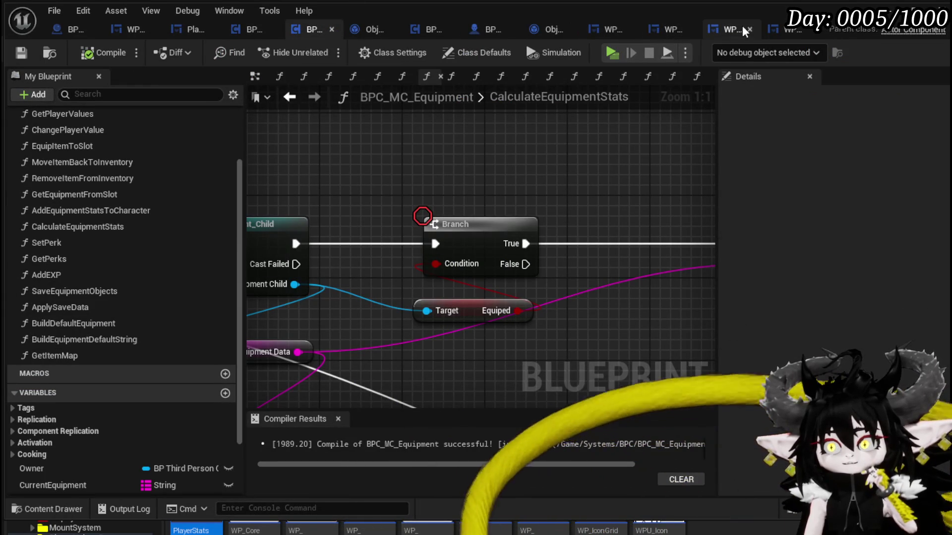
click(724, 27)
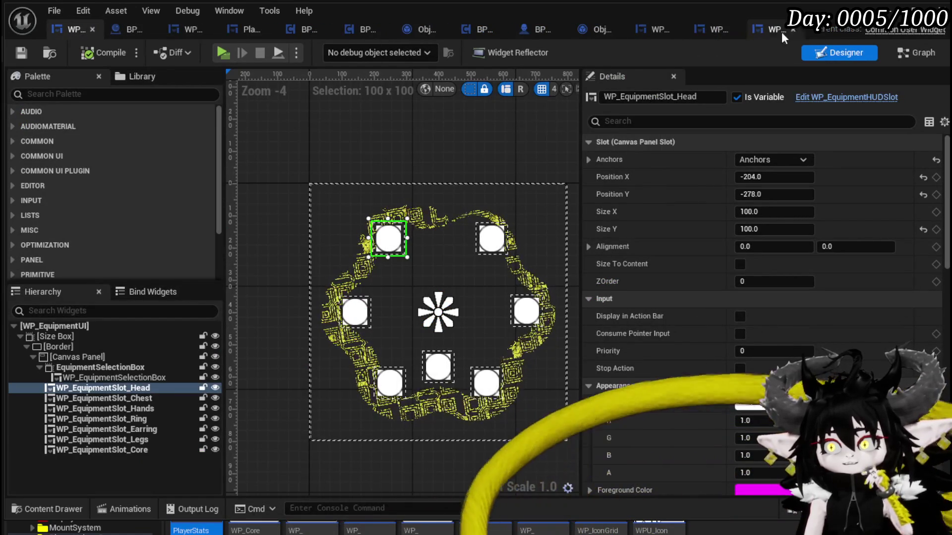
click(769, 30)
drag(769, 31, 108, 26)
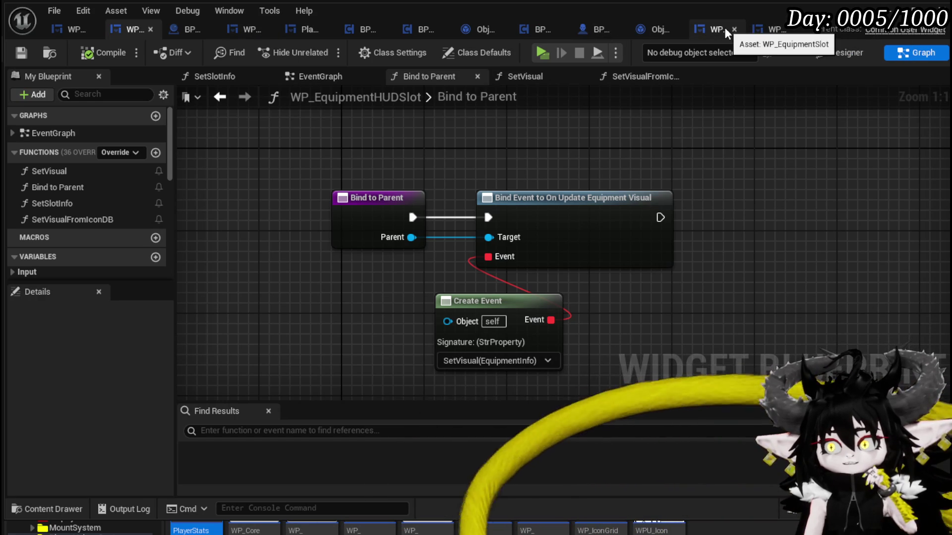
Inspect WP_EquipmentSlot's layout, then move the PlayerStatsHUD editor to the front.
click(709, 30)
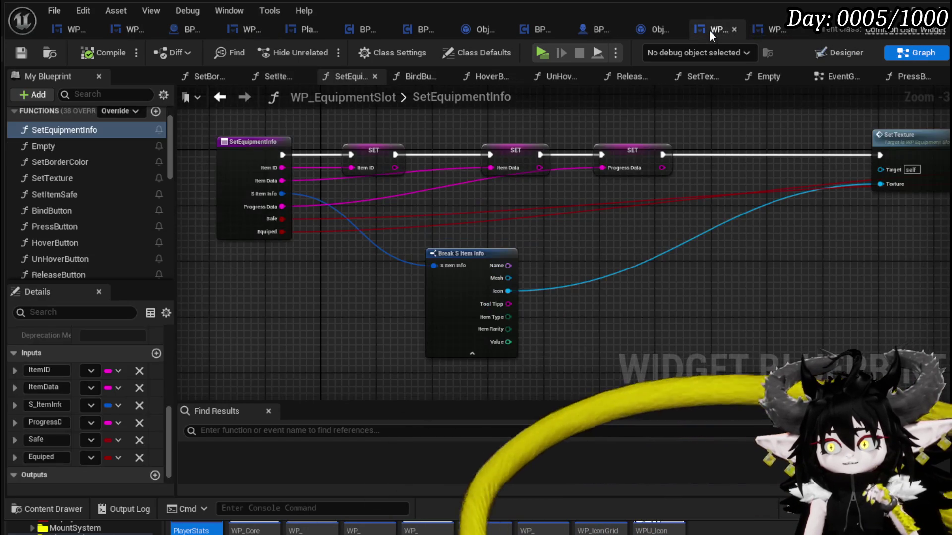
click(838, 54)
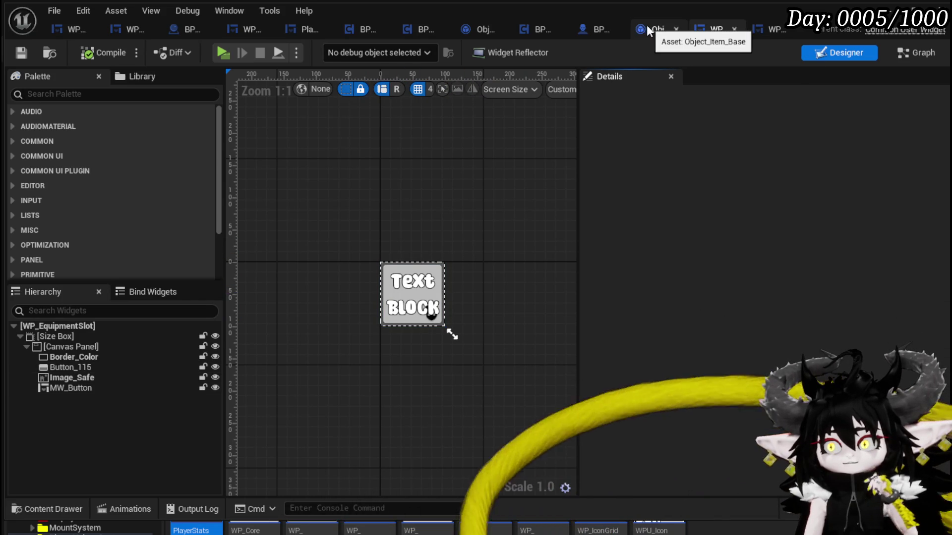
click(312, 27)
drag(311, 28, 90, 32)
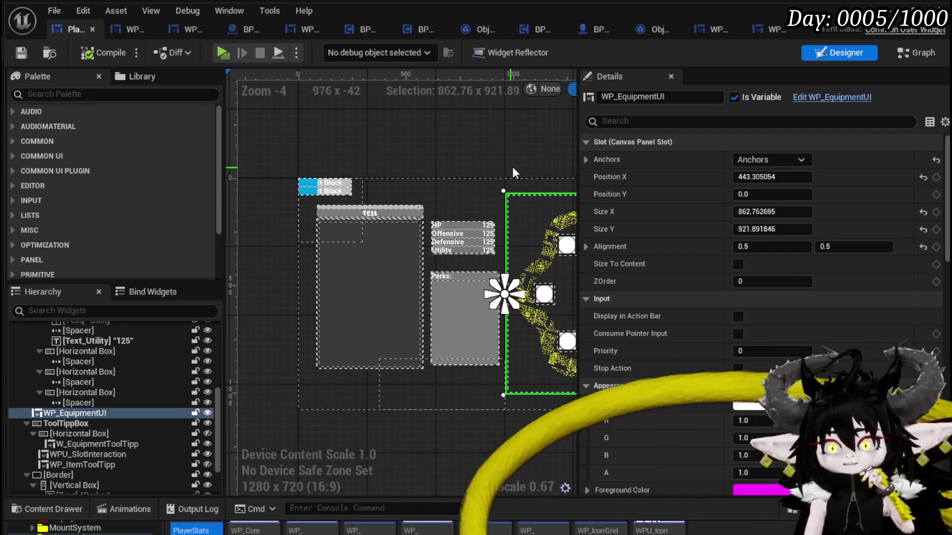
scroll(513, 166, down, 1)
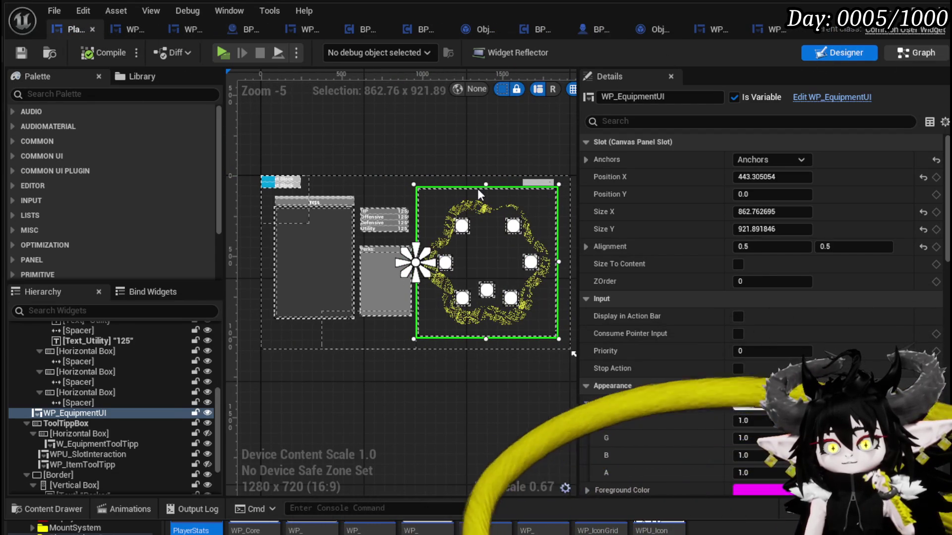
scroll(99, 223, up, 10)
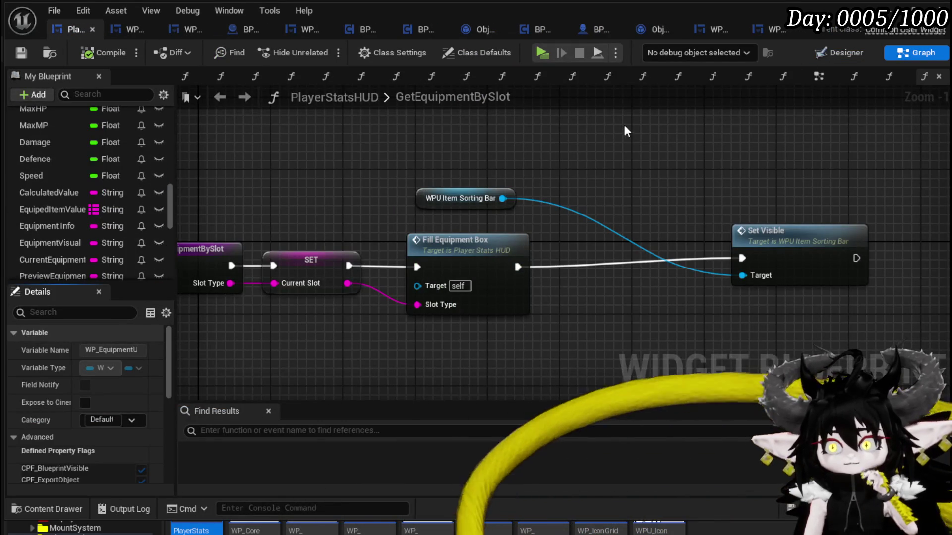
Close GetEquipmentBySlot and open PlayerStatsHUD's BindEvent function graph.
click(834, 77)
scroll(461, 204, up, 5)
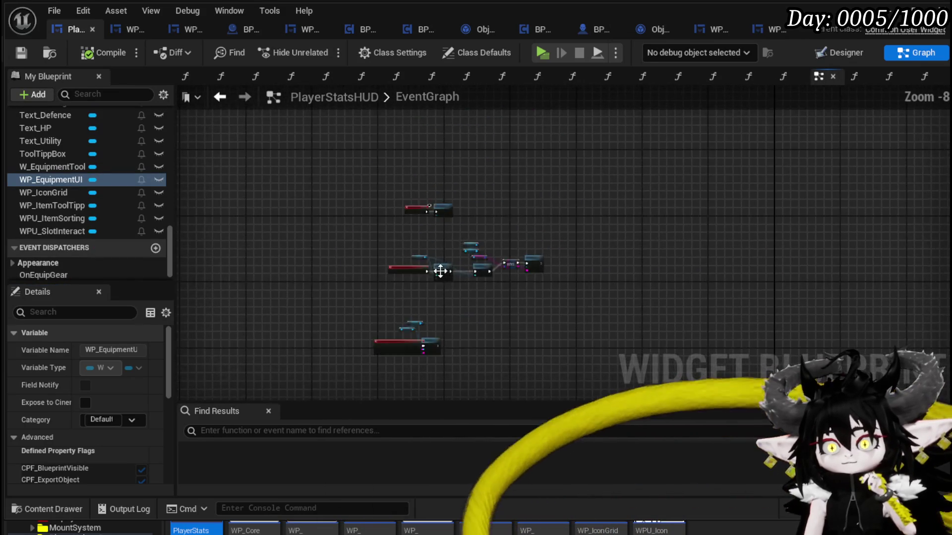
scroll(363, 288, up, 3)
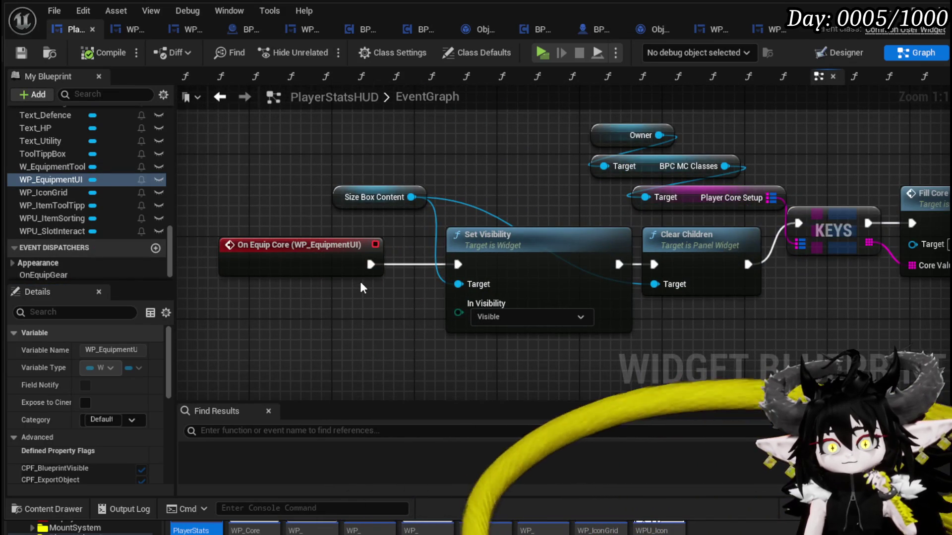
scroll(360, 281, down, 3)
mouse_move(349, 141)
mouse_down()
mouse_move(335, 365)
mouse_move(378, 153)
mouse_move(380, 64)
mouse_move(445, 266)
mouse_up()
double_click(447, 173)
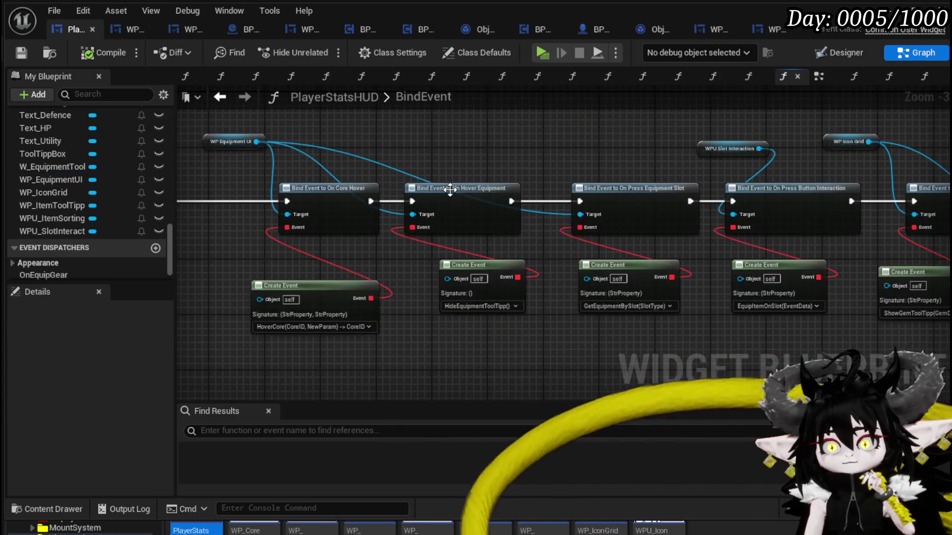
Collapse the Core functions and expand Save & Load to reveal LoadEquipment.
mouse_move(467, 149)
mouse_down()
mouse_move(732, 159)
mouse_move(645, 167)
mouse_move(594, 159)
mouse_up()
scroll(98, 180, up, 5)
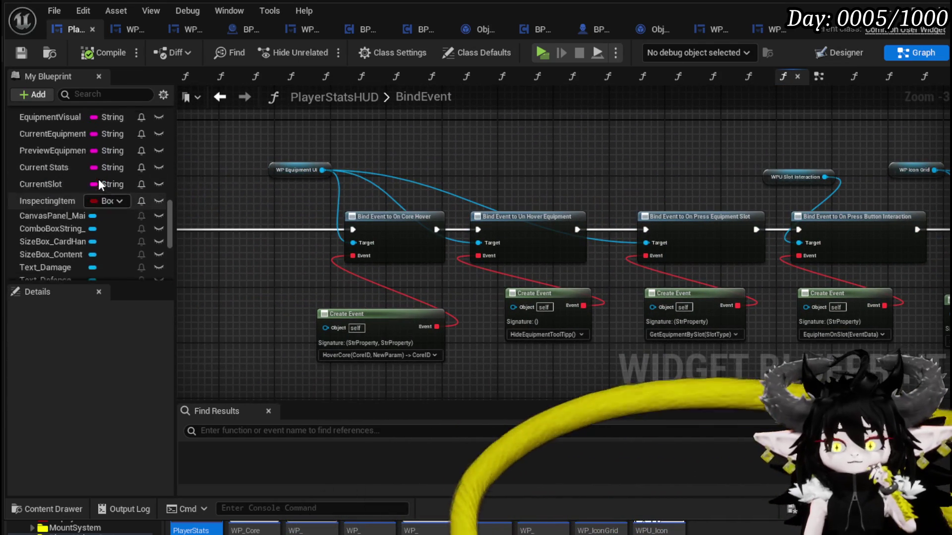
scroll(98, 179, up, 10)
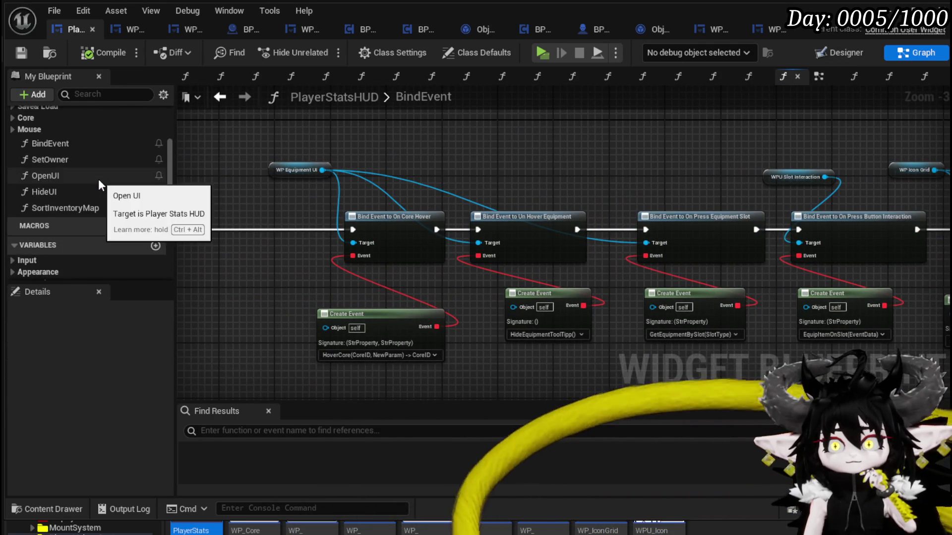
scroll(98, 179, up, 5)
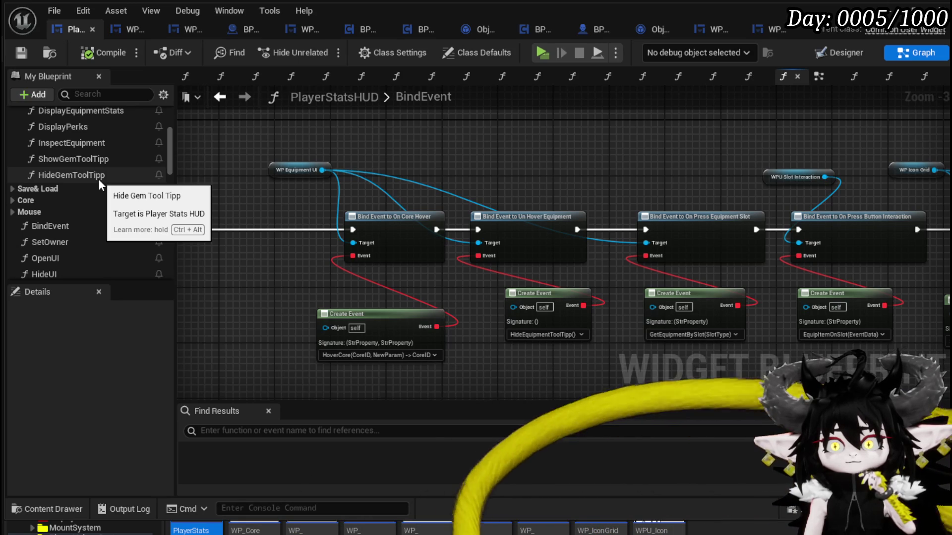
scroll(99, 180, up, 1)
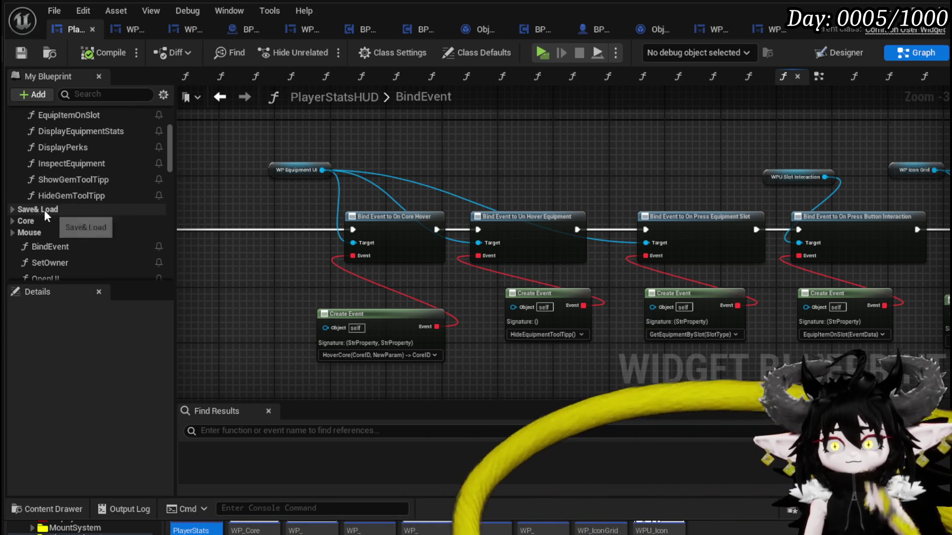
click(16, 221)
scroll(126, 216, down, 1)
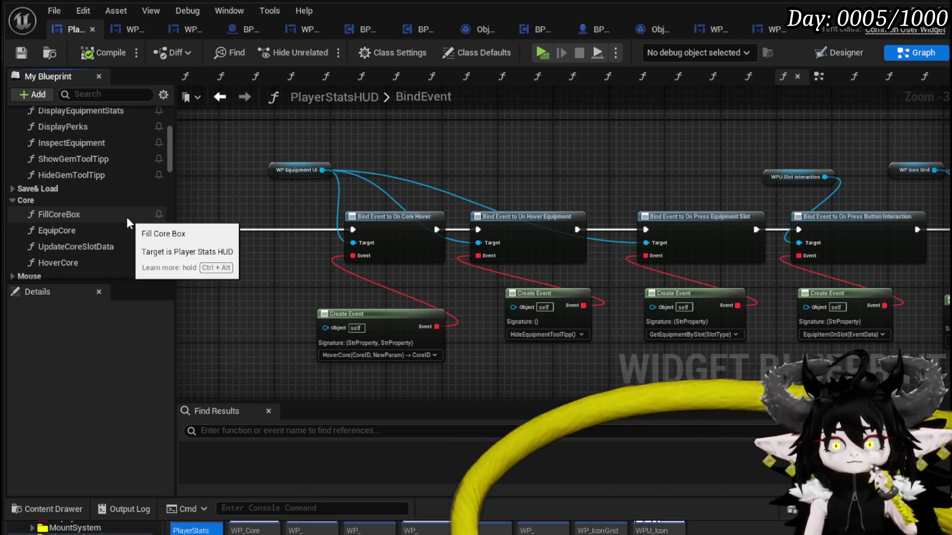
click(14, 200)
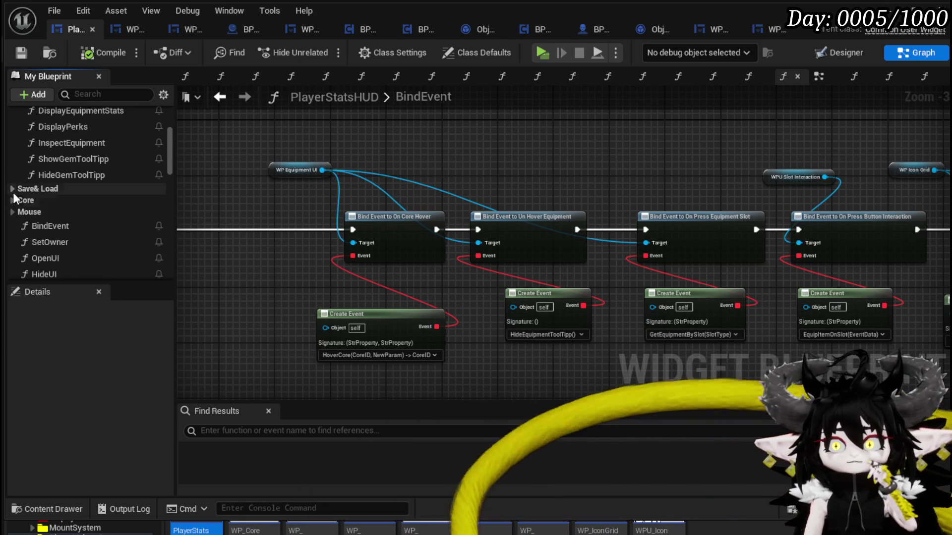
click(13, 189)
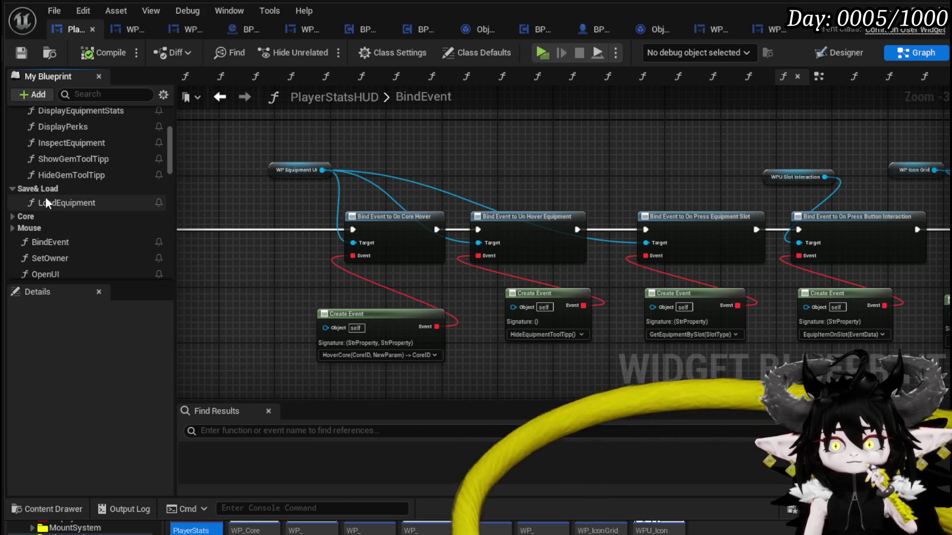
Open LoadEquipment, moving Set Slot Visual up-right and the old Get Item Map aside.
double_click(50, 202)
mouse_move(365, 264)
mouse_down()
mouse_move(433, 321)
mouse_move(449, 322)
mouse_up()
drag(326, 337, 796, 148)
mouse_move(685, 149)
mouse_down()
mouse_move(731, 259)
mouse_move(819, 161)
mouse_up()
mouse_move(774, 258)
mouse_down()
mouse_move(594, 240)
mouse_move(563, 210)
mouse_move(586, 276)
mouse_move(562, 276)
mouse_move(648, 147)
mouse_up()
click(648, 147)
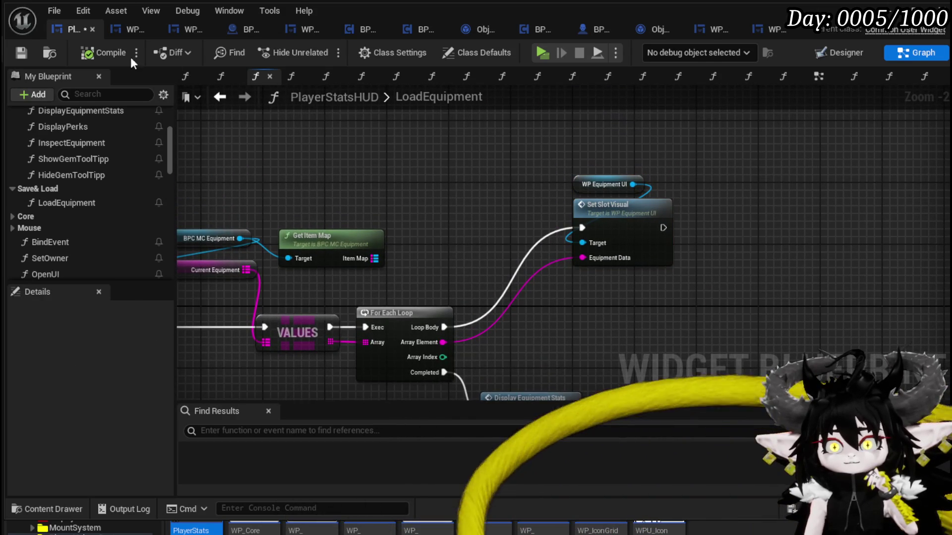
drag(548, 188, 683, 195)
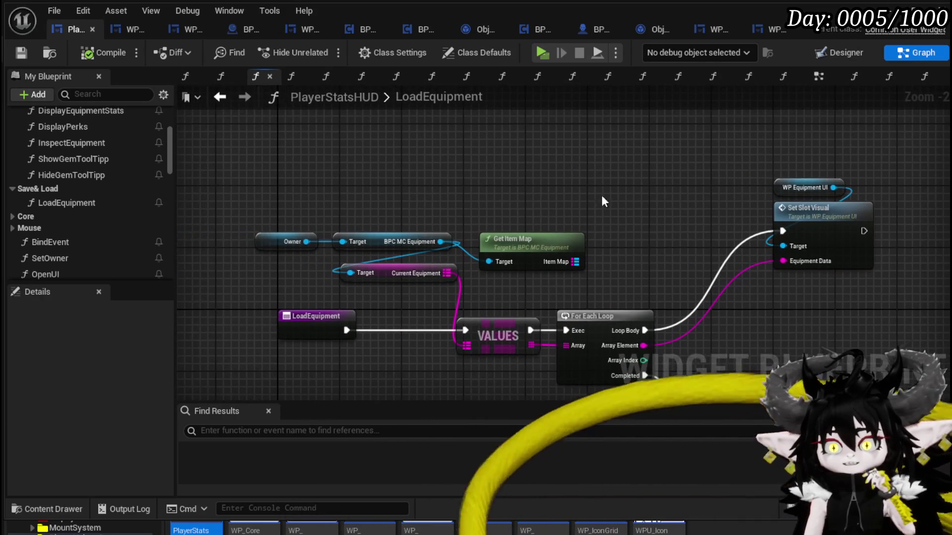
mouse_move(526, 242)
mouse_down()
mouse_move(505, 138)
mouse_move(421, 153)
mouse_move(373, 173)
mouse_up()
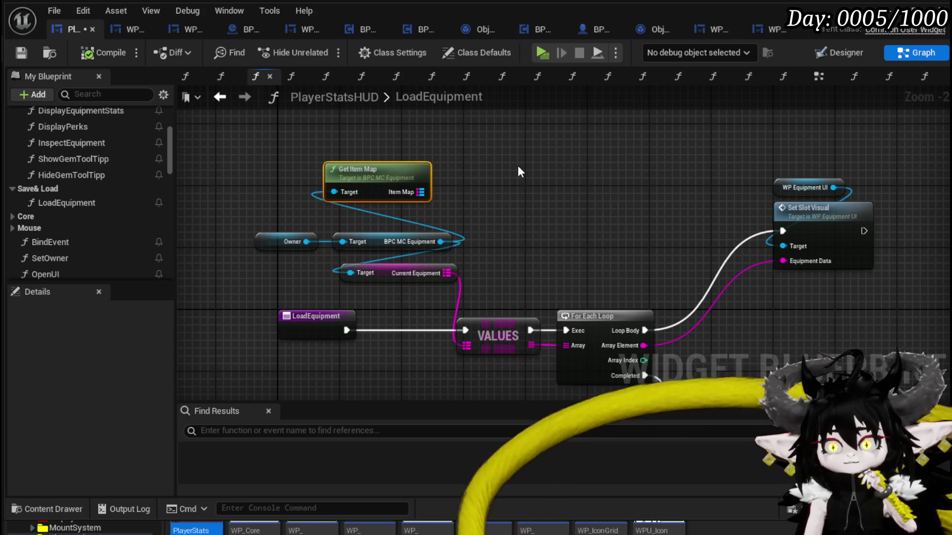
Add a Get BPC MC Inventory node fed from Owner.
drag(306, 241, 525, 204)
text(In)
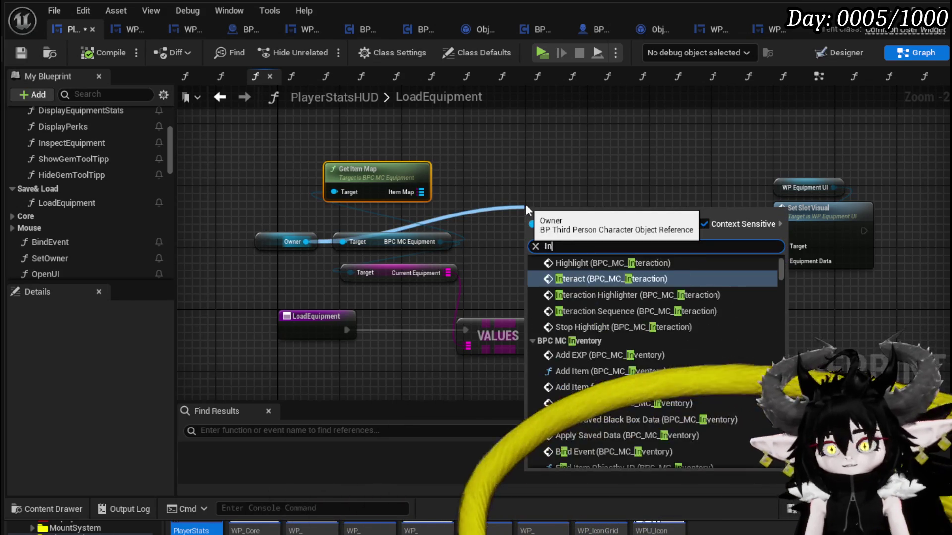
text(ventory)
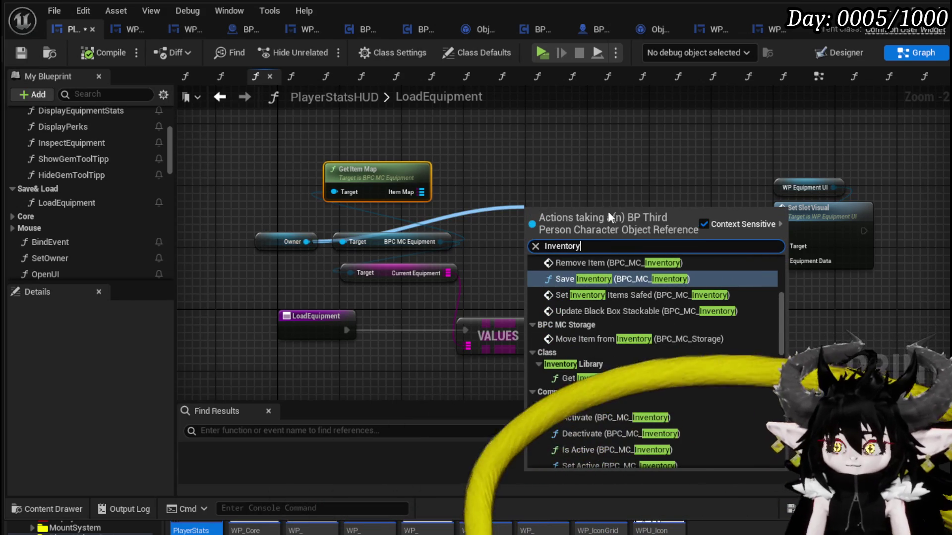
drag(780, 307, 783, 264)
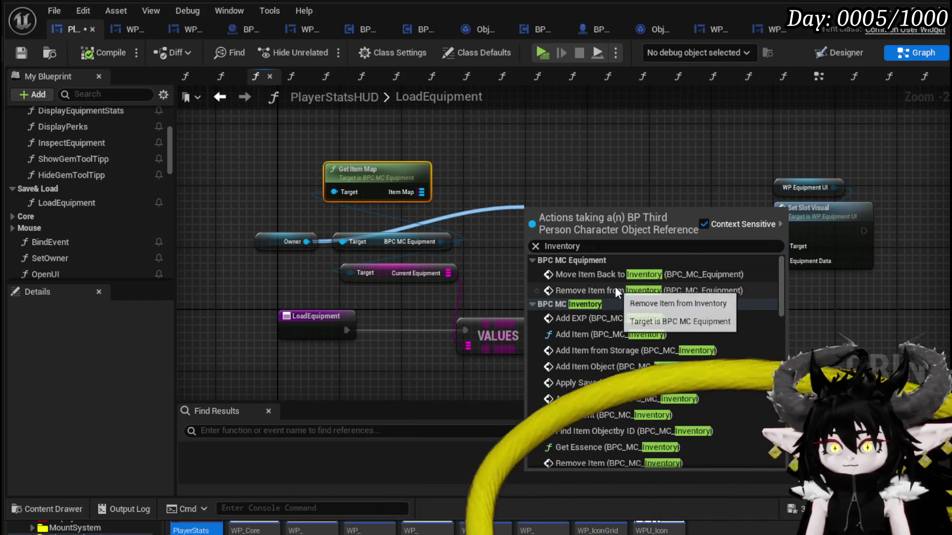
scroll(614, 288, down, 10)
scroll(616, 287, down, 15)
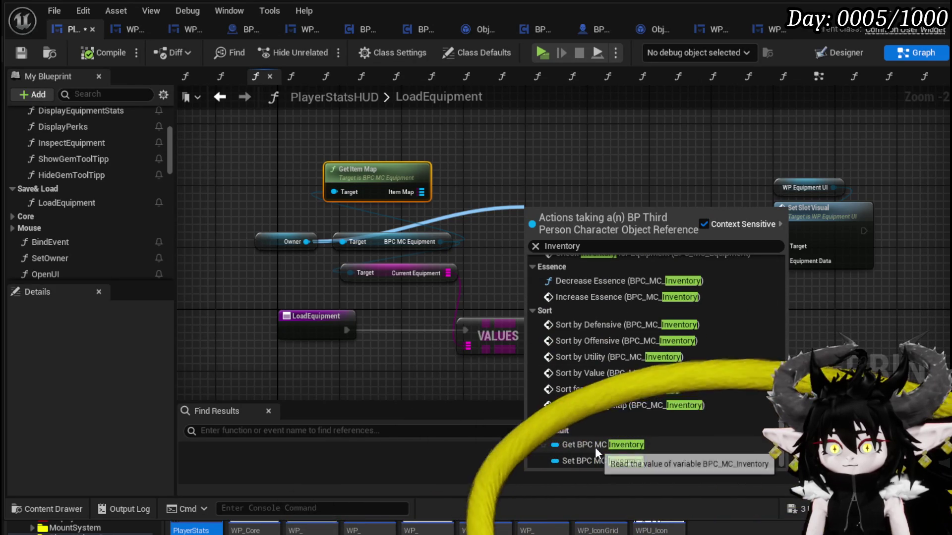
click(590, 445)
drag(571, 213, 493, 212)
Add the inventory's Get Item Map, delete the old equipment Get Item Map, then compile and save.
drag(546, 203, 615, 204)
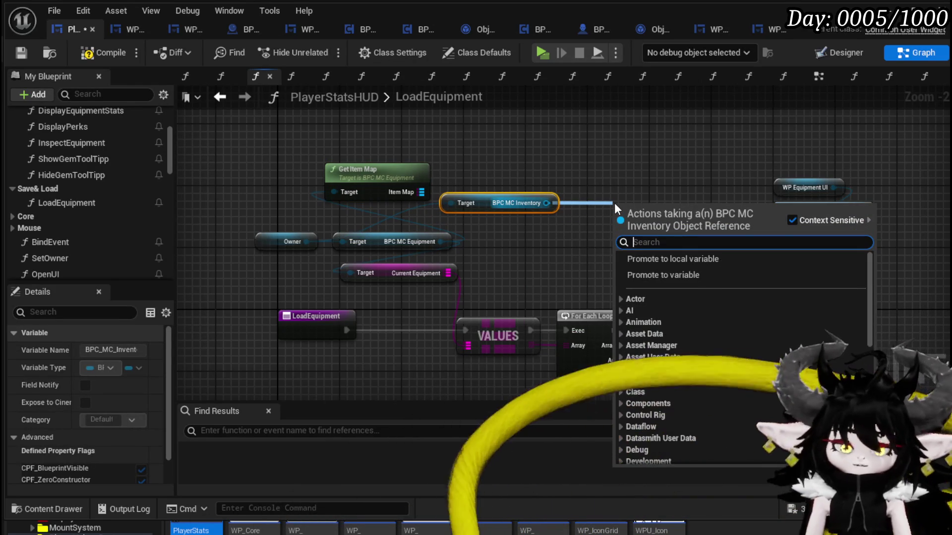
text(Item map)
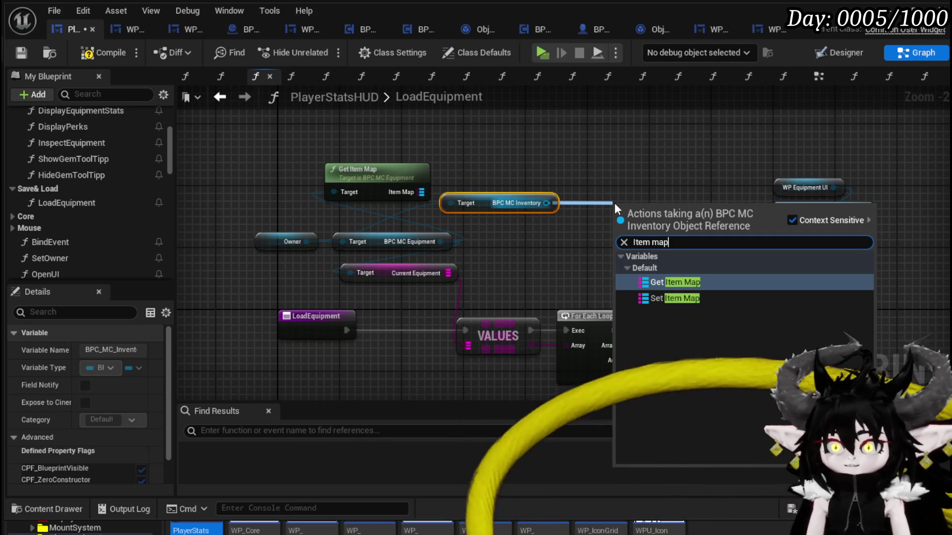
click(665, 281)
mouse_move(657, 210)
mouse_down()
mouse_move(534, 242)
mouse_move(517, 220)
mouse_up()
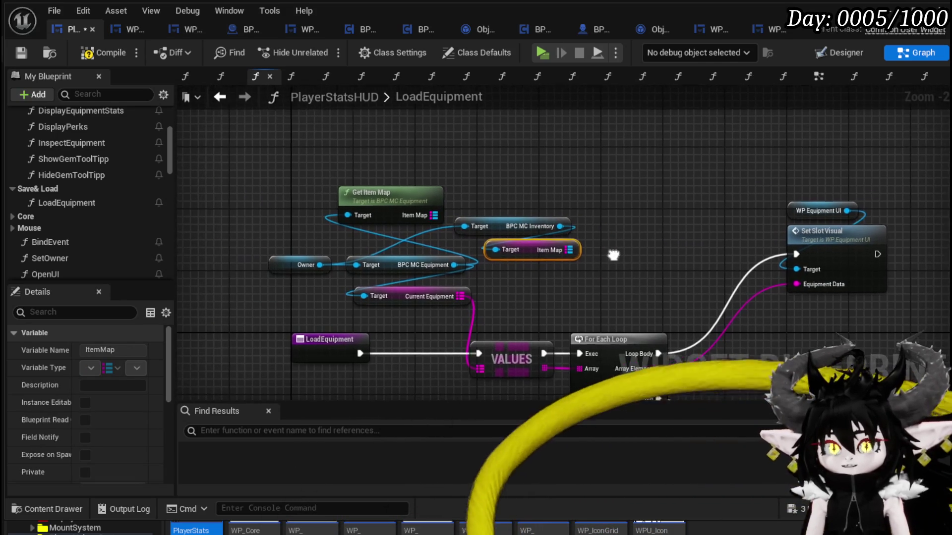
click(374, 188)
key(Delete)
click(452, 294)
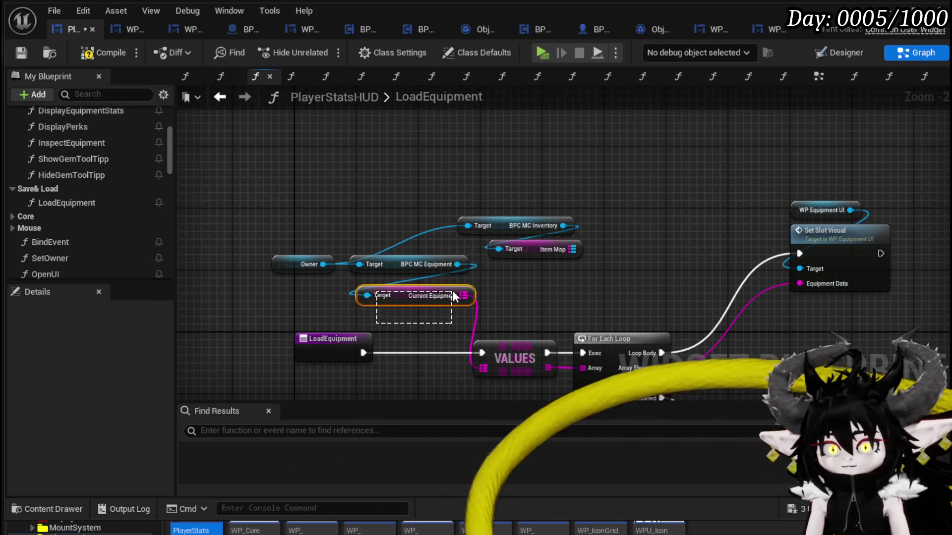
click(544, 264)
click(104, 52)
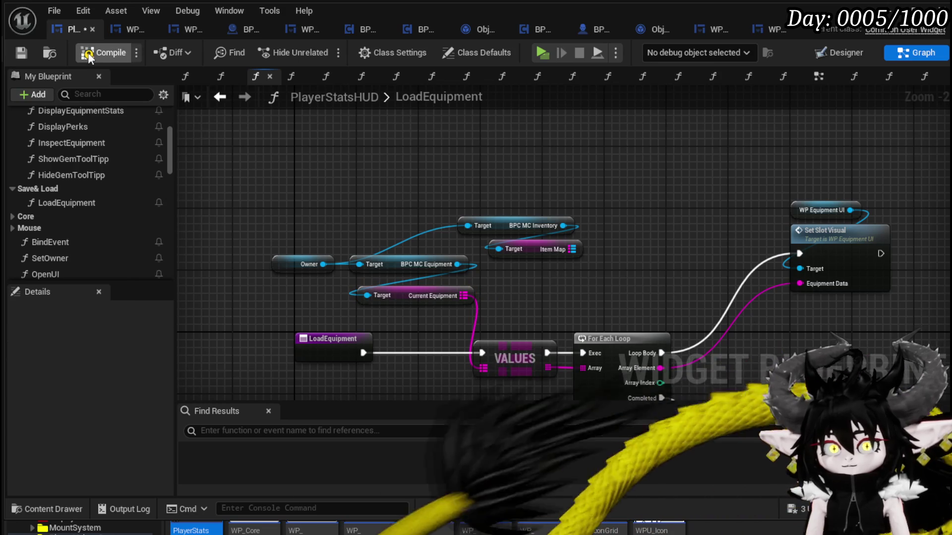
click(15, 51)
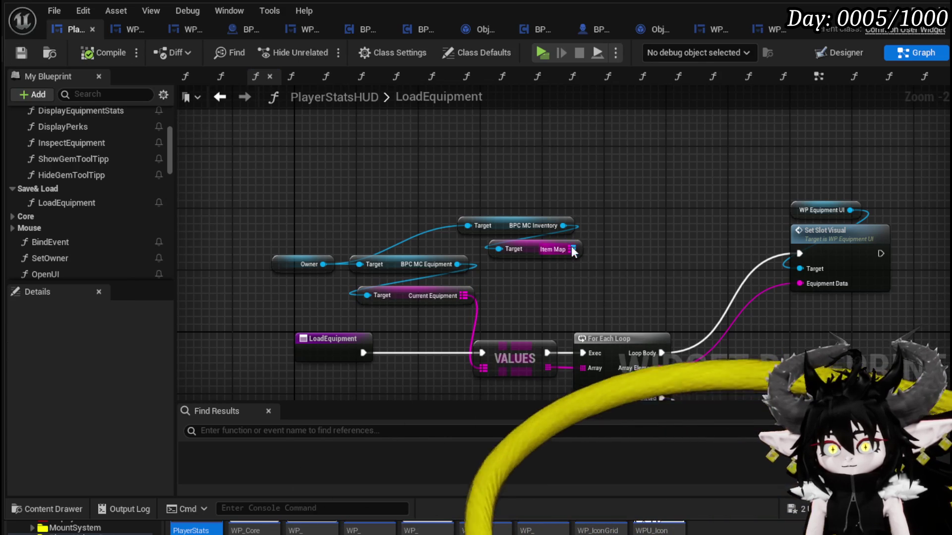
Add a Map Values node from Item Map and delete Current Equipment and the old Values node.
drag(572, 249, 633, 249)
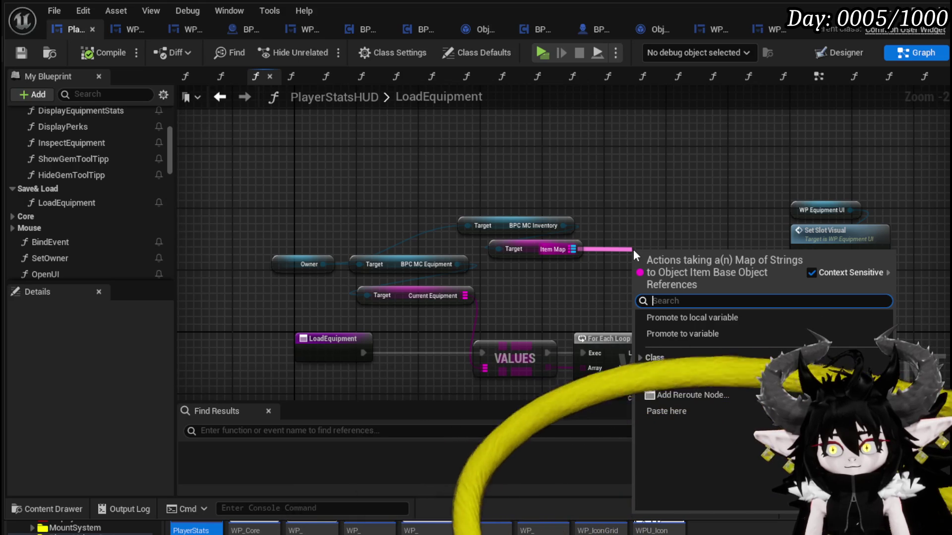
text(Values)
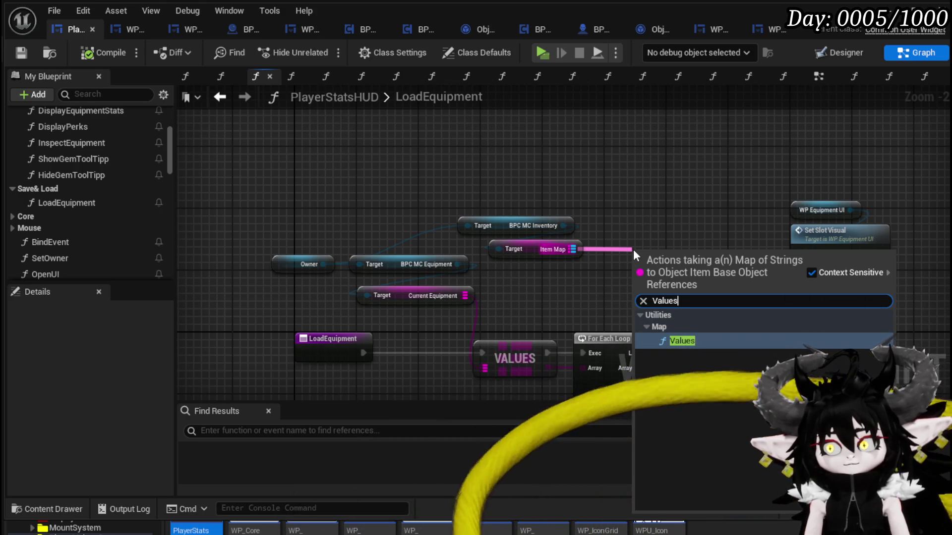
key(Return)
mouse_move(440, 379)
mouse_down()
mouse_move(489, 307)
mouse_move(526, 303)
mouse_move(569, 241)
mouse_up()
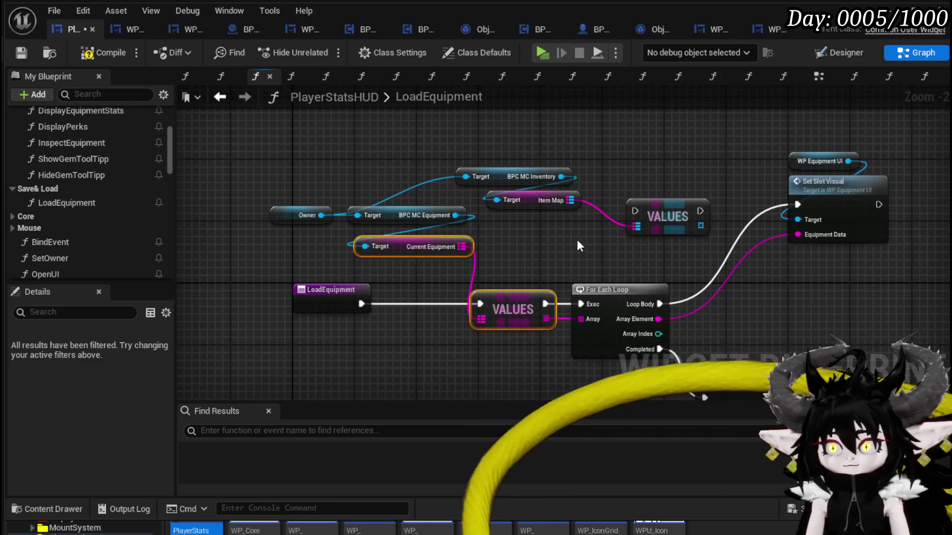
key(Delete)
Feed the new Values into the For Each Loop's Array, unhooking Array Element from Equipment Data.
mouse_move(654, 213)
mouse_down()
mouse_move(443, 305)
mouse_move(305, 298)
mouse_up()
drag(434, 313, 435, 288)
click(625, 349)
drag(625, 349, 546, 356)
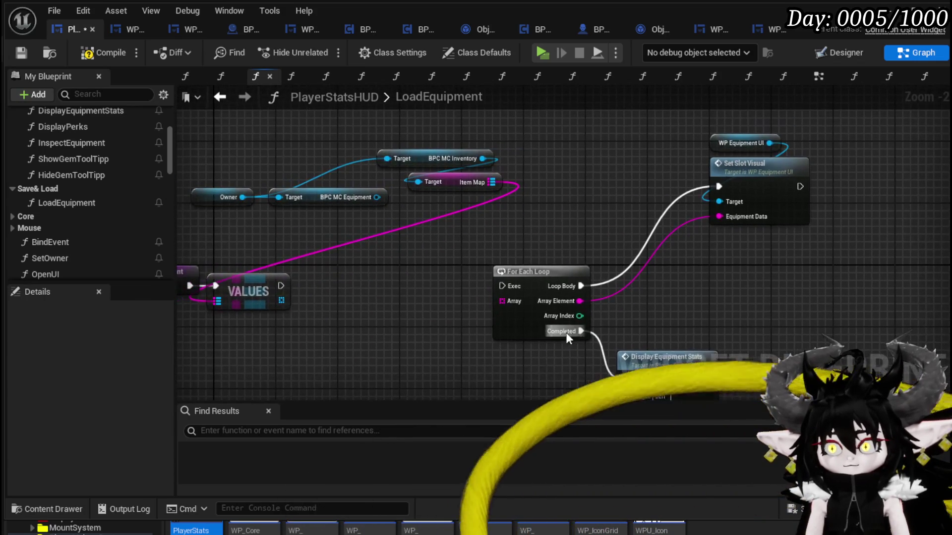
alt+click(579, 301)
mouse_move(281, 301)
mouse_down()
mouse_move(536, 311)
mouse_move(429, 263)
mouse_move(342, 291)
mouse_move(497, 277)
mouse_move(501, 286)
mouse_move(323, 277)
mouse_up()
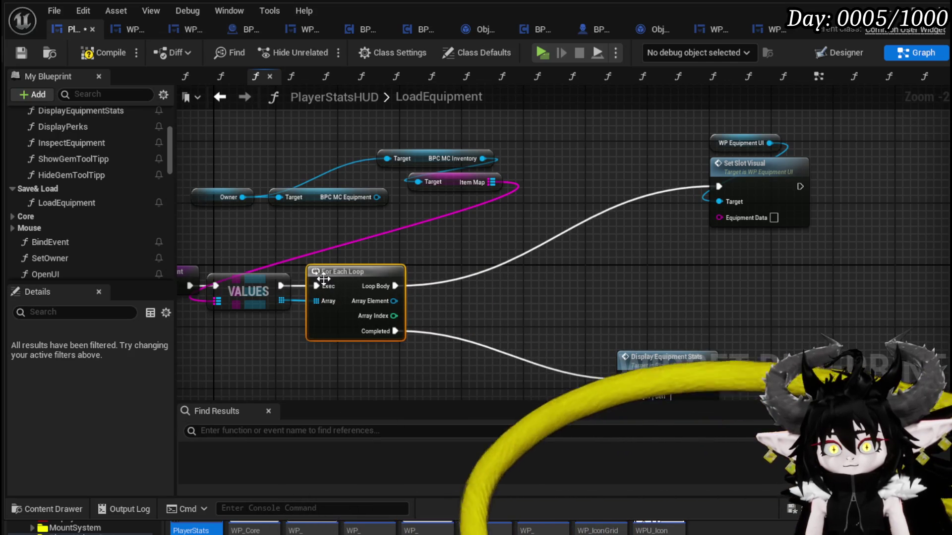
drag(393, 301, 445, 300)
Cast each loop element to Object_Item_Equipment_Child and move Set Slot Visual further right.
text(cast to Equ)
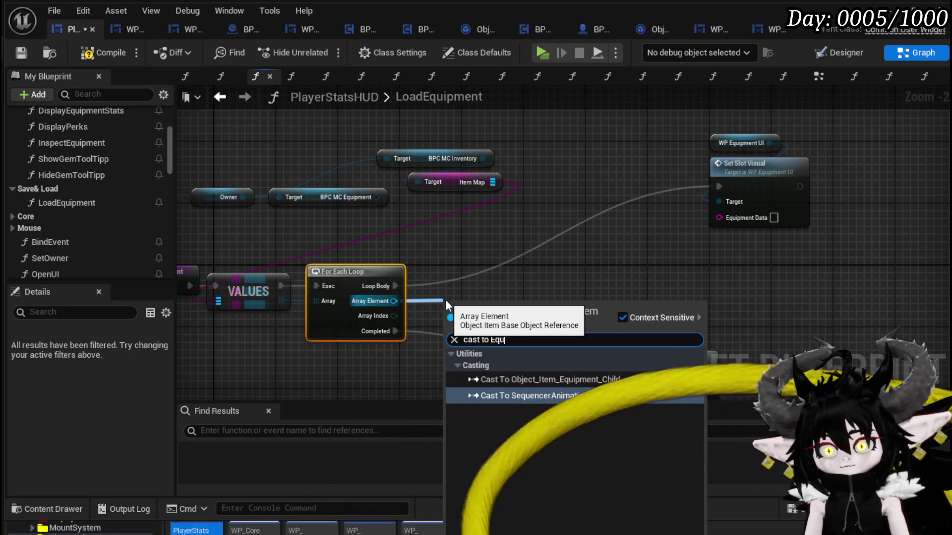
click(552, 381)
drag(523, 301, 500, 232)
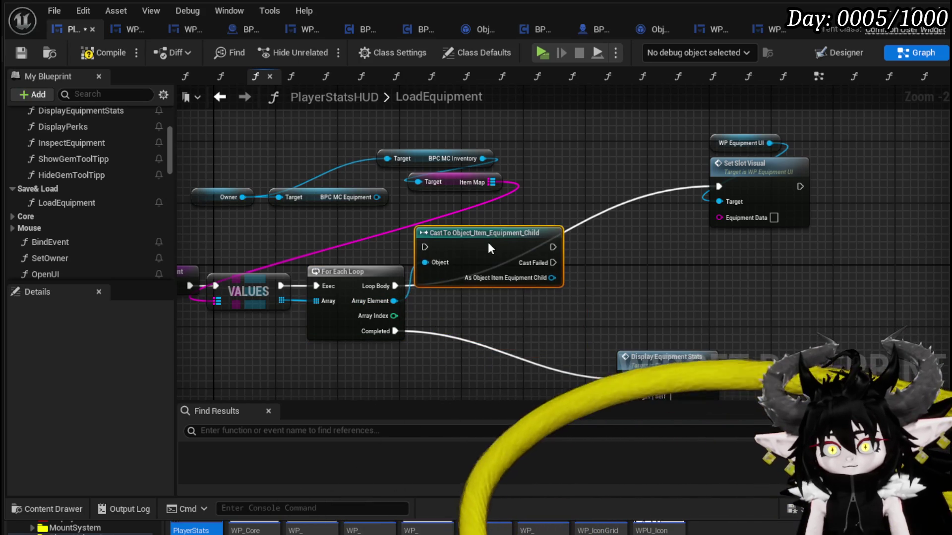
drag(395, 286, 426, 247)
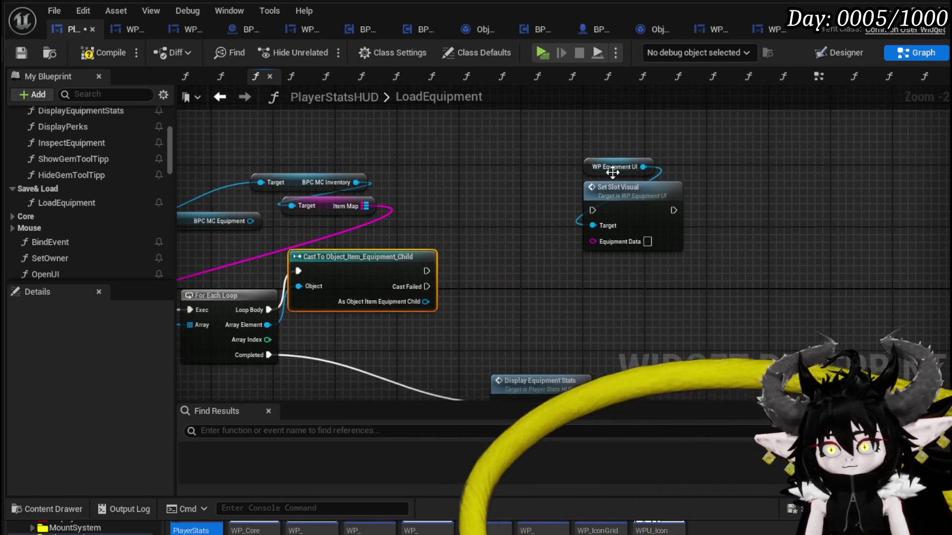
click(648, 189)
click(565, 245)
drag(580, 221, 694, 159)
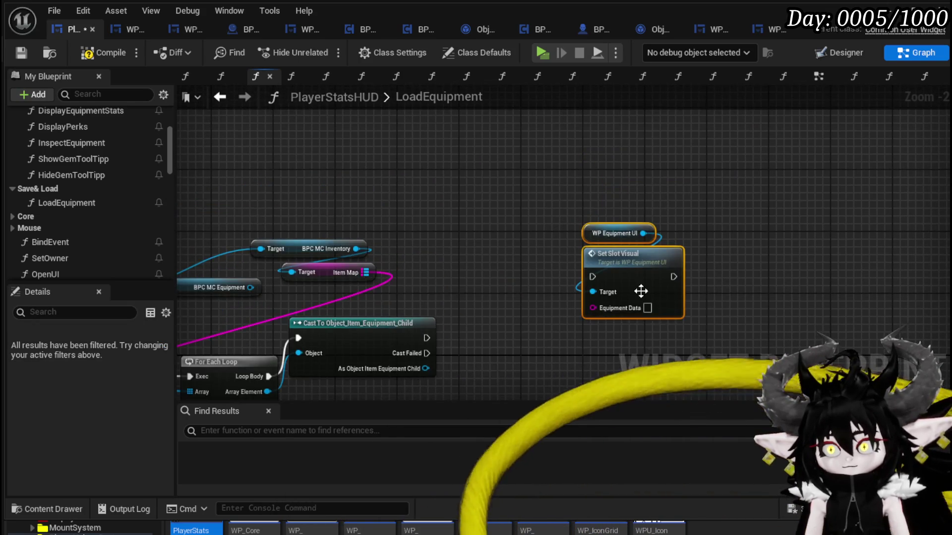
drag(531, 188, 734, 218)
Add Get Equiped driving a Branch after the successful cast, then compile and save.
drag(378, 267, 470, 270)
text(Equipe)
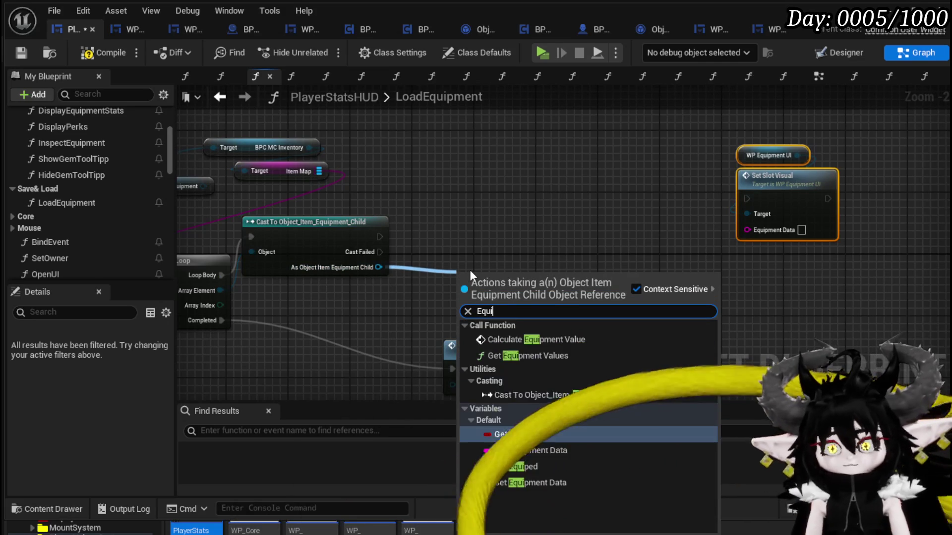
key(Return)
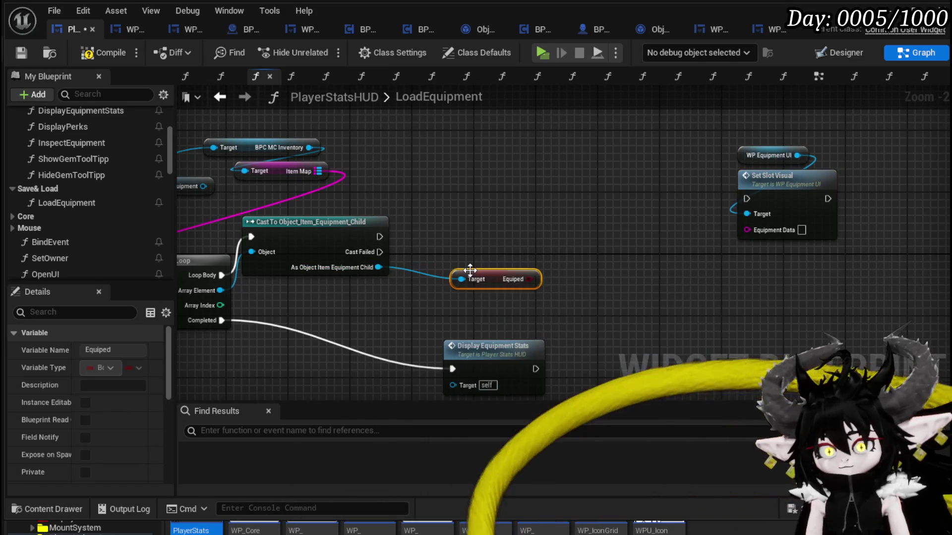
mouse_move(490, 279)
mouse_down()
mouse_move(353, 299)
mouse_move(460, 270)
mouse_up()
mouse_move(380, 237)
mouse_down()
mouse_move(460, 252)
mouse_move(426, 233)
mouse_up()
click(359, 304)
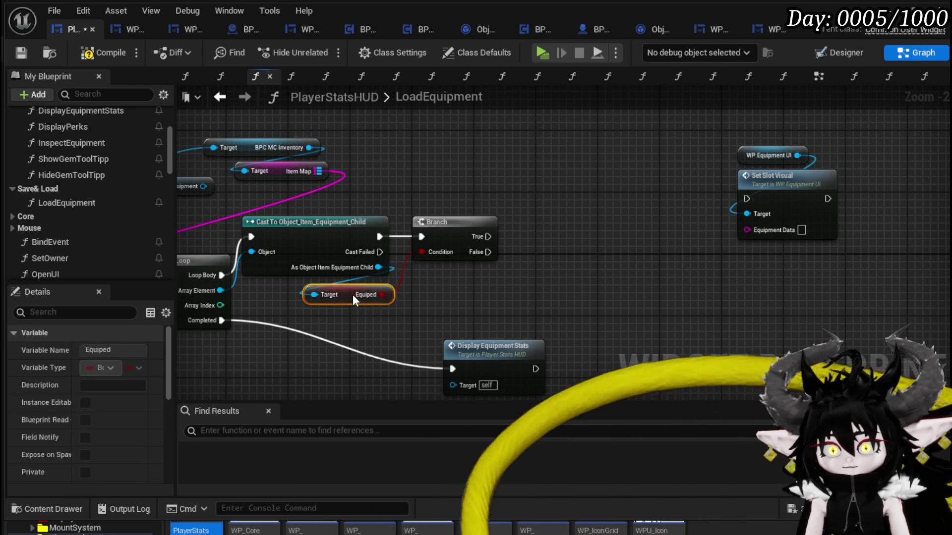
drag(359, 304, 343, 288)
click(309, 188)
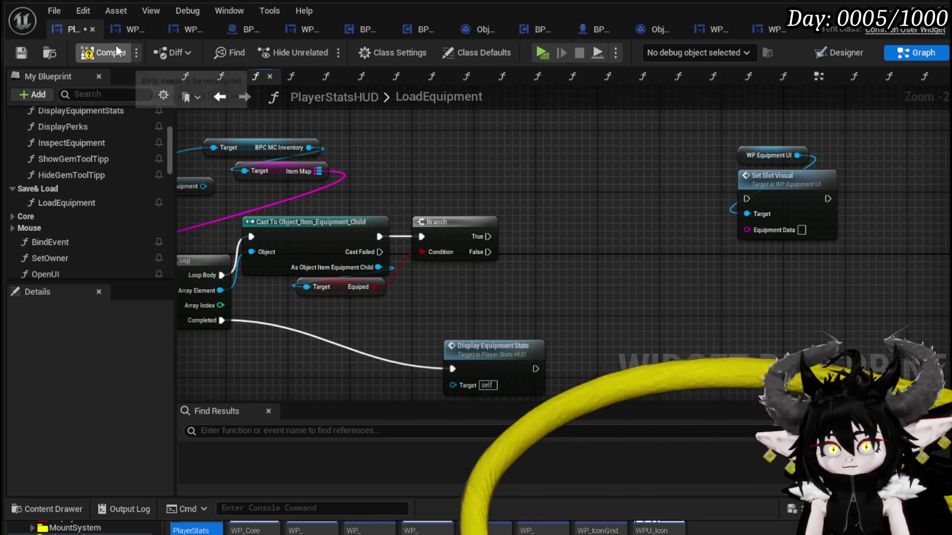
click(20, 53)
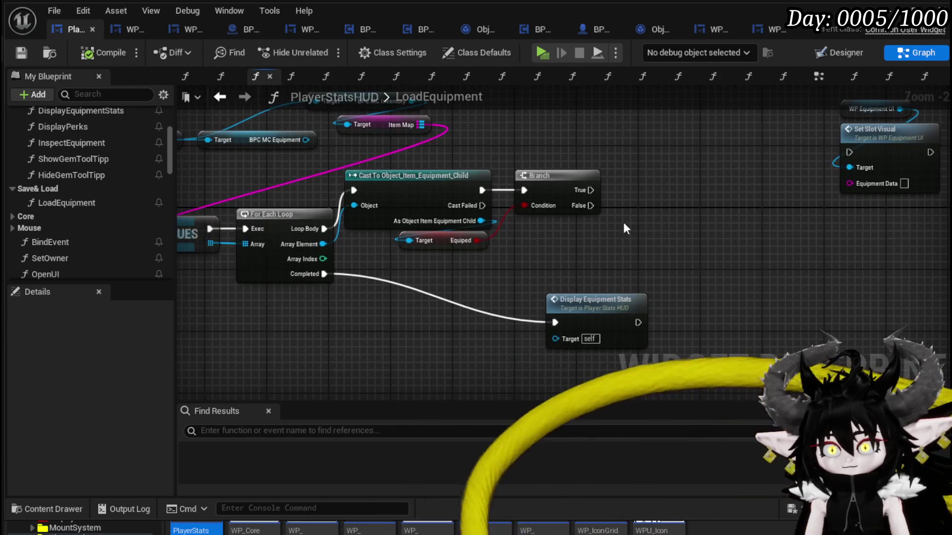
Rearrange the cast, Equiped and Branch nodes and gather the three getters near LoadEquipment.
click(525, 313)
mouse_move(525, 312)
mouse_down()
mouse_move(351, 320)
mouse_move(279, 313)
mouse_move(507, 194)
mouse_up()
drag(446, 202, 509, 218)
click(391, 190)
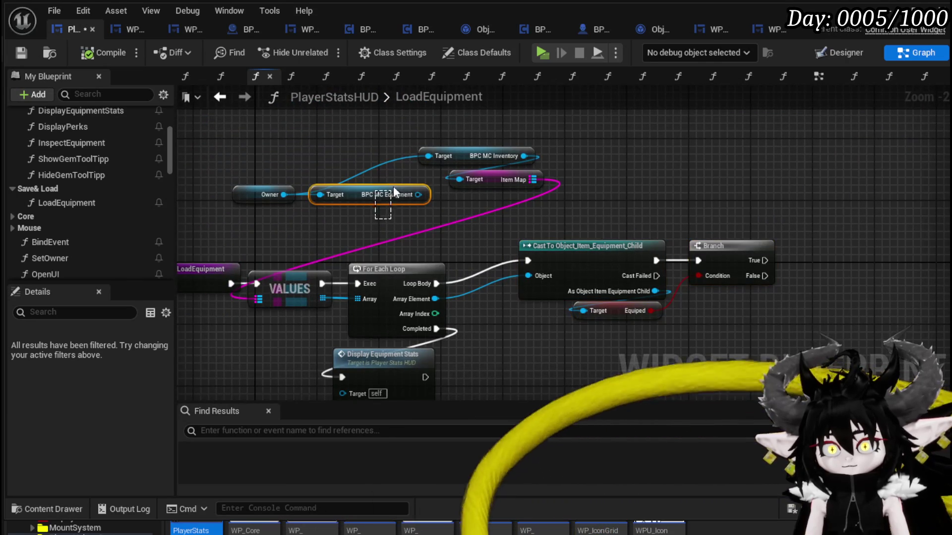
drag(287, 198, 480, 137)
mouse_move(531, 186)
mouse_down()
mouse_move(257, 214)
mouse_move(278, 230)
mouse_up()
click(486, 224)
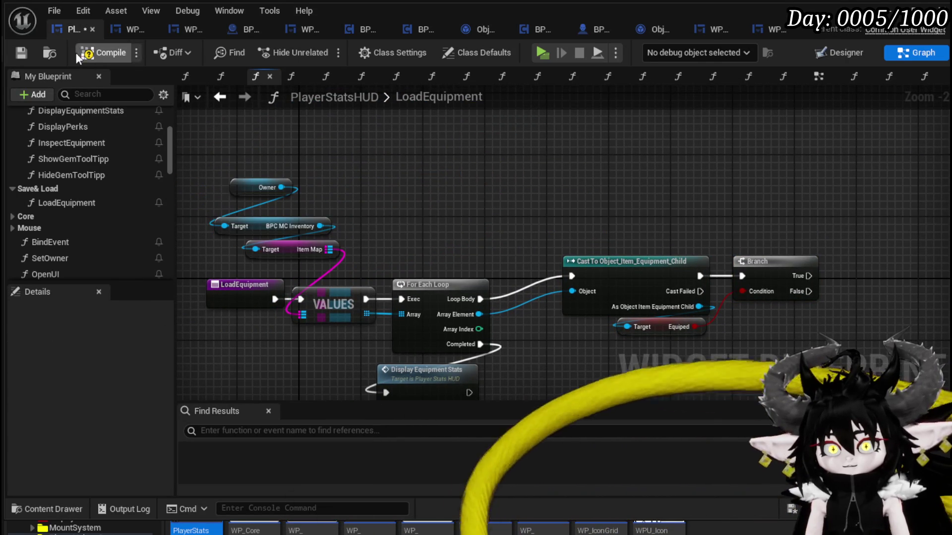
Cancel the node search from the cast's equipment output and save the blueprint.
drag(682, 218, 362, 187)
drag(381, 275, 468, 338)
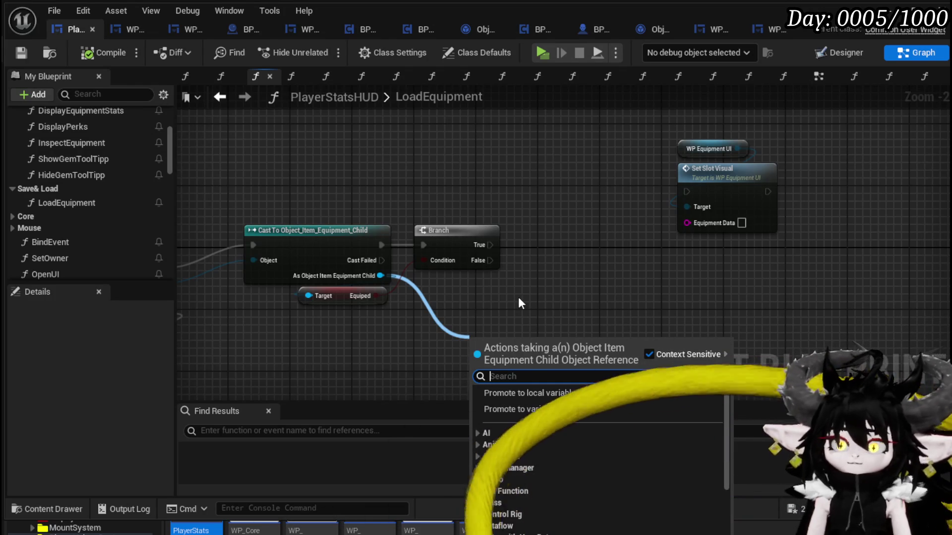
click(518, 297)
key(ctrl+s)
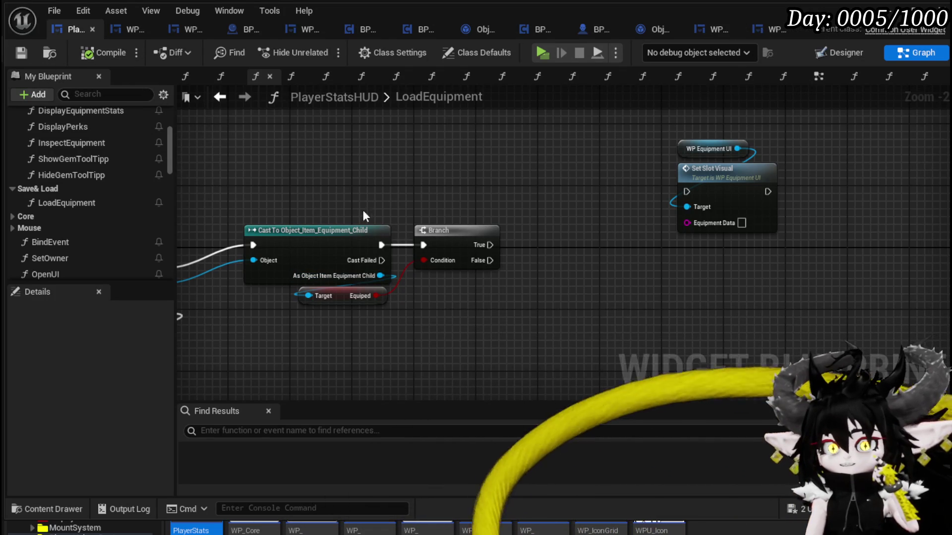
Add Get Item Data String from the cast output and feed it into Set Slot Visual's Equipment Data.
drag(612, 244, 510, 240)
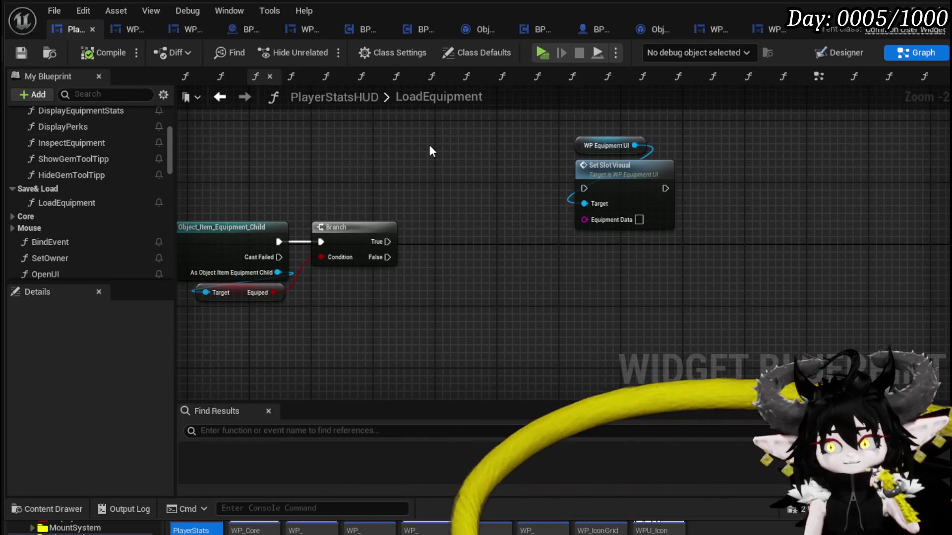
drag(397, 208, 570, 171)
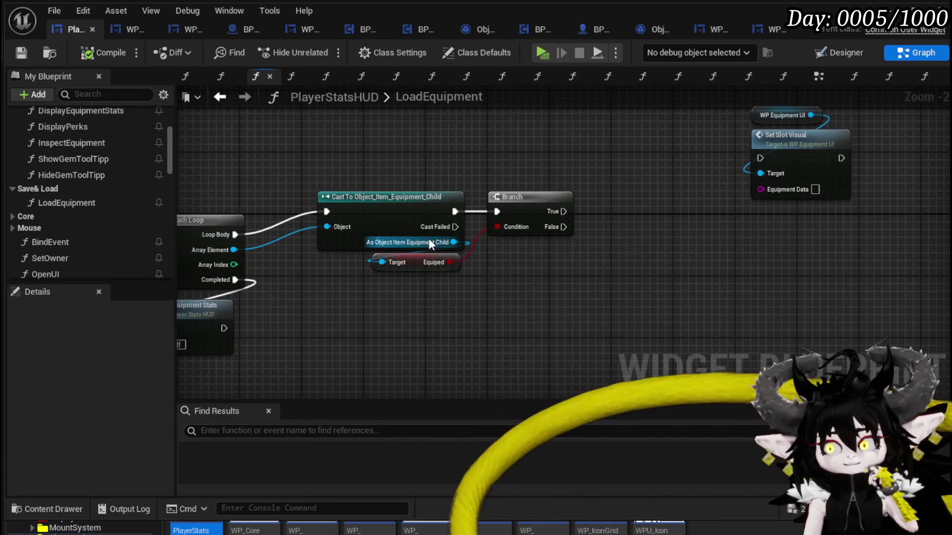
click(831, 154)
click(626, 232)
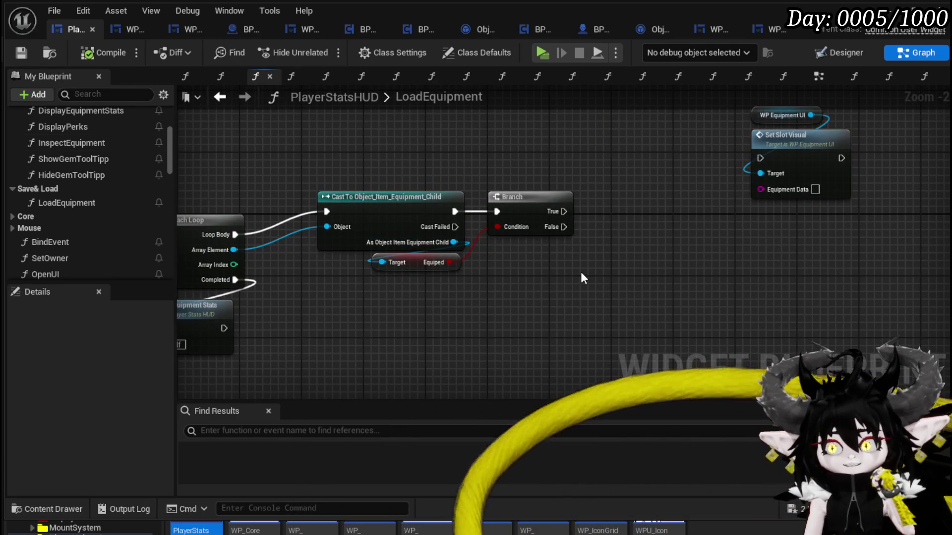
mouse_move(582, 272)
mouse_down()
mouse_move(780, 251)
mouse_move(400, 228)
mouse_move(486, 240)
mouse_move(475, 277)
mouse_move(444, 258)
mouse_up()
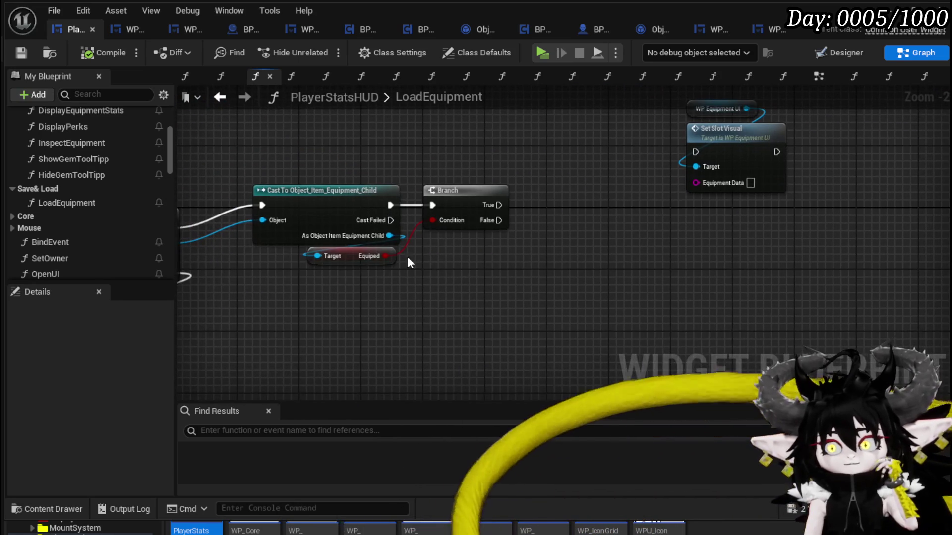
drag(389, 236, 449, 300)
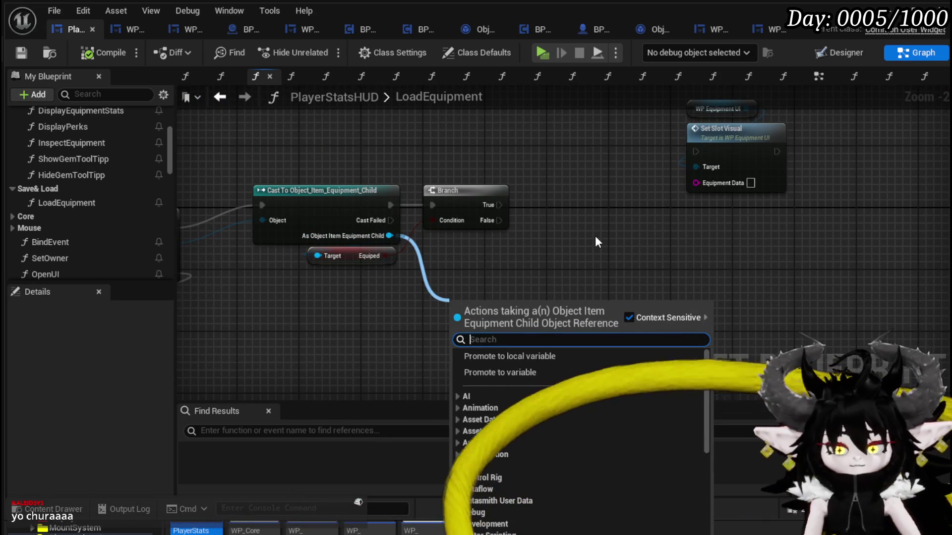
text(Item)
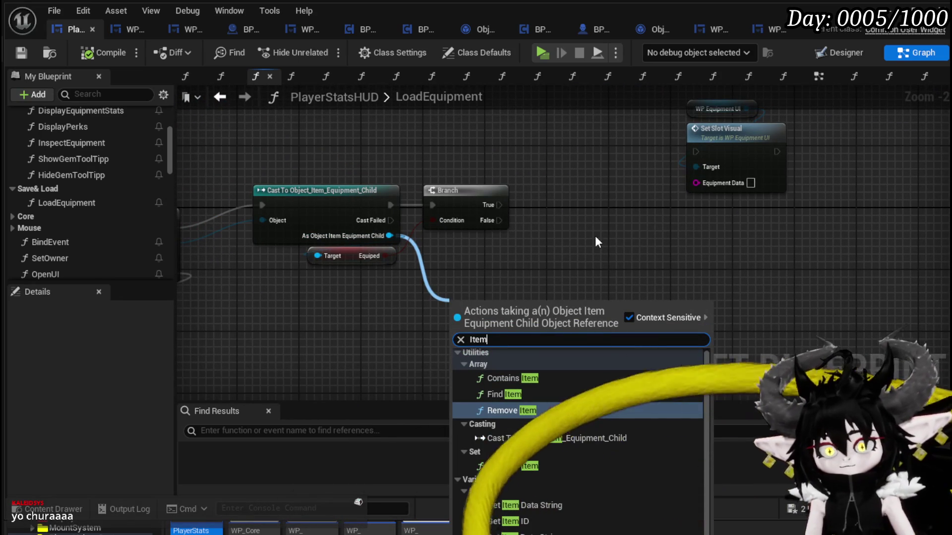
click(521, 507)
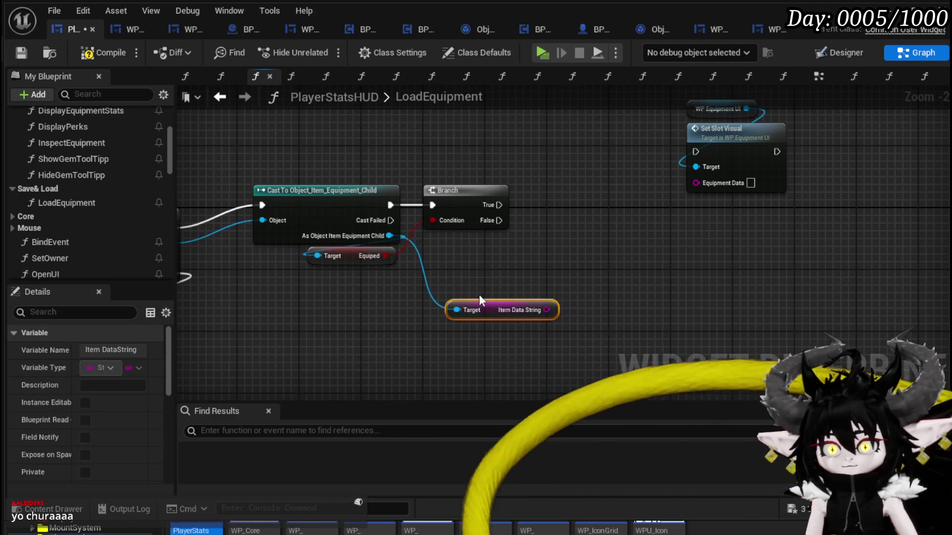
mouse_move(498, 320)
mouse_down()
mouse_move(336, 297)
mouse_move(748, 187)
mouse_move(719, 182)
mouse_move(750, 193)
mouse_move(584, 230)
mouse_up()
Connect Branch True to Set Slot Visual and open the SetSlotVisual function graph.
drag(499, 240, 533, 241)
click(483, 169)
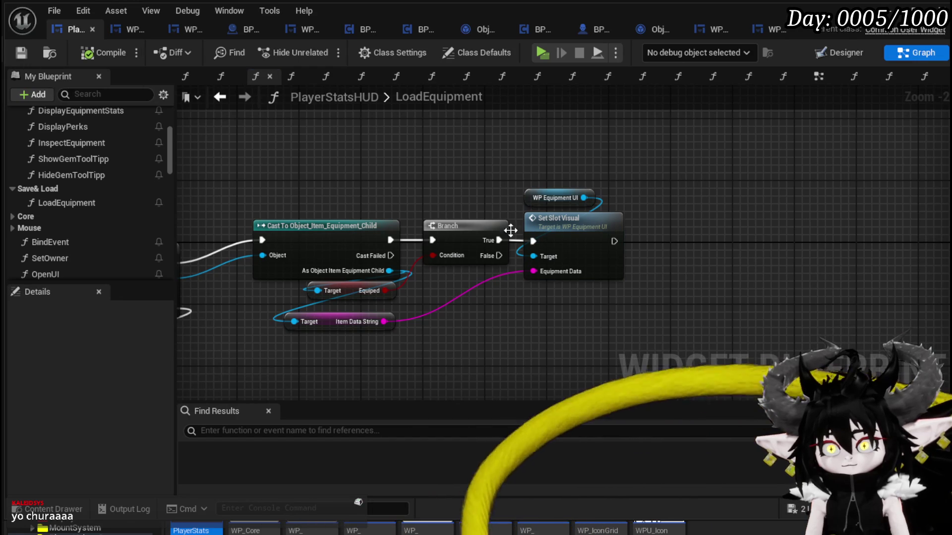
click(582, 238)
double_click(582, 240)
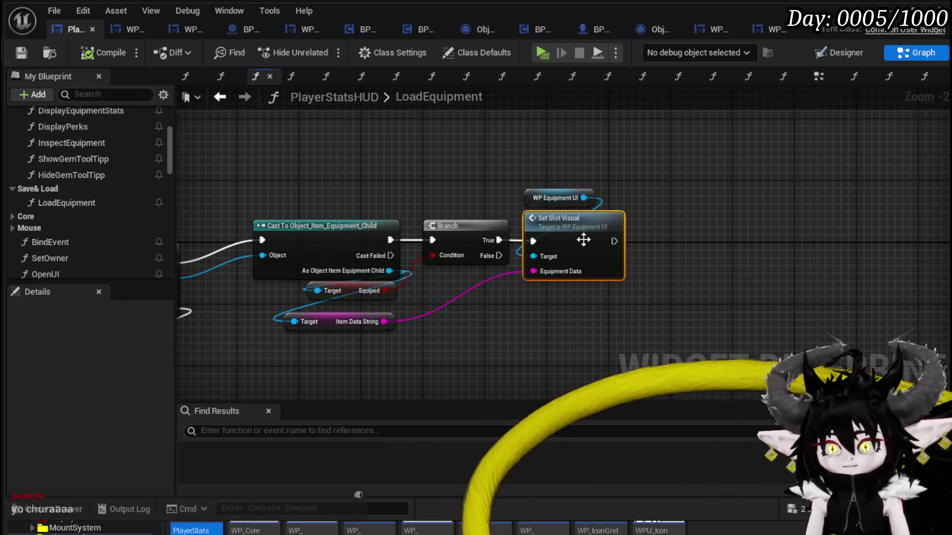
drag(465, 213, 532, 126)
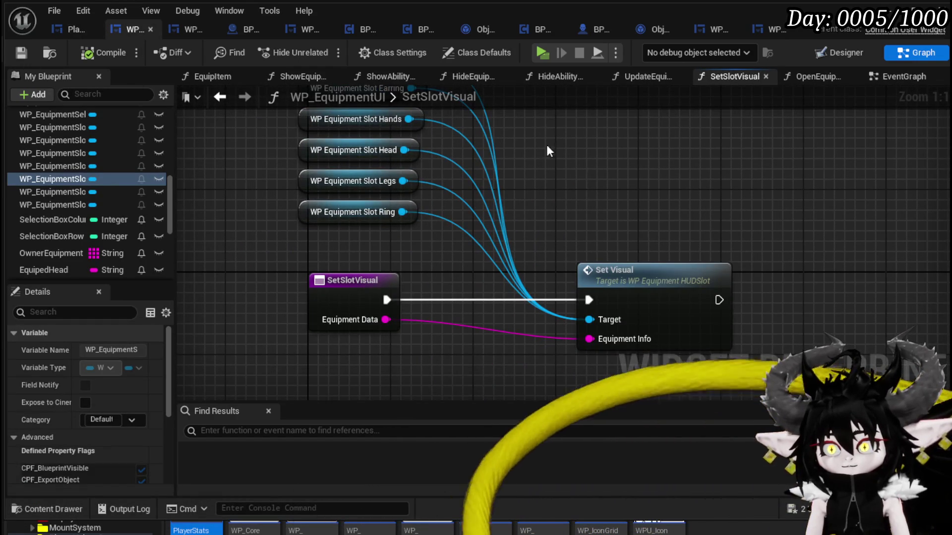
Inspect WP_EquipmentHUDSlot's SetVisual graph, selecting the Equipment Slot and Parse Into Array nodes.
double_click(628, 283)
mouse_move(543, 211)
mouse_down()
mouse_move(365, 196)
mouse_move(565, 224)
mouse_up()
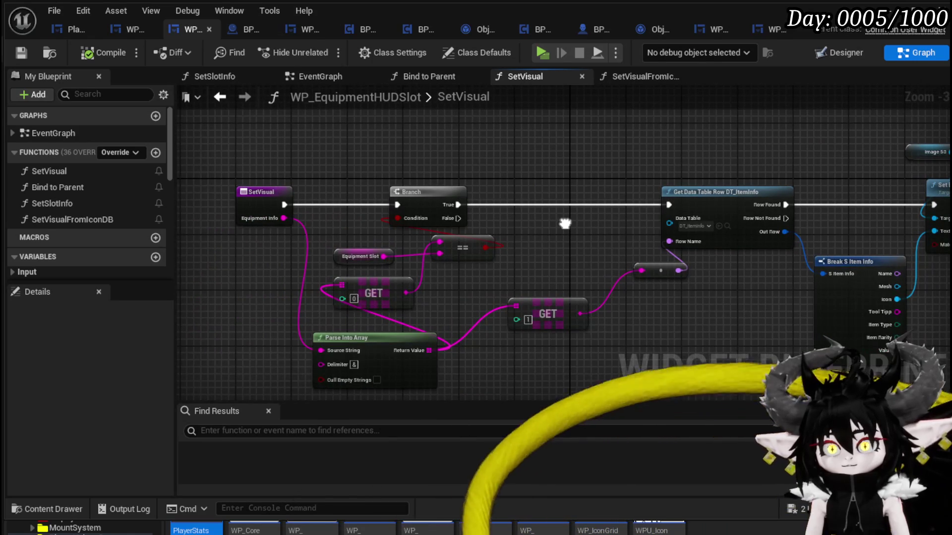
drag(342, 224, 375, 269)
drag(306, 331, 371, 334)
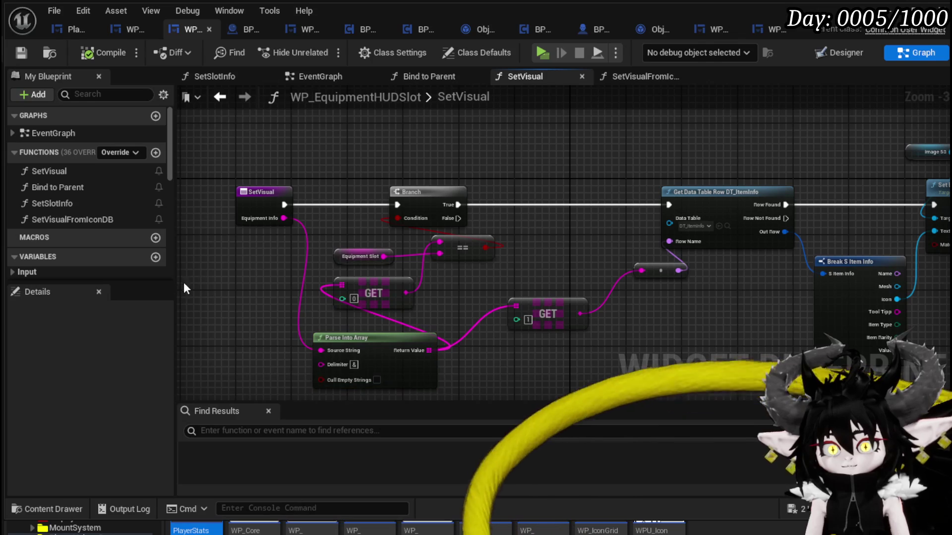
click(231, 103)
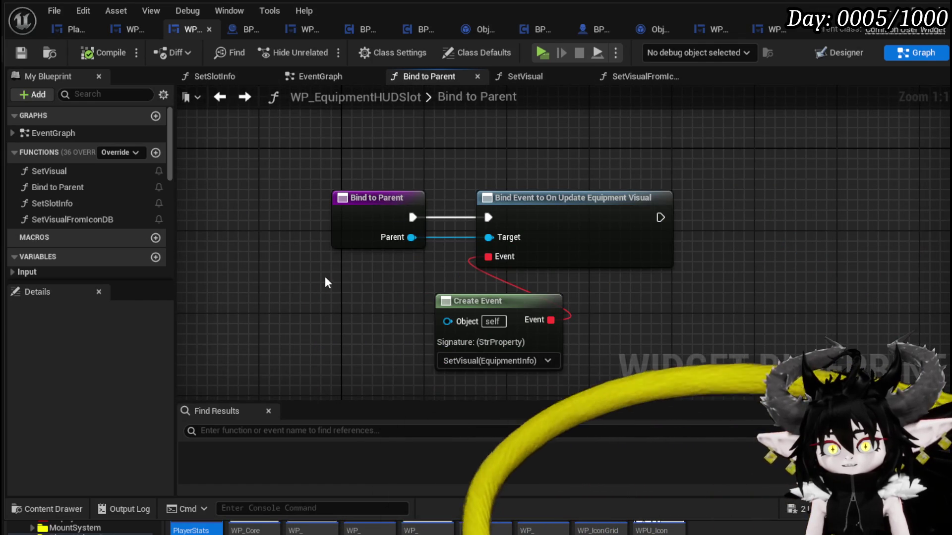
click(251, 97)
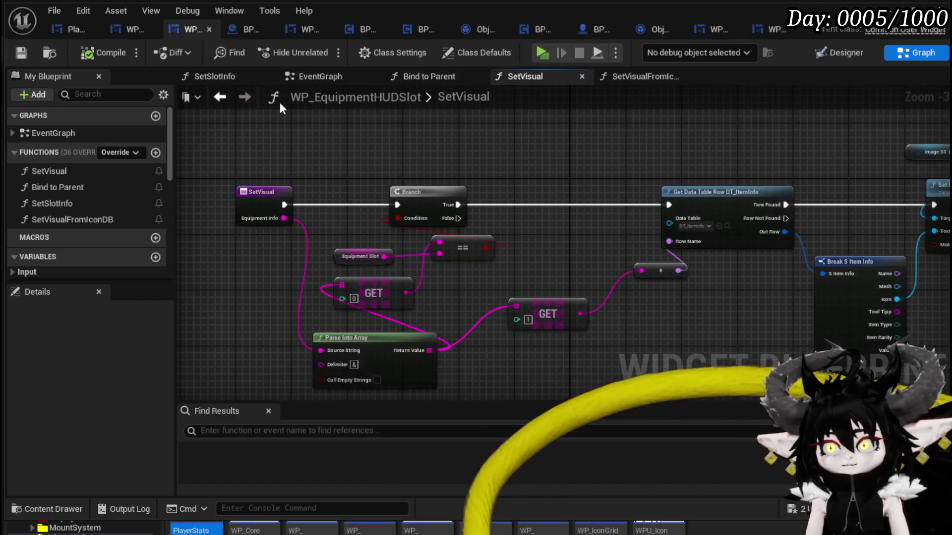
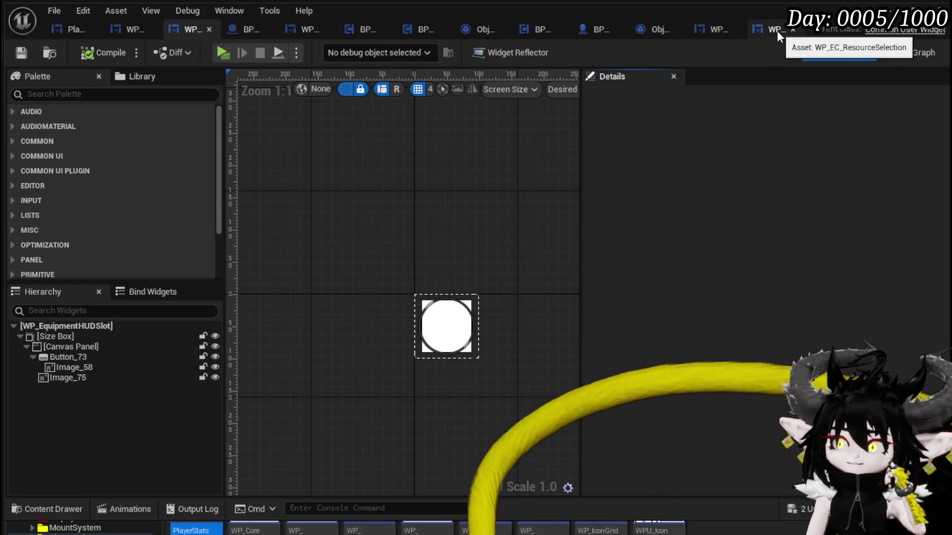
Go to WP_EquipmentUI and filter the Palette with 'WP Equi'.
click(123, 27)
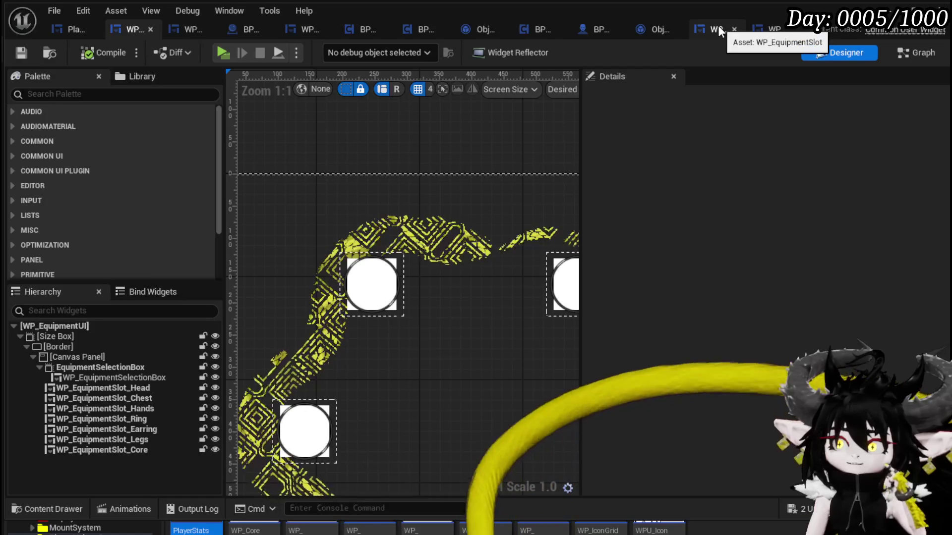
click(125, 95)
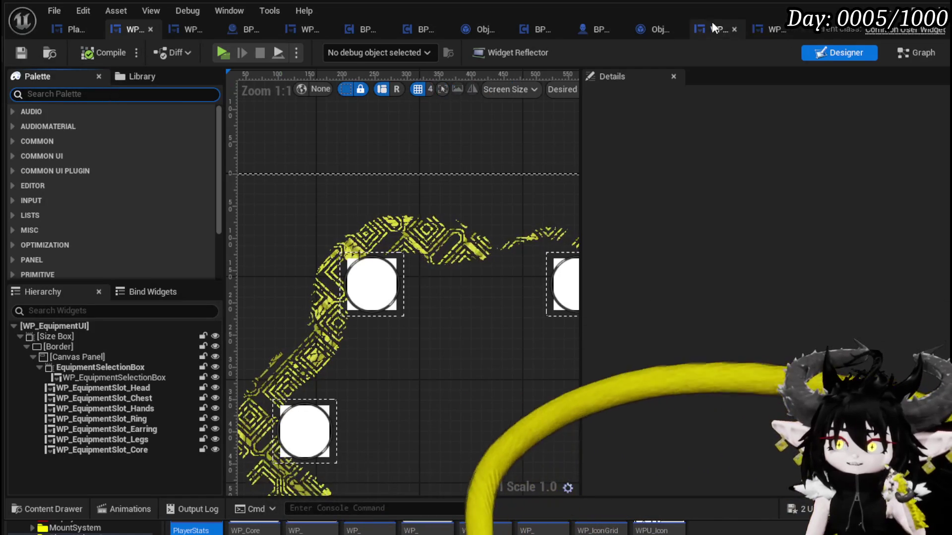
text(WP)
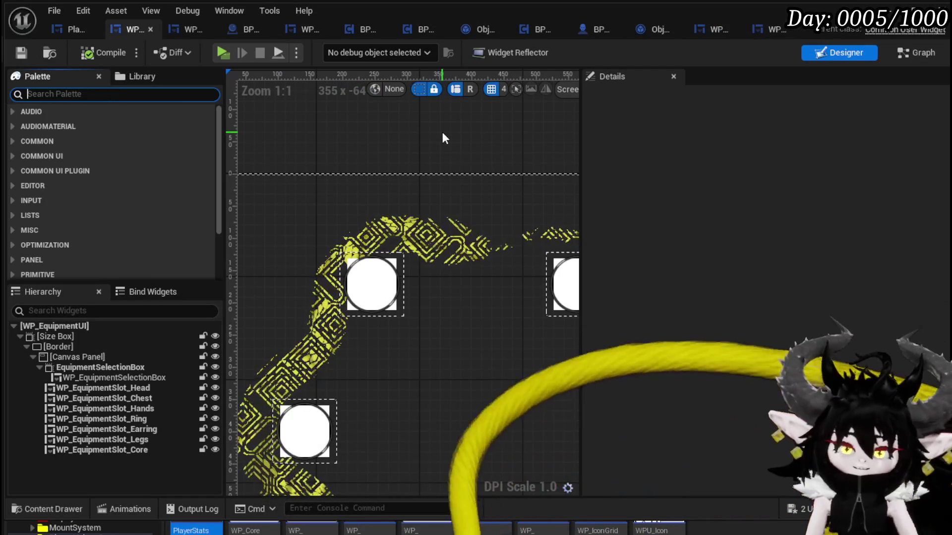
text( Equi)
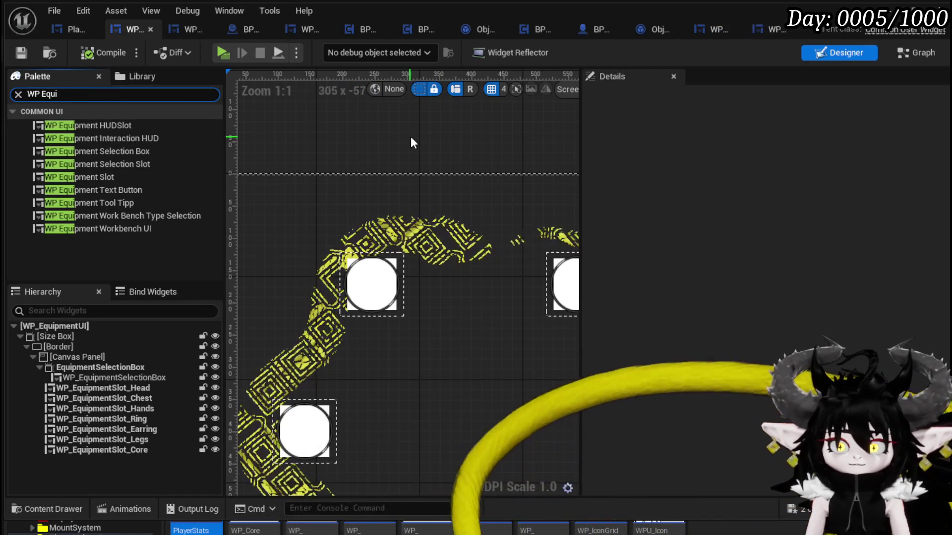
Add a WP Equipment Slot widget to the canvas, anchor it to the centre, and compile.
mouse_move(112, 176)
mouse_down()
mouse_move(361, 225)
mouse_move(294, 199)
mouse_move(473, 236)
mouse_up()
scroll(472, 236, down, 2)
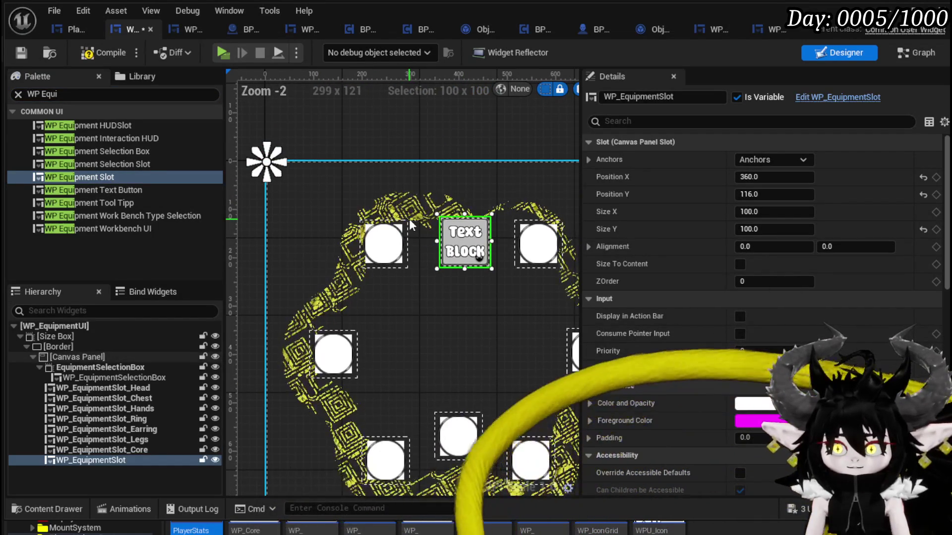
click(772, 163)
click(811, 236)
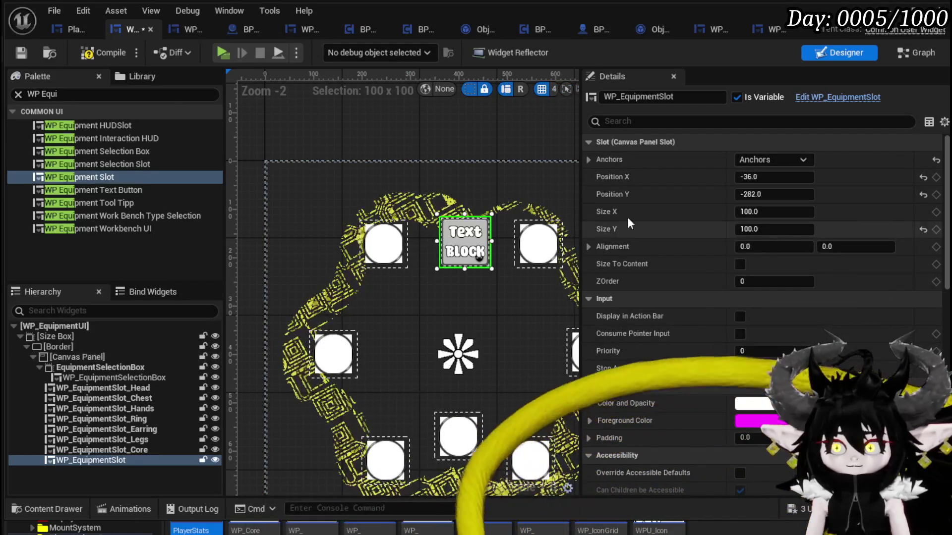
click(27, 52)
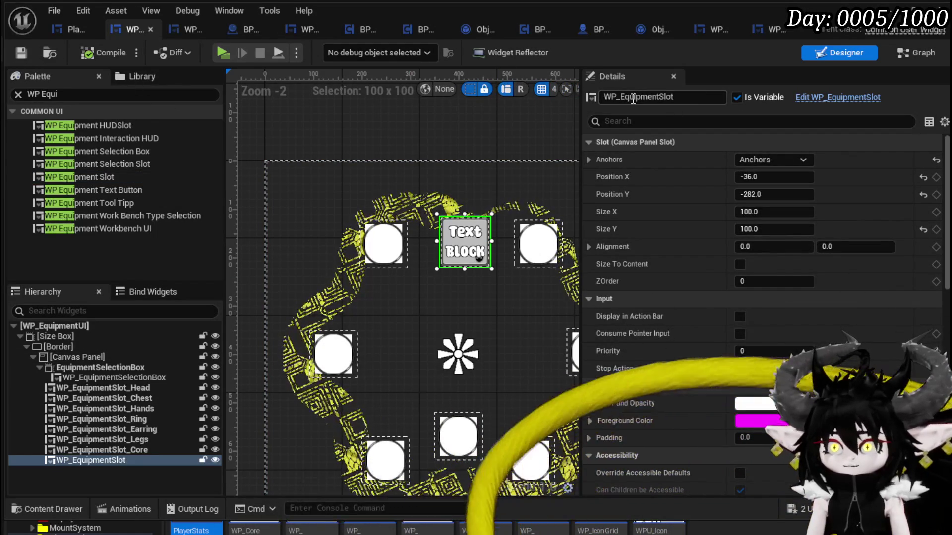
scroll(413, 195, down, 2)
scroll(415, 190, down, 1)
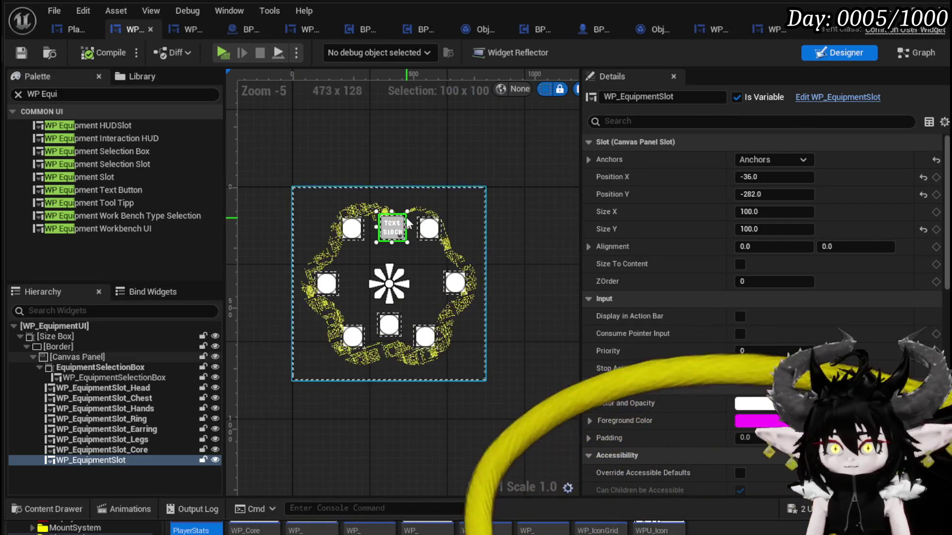
scroll(411, 220, up, 3)
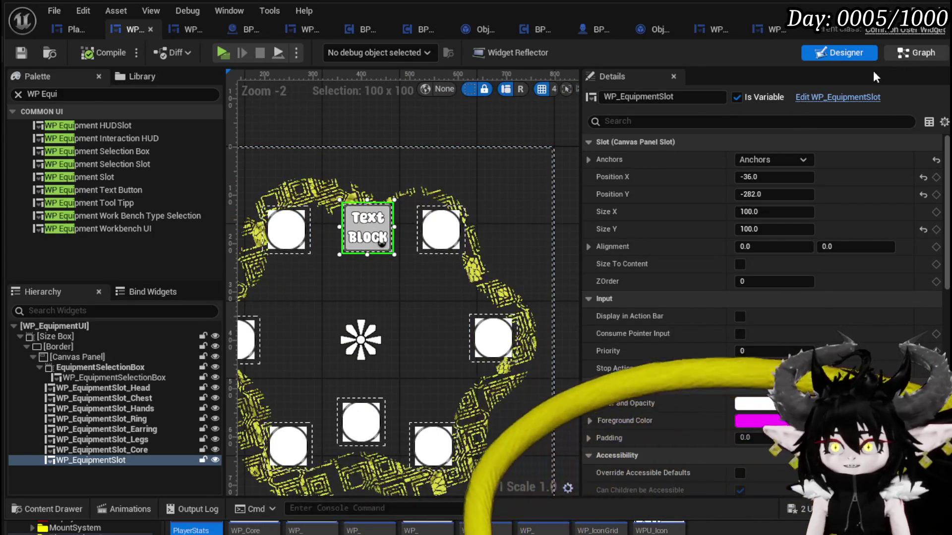
Place a getter for the new WP_EquipmentSlot variable in the node graph.
click(893, 54)
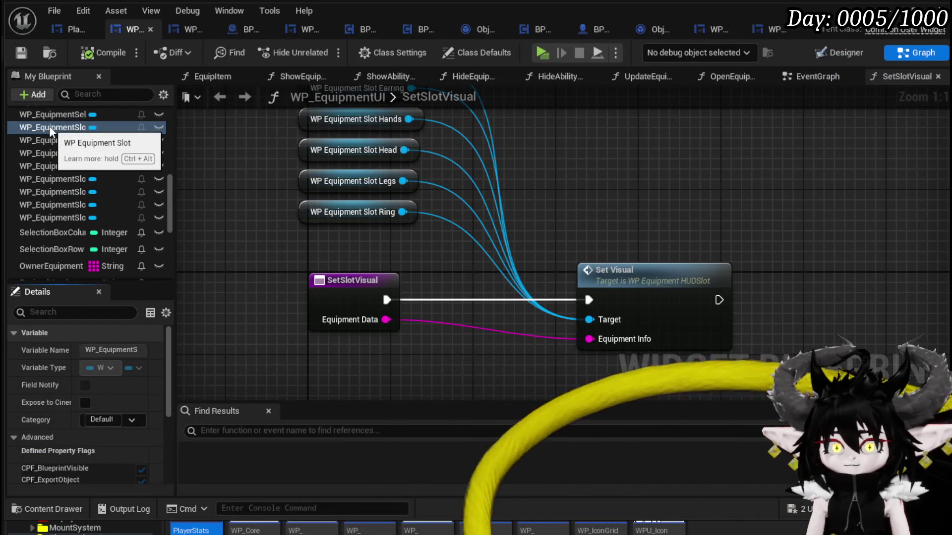
mouse_move(52, 130)
mouse_down()
mouse_move(587, 149)
mouse_move(631, 138)
mouse_up()
click(645, 159)
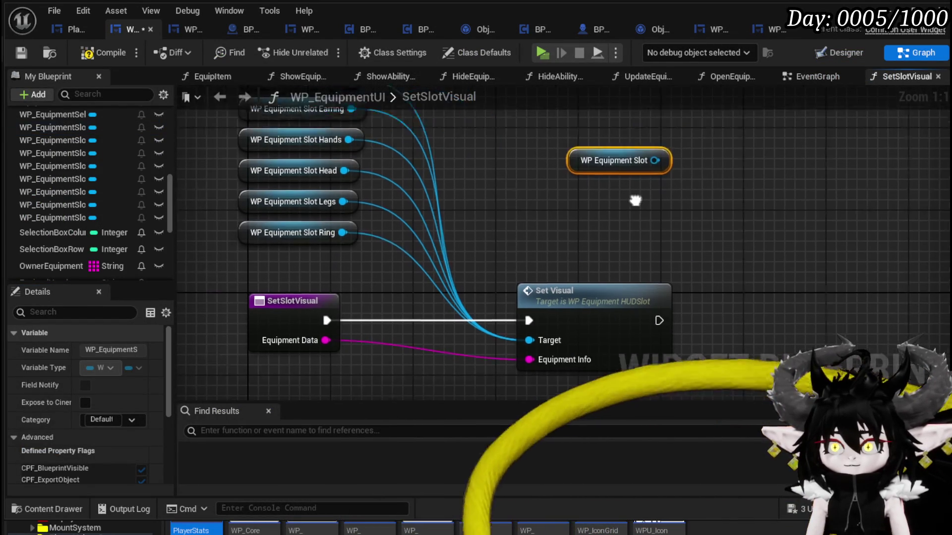
drag(543, 183, 625, 245)
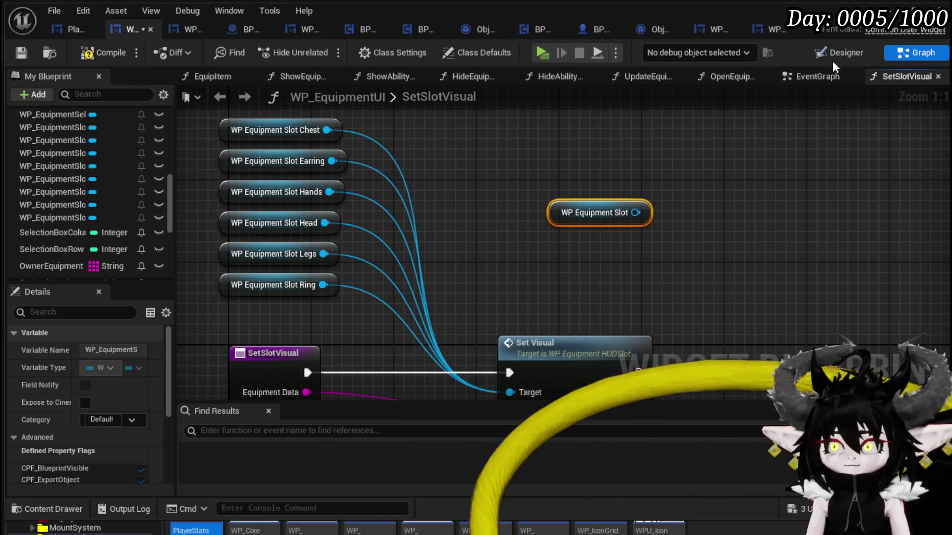
Rename the slot widget to WP_EquipmentSlot_Test, compile, and drag from its reference in SetSlotVisual.
double_click(626, 207)
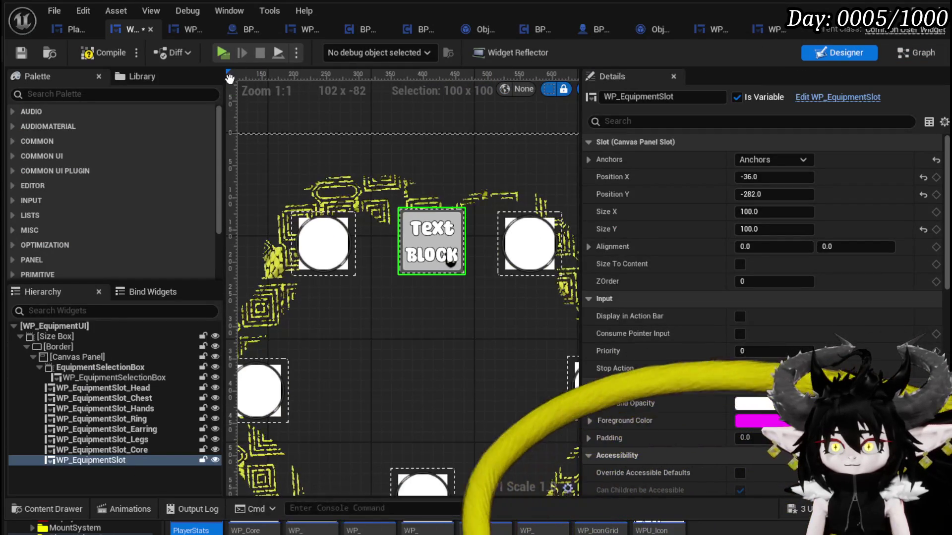
click(687, 99)
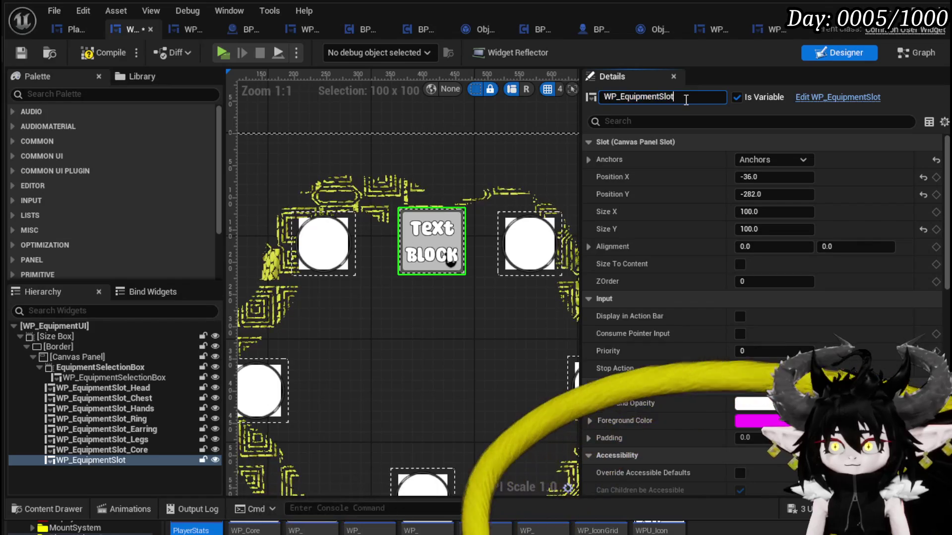
text(_Test)
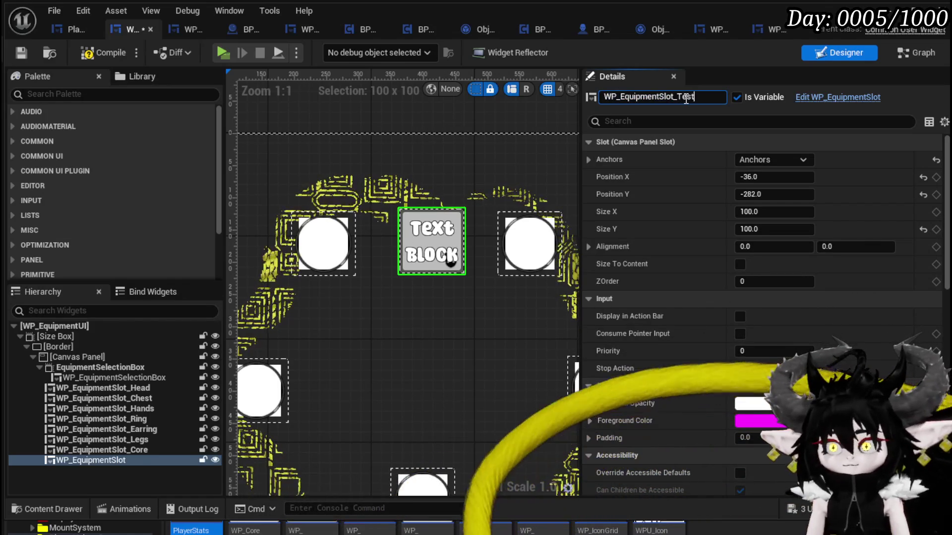
key(Return)
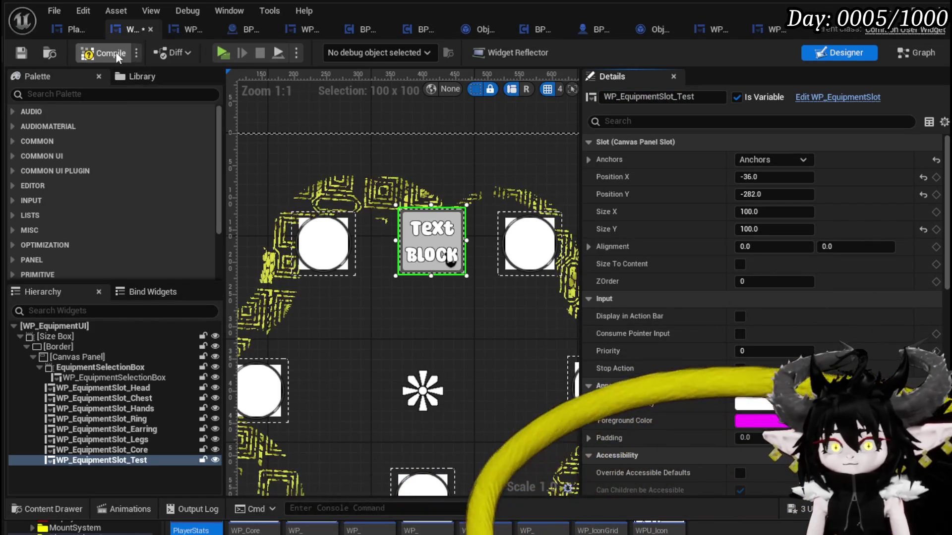
click(117, 52)
click(912, 53)
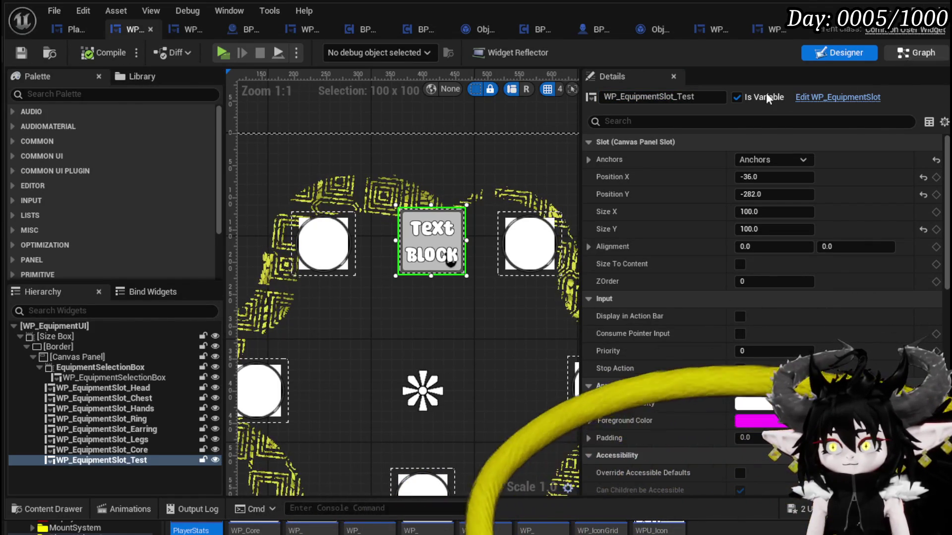
mouse_move(692, 184)
mouse_down()
mouse_move(486, 216)
mouse_move(539, 237)
mouse_move(630, 239)
mouse_up()
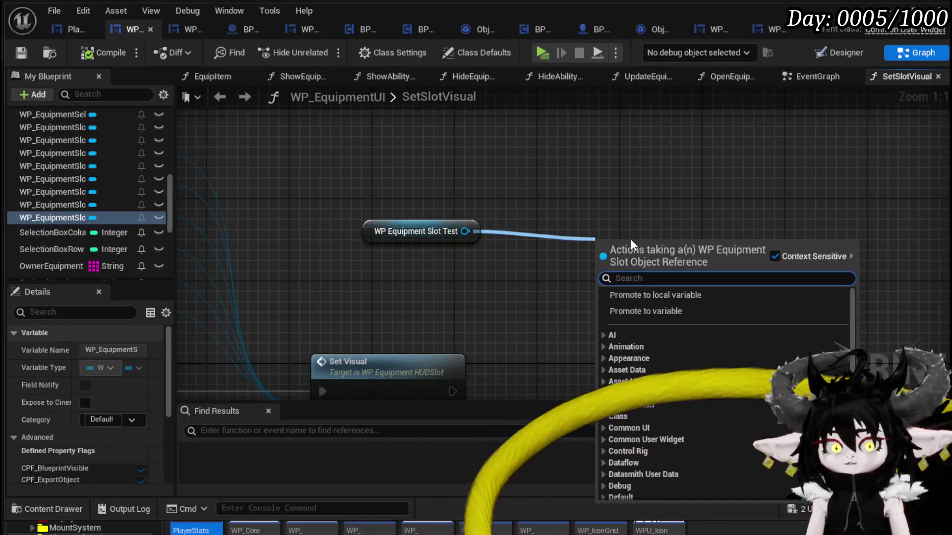
Add a Set Equipment Info node ('Set Info') on the Slot Test, executed after Set Visual.
text(Set)
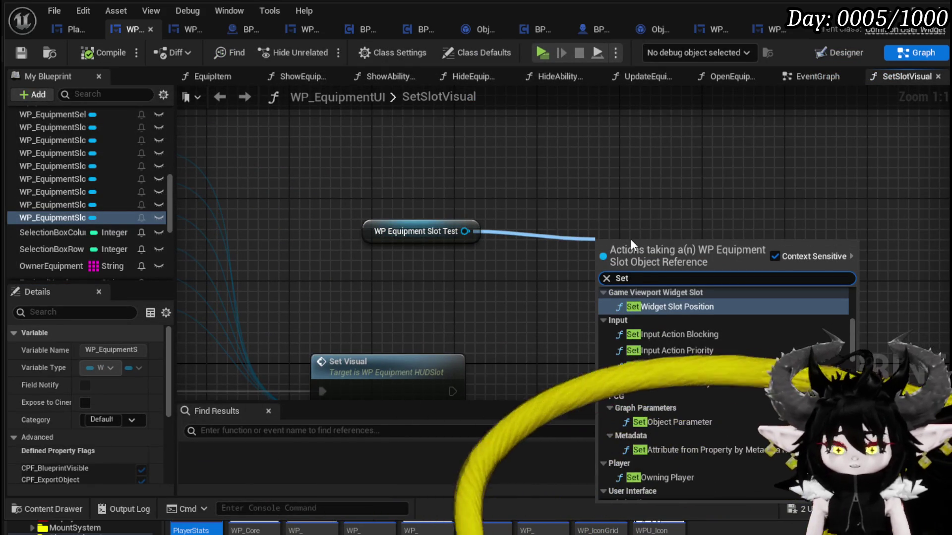
text( Info)
key(Return)
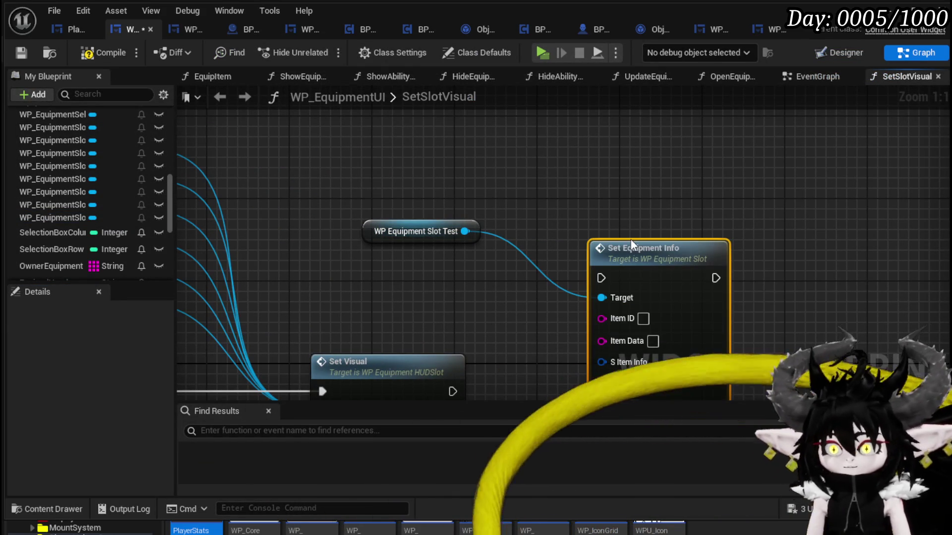
drag(589, 243, 626, 106)
mouse_move(677, 130)
mouse_down()
mouse_move(679, 227)
mouse_move(667, 245)
mouse_up()
drag(475, 267, 614, 266)
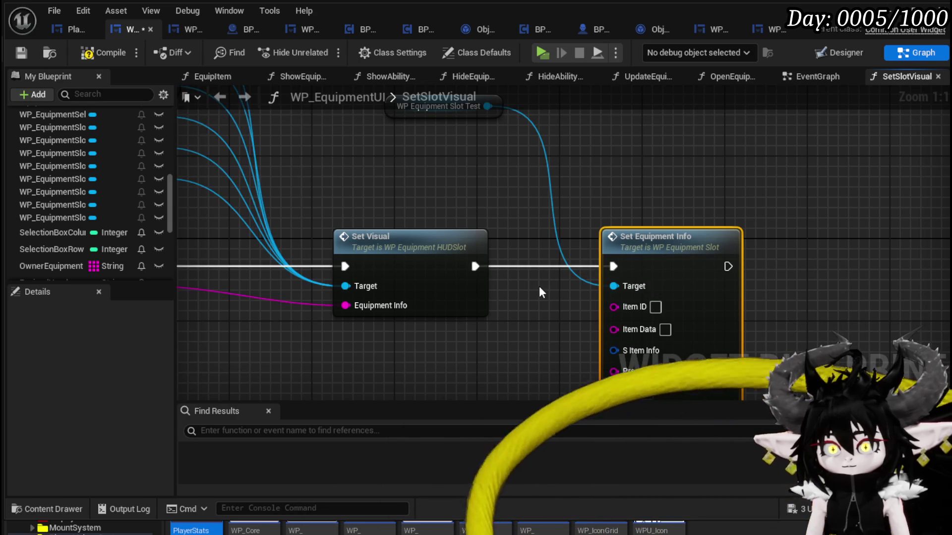
scroll(638, 227, down, 1)
mouse_move(668, 242)
mouse_down()
mouse_move(577, 260)
mouse_move(651, 272)
mouse_up()
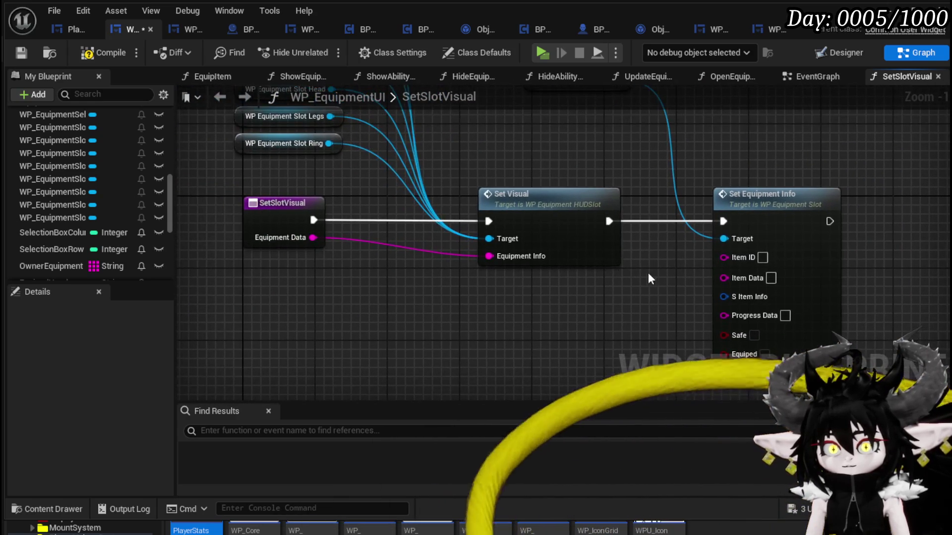
Frame Set Visual and Set Equipment Info in view and compile the widget blueprint.
click(484, 213)
drag(551, 292, 462, 286)
click(370, 213)
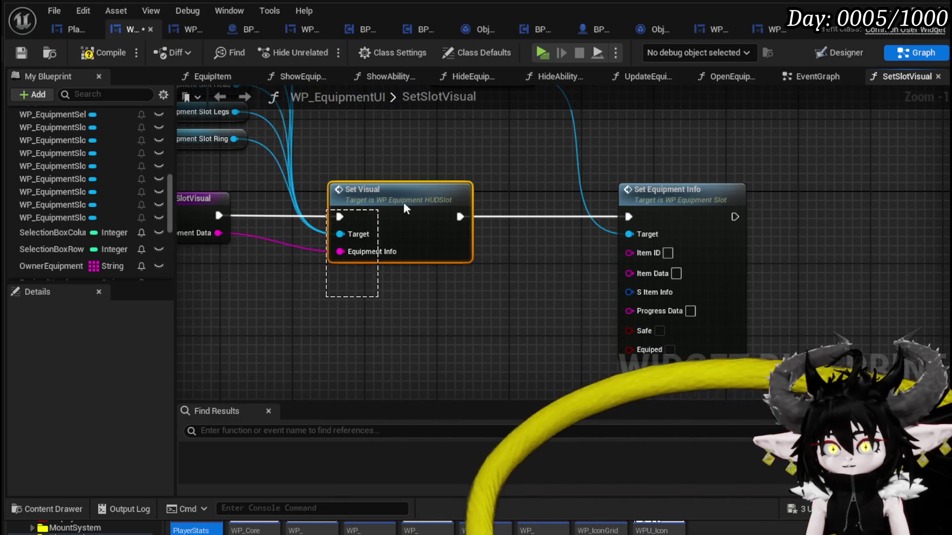
mouse_move(438, 358)
mouse_down()
mouse_move(424, 327)
mouse_move(441, 318)
mouse_up()
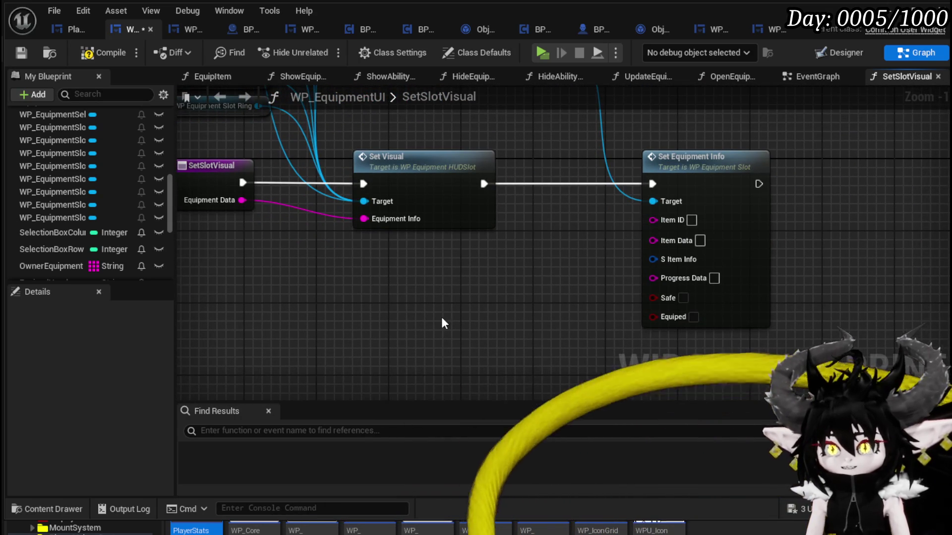
click(115, 54)
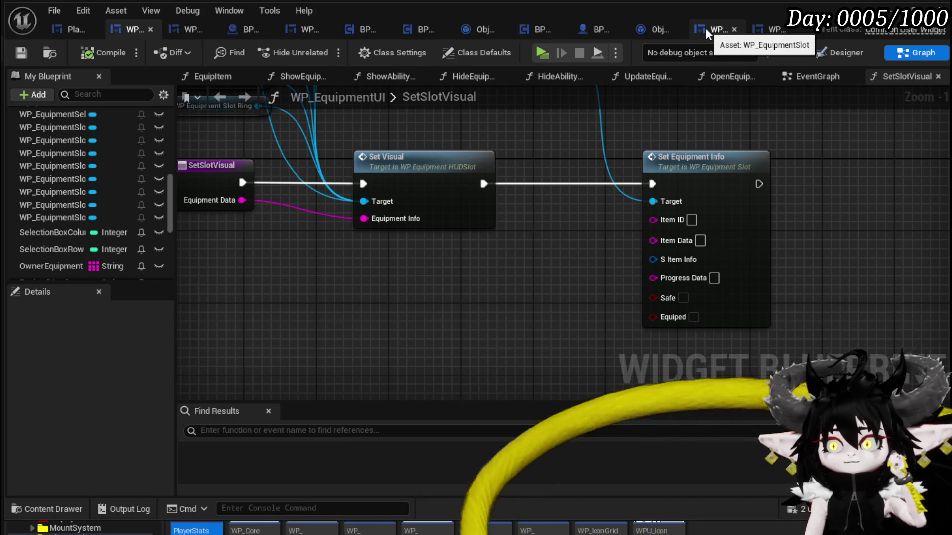
click(763, 32)
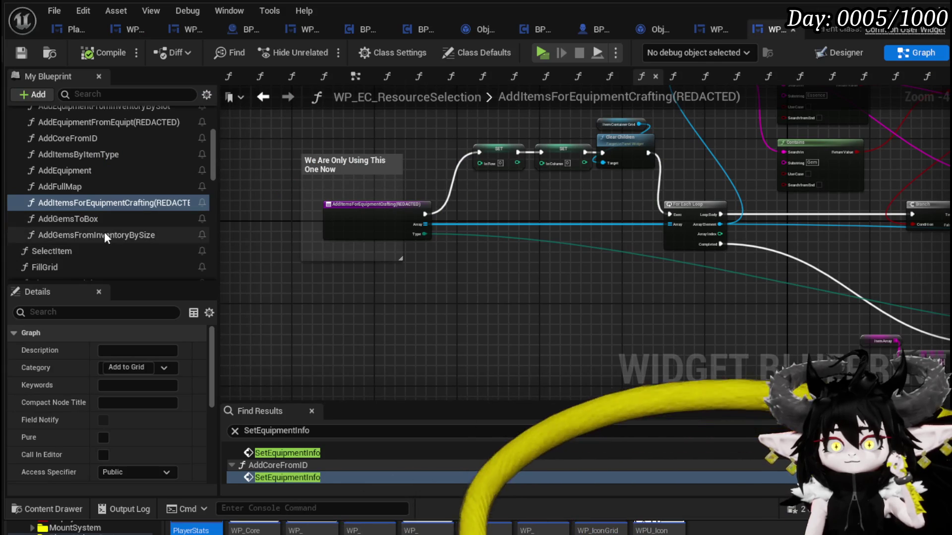
Open AddEquipmentFromInventoryBySlot and look over its Parse Into Array, Branch and For Each Loop nodes.
scroll(91, 222, up, 3)
scroll(111, 204, up, 1)
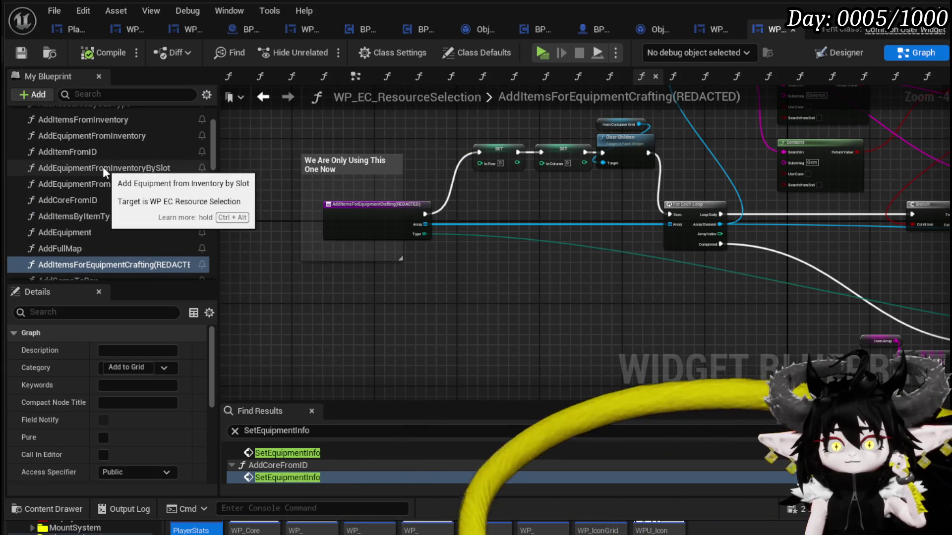
double_click(103, 167)
mouse_move(432, 249)
mouse_down()
mouse_move(456, 223)
mouse_move(637, 228)
mouse_up()
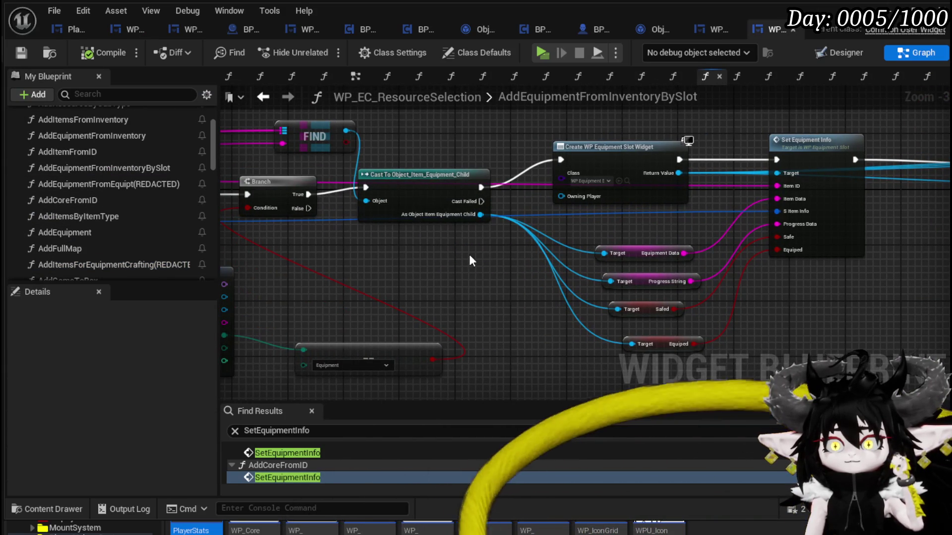
drag(430, 190, 635, 227)
drag(480, 206, 794, 207)
drag(542, 208, 773, 208)
mouse_move(354, 179)
mouse_down()
mouse_move(686, 179)
mouse_move(243, 179)
mouse_move(702, 202)
mouse_move(372, 181)
mouse_move(398, 156)
mouse_up()
mouse_move(636, 294)
mouse_down()
mouse_move(579, 272)
mouse_move(459, 258)
mouse_up()
Select Set Equipment Info together with its four Target getter nodes.
drag(582, 205, 616, 344)
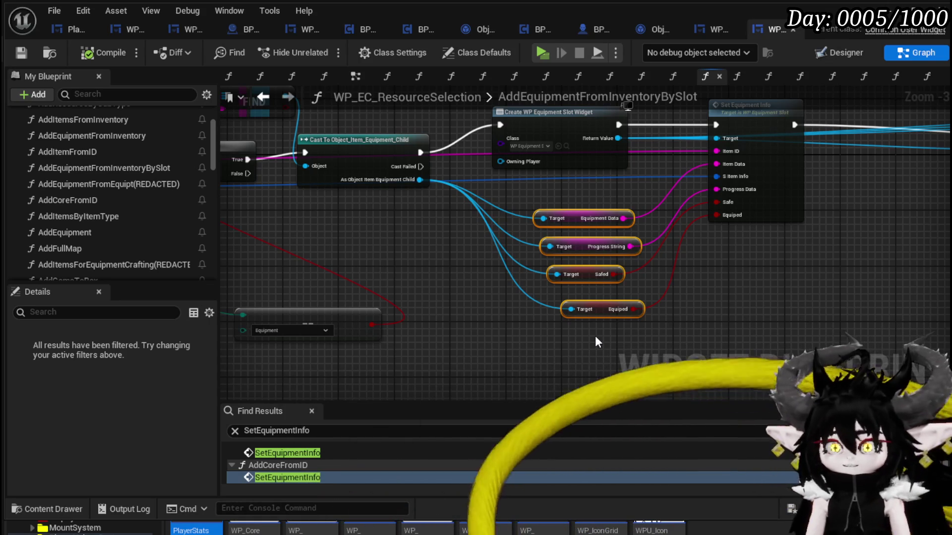
drag(493, 321, 529, 297)
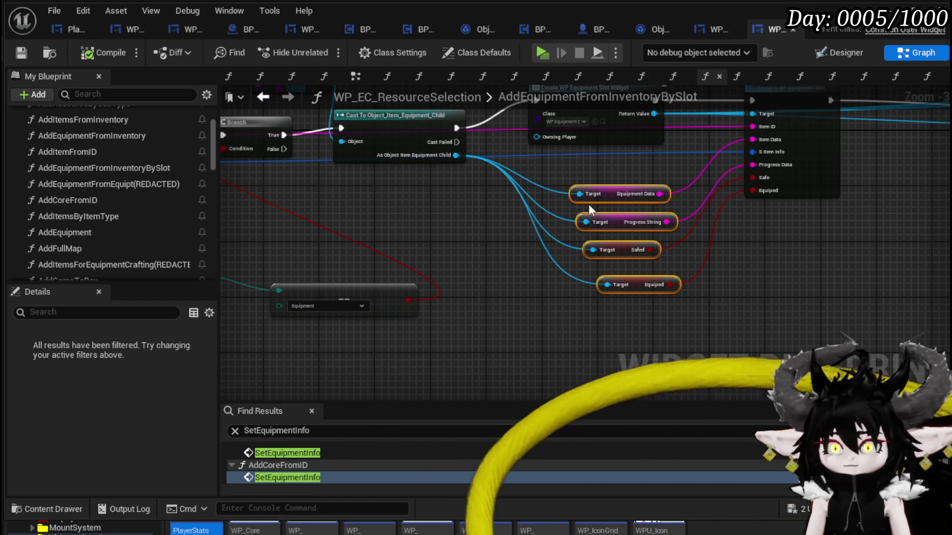
drag(676, 182, 556, 223)
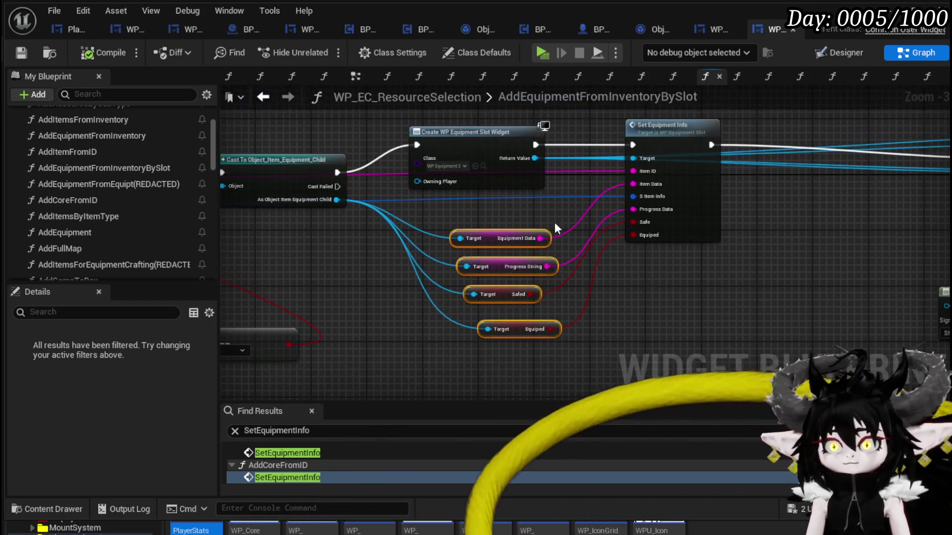
mouse_move(635, 259)
mouse_down()
mouse_move(522, 357)
mouse_move(558, 222)
mouse_up()
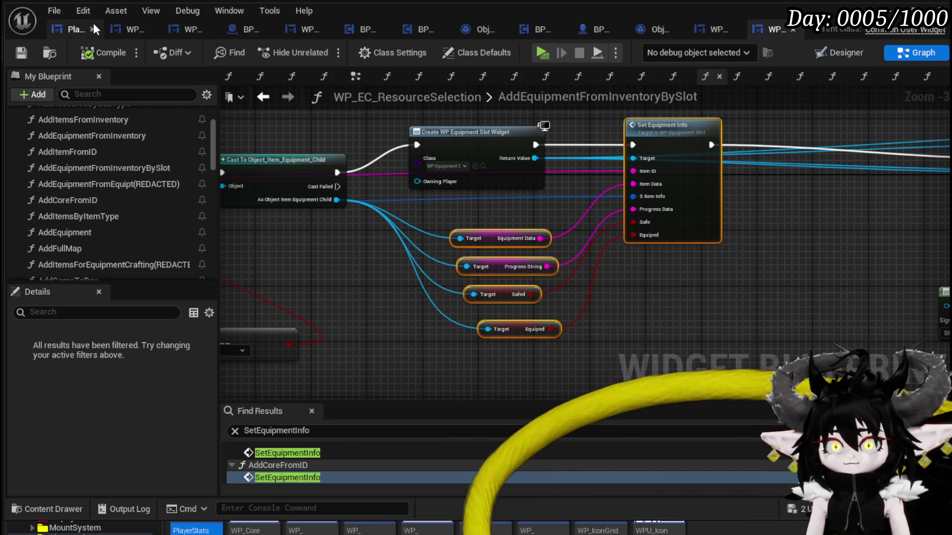
Paste the nodes into WP_EquipmentUI, delete the duplicate, and chain Set Equipment Info after Set Visual on Slot Test.
click(128, 29)
key(ctrl+v)
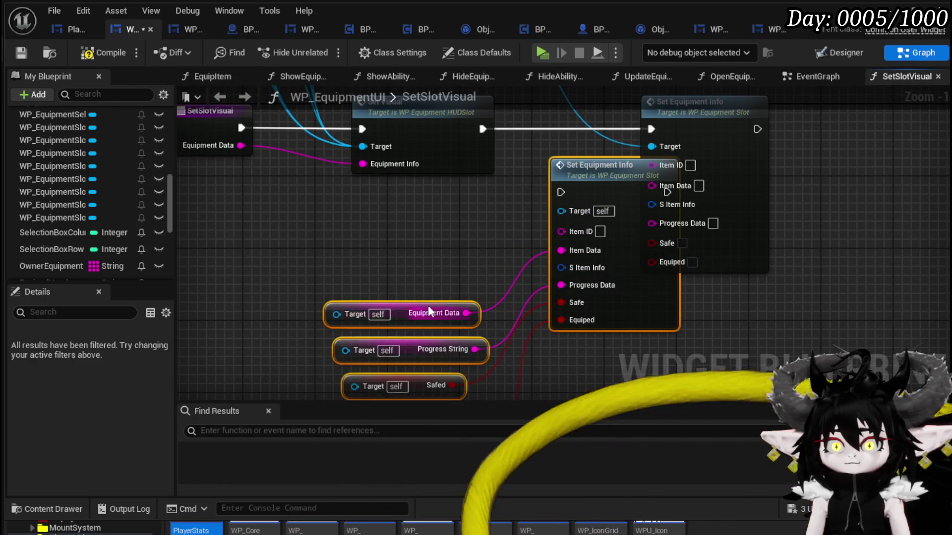
scroll(413, 312, down, 2)
click(576, 180)
key(Delete)
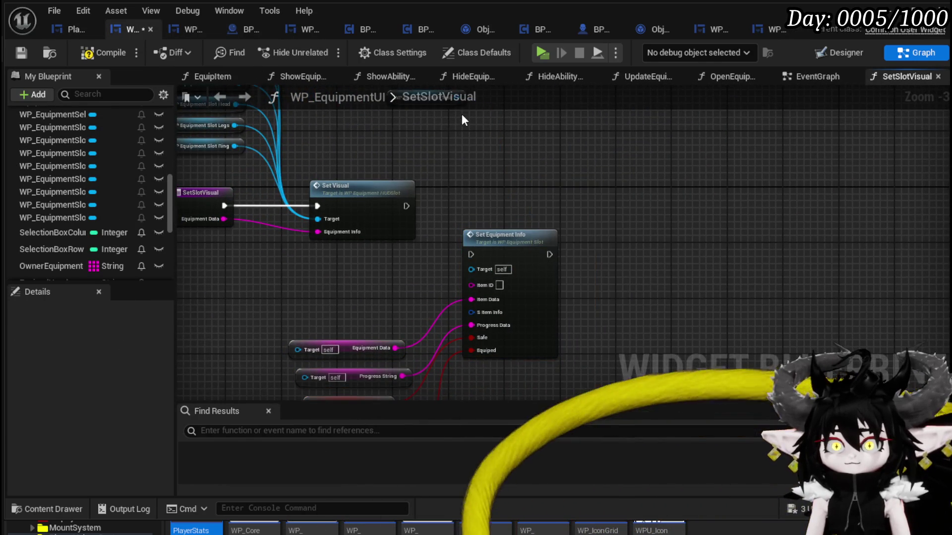
mouse_move(487, 135)
mouse_down()
mouse_move(498, 159)
mouse_move(483, 305)
mouse_move(493, 310)
mouse_up()
drag(543, 275, 564, 237)
drag(429, 246, 528, 247)
Give SetSlotVisual a Target input feeding all four getters, then compile.
drag(400, 308, 510, 205)
drag(405, 250, 529, 382)
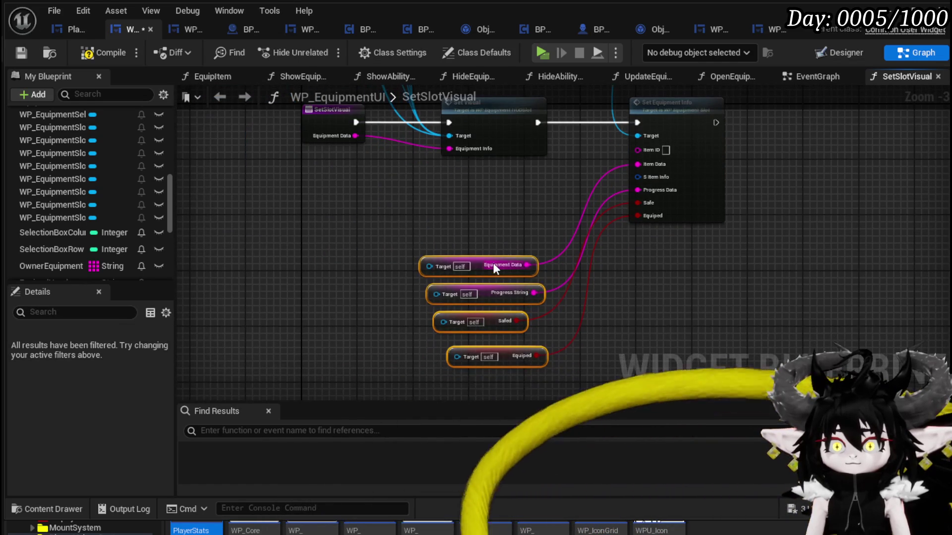
drag(493, 263, 520, 211)
scroll(427, 200, up, 2)
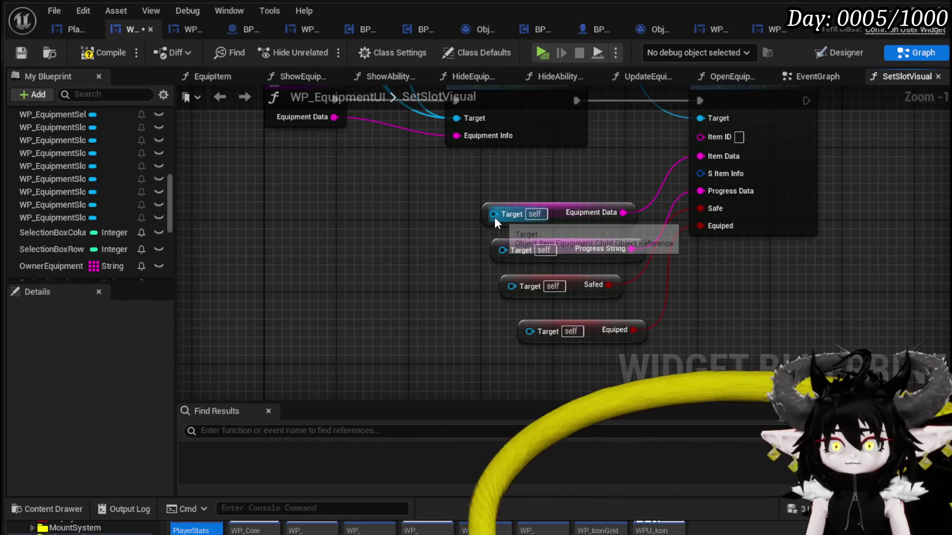
drag(499, 275, 333, 177)
drag(513, 312, 333, 190)
drag(481, 292, 310, 141)
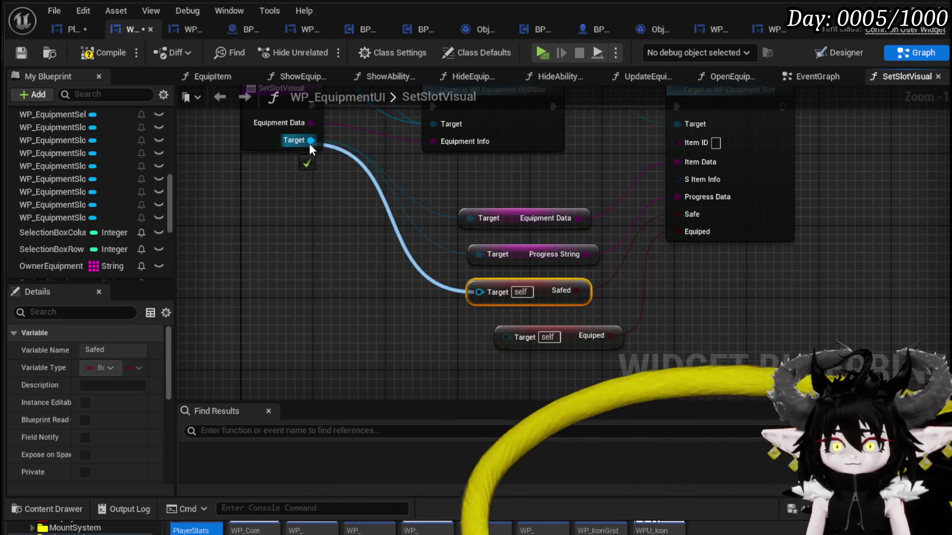
drag(506, 338, 308, 139)
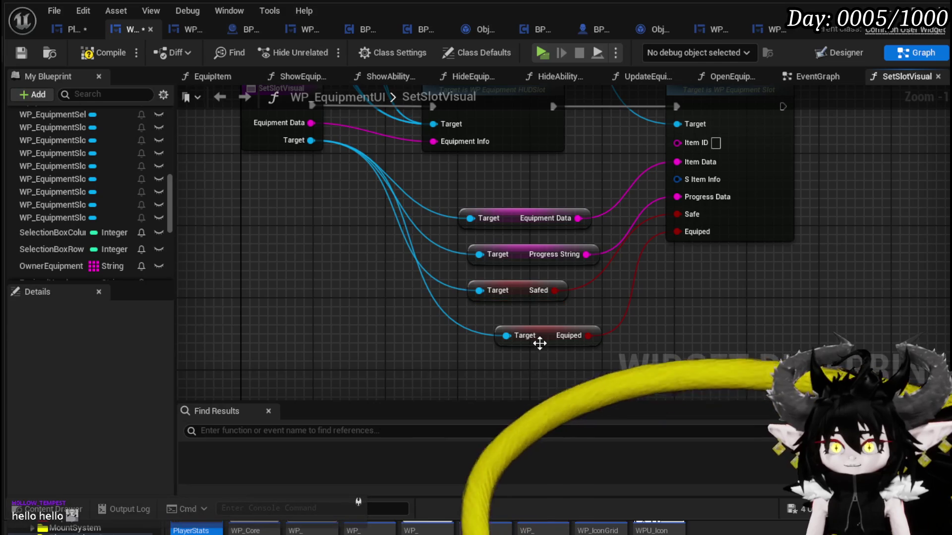
drag(540, 341, 501, 329)
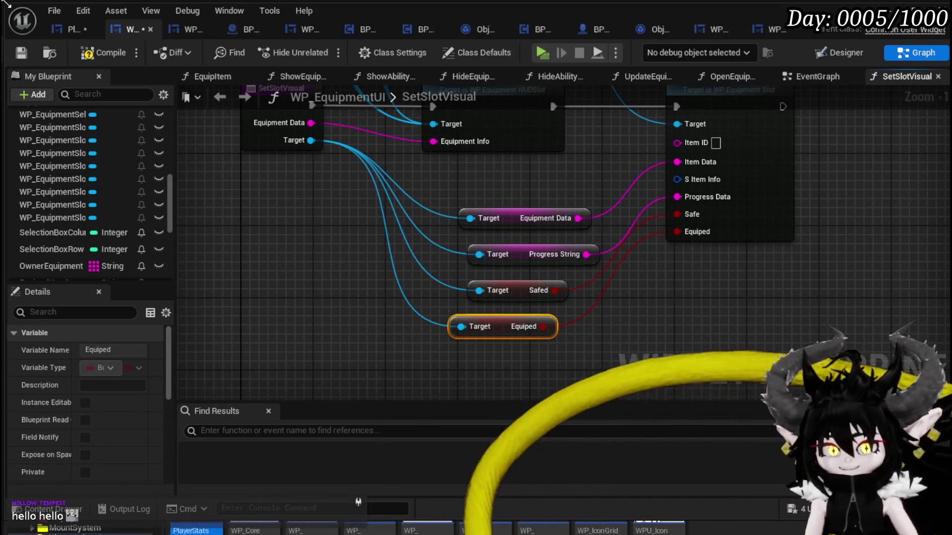
click(74, 56)
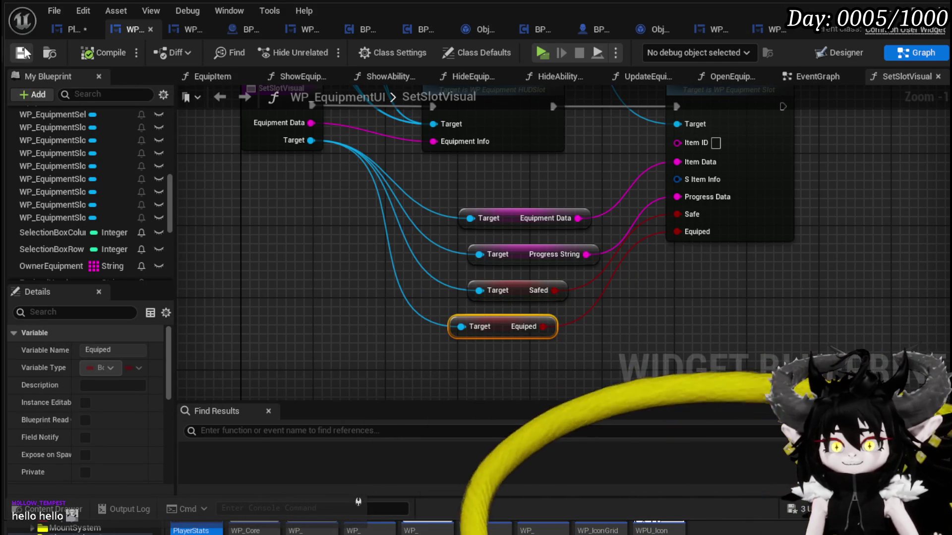
click(66, 30)
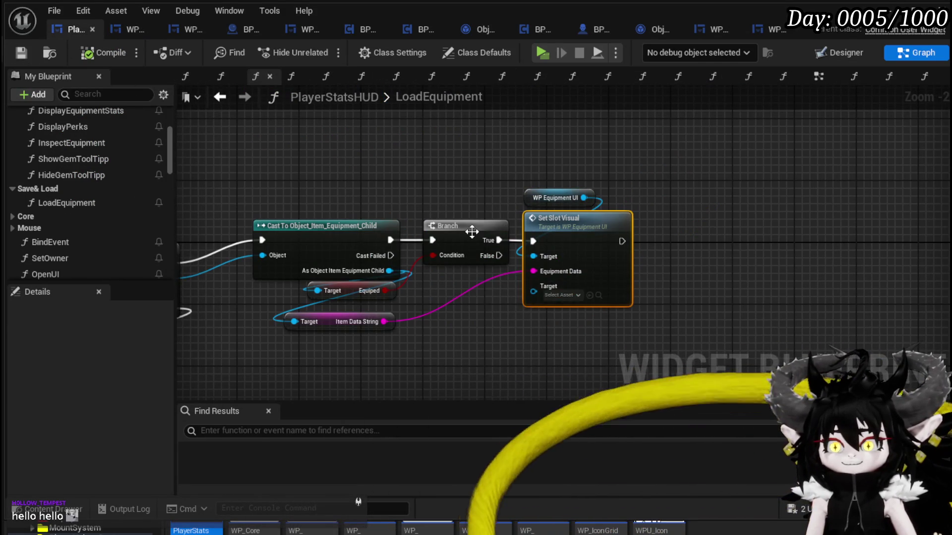
Compile PlayerStatsHUD and save all modified blueprints.
mouse_move(390, 271)
mouse_down()
mouse_move(472, 233)
mouse_move(656, 260)
mouse_move(645, 248)
mouse_up()
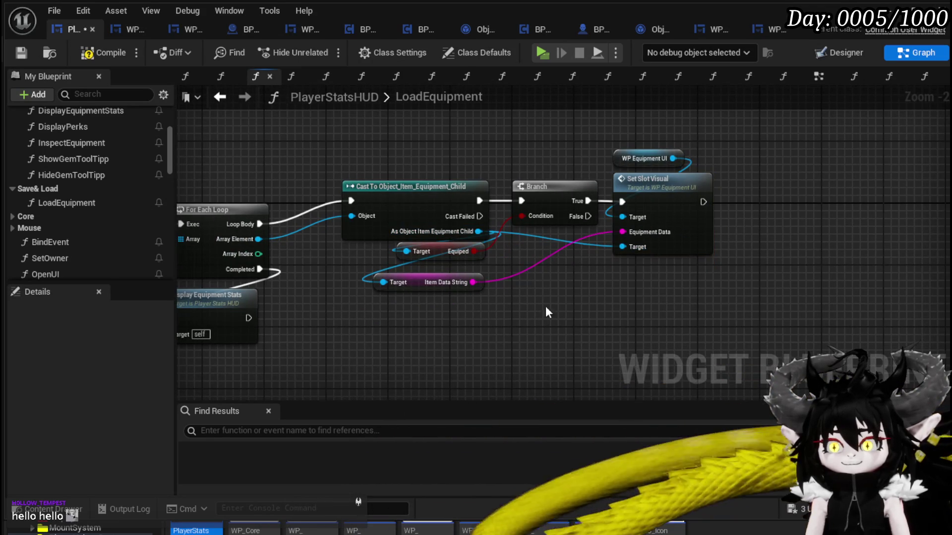
click(88, 53)
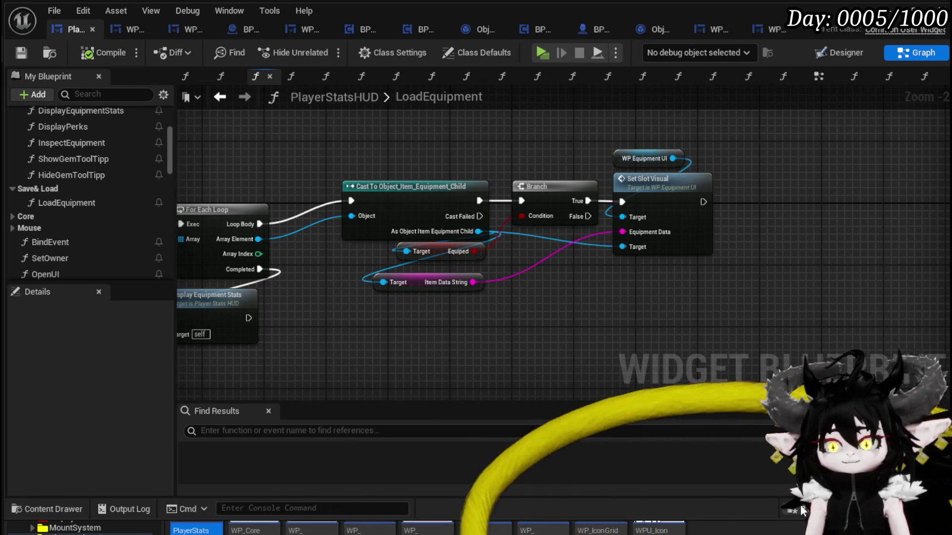
key(ctrl+shift+s)
key(Return)
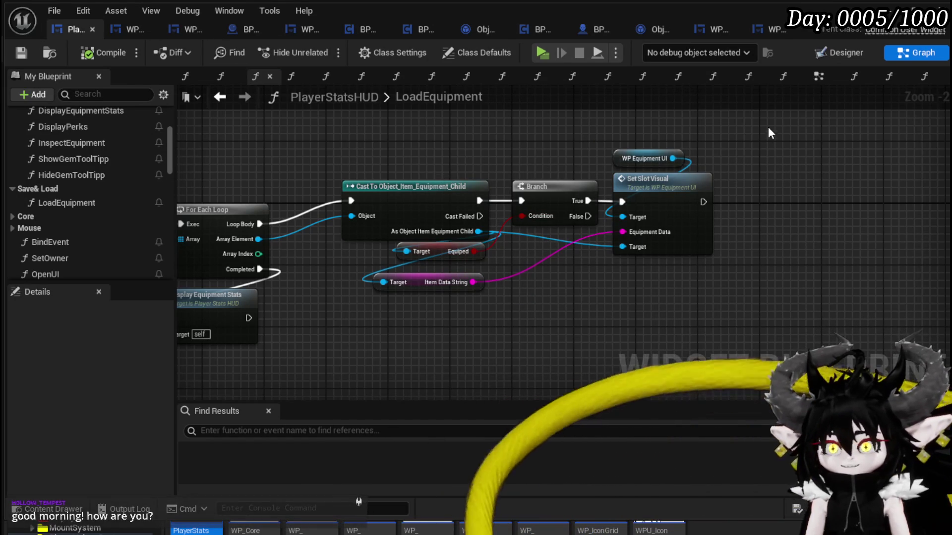
Pan WP_EquipmentUI's SetSlotVisual graph to review Set Equipment Info and its getters.
click(123, 32)
mouse_move(716, 292)
mouse_down()
mouse_move(705, 374)
mouse_move(681, 320)
mouse_up()
mouse_move(535, 205)
mouse_down()
mouse_move(524, 212)
mouse_move(512, 275)
mouse_up()
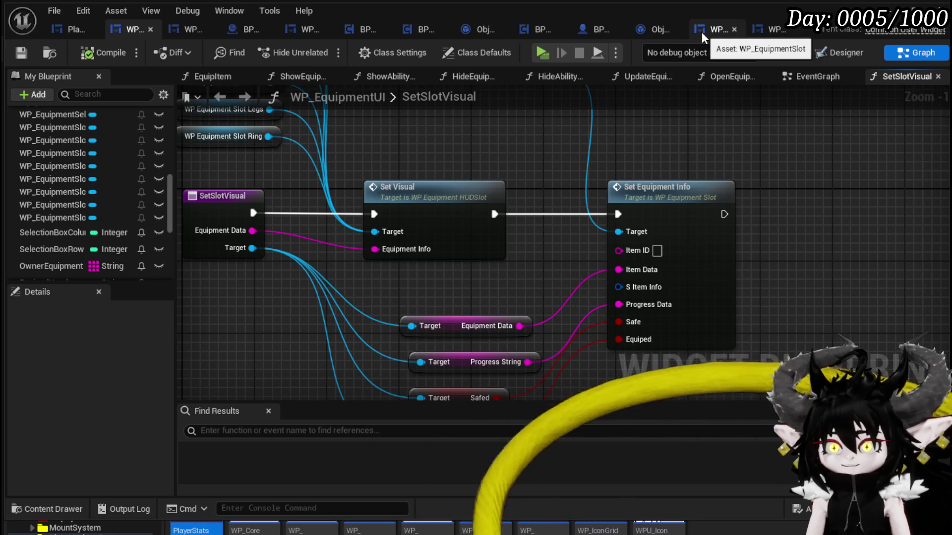
Inspect the KEYS, FIND and Branch loop in WP_EC_ResourceSelection, then LoadEquipment's VALUES loop.
click(772, 34)
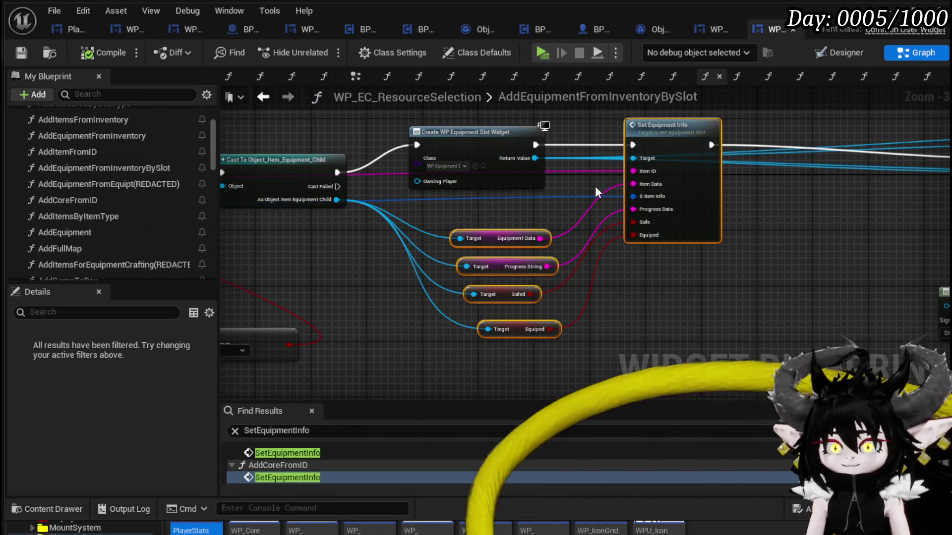
mouse_move(371, 147)
mouse_down()
mouse_move(435, 170)
mouse_move(415, 231)
mouse_move(712, 266)
mouse_up()
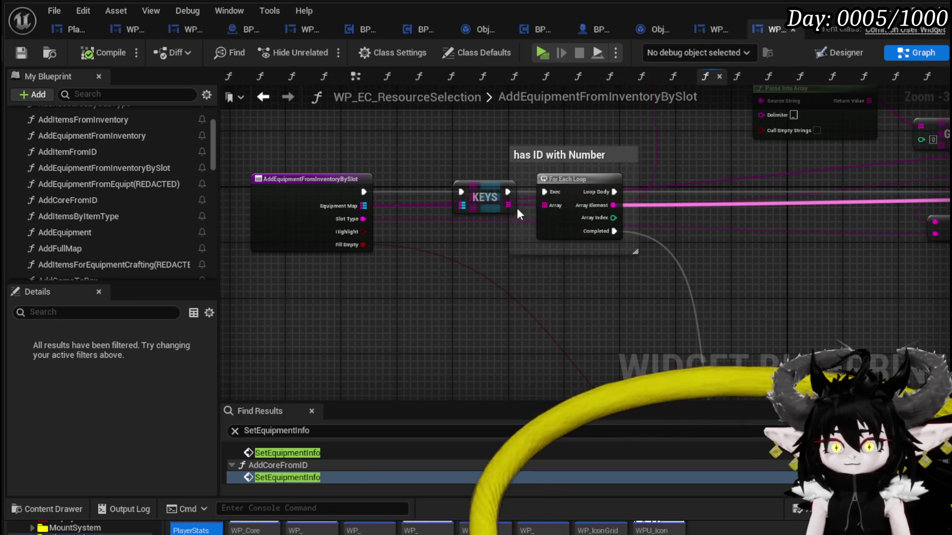
drag(753, 223, 429, 222)
scroll(436, 226, down, 2)
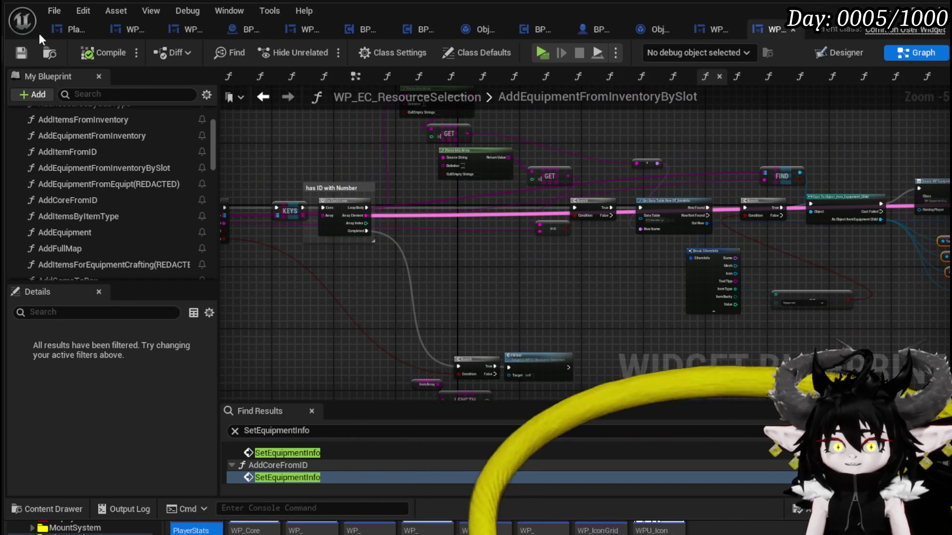
click(53, 31)
mouse_move(356, 152)
mouse_down()
mouse_move(464, 204)
mouse_move(322, 166)
mouse_move(498, 176)
mouse_up()
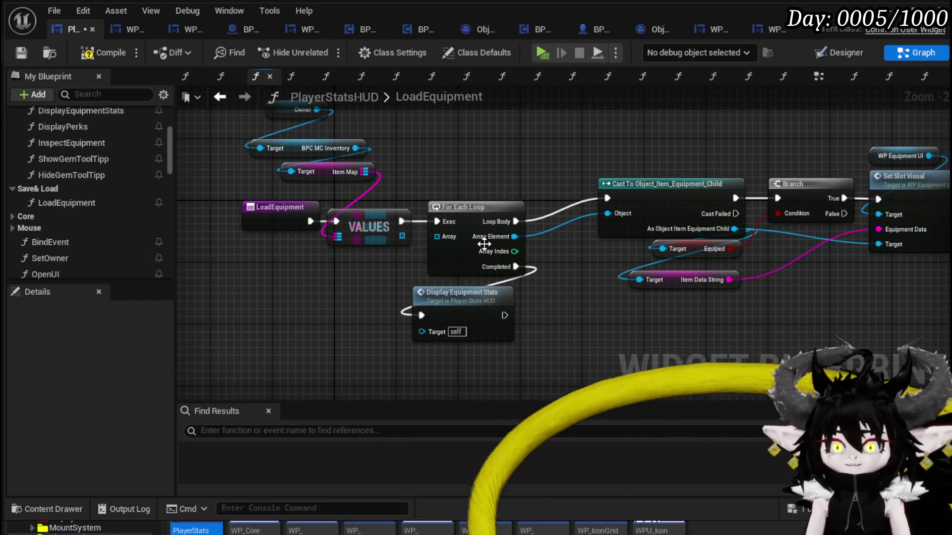
Replace the VALUES node feeding the loop with a KEYS node from Item Map.
alt+click(407, 239)
mouse_move(366, 188)
mouse_down()
mouse_move(396, 229)
mouse_move(466, 198)
mouse_up()
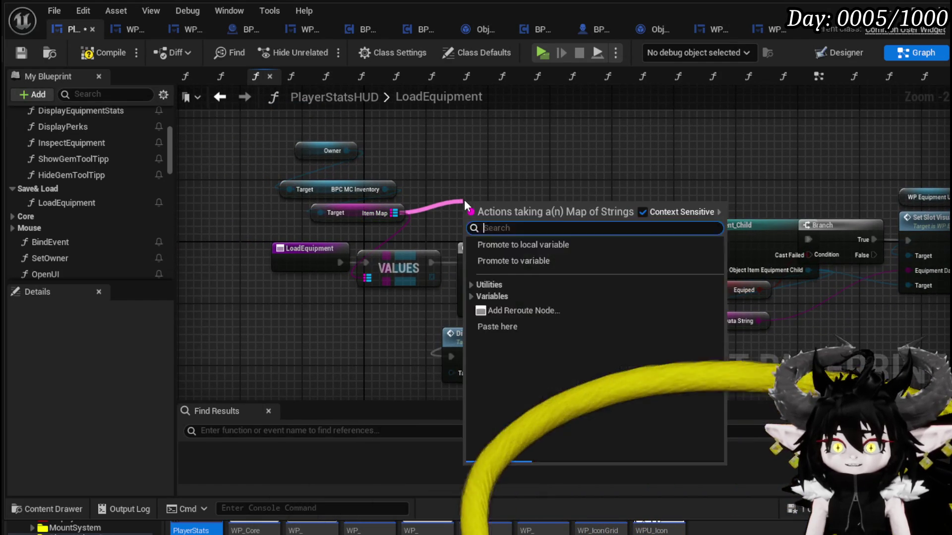
text(Ke)
key(Return)
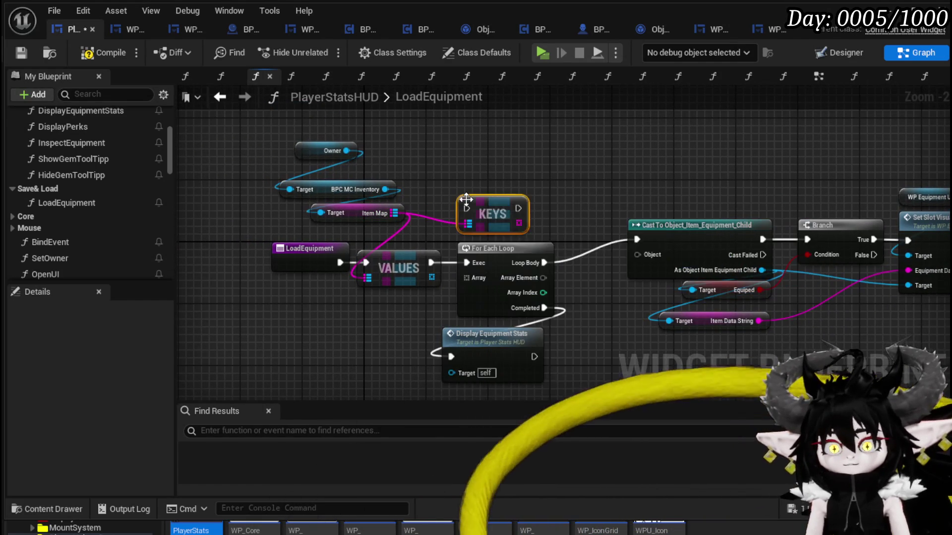
drag(355, 263, 470, 263)
key(Delete)
mouse_move(466, 224)
mouse_down()
mouse_move(398, 262)
mouse_move(373, 263)
mouse_move(466, 262)
mouse_move(444, 276)
mouse_move(417, 273)
mouse_move(484, 268)
mouse_up()
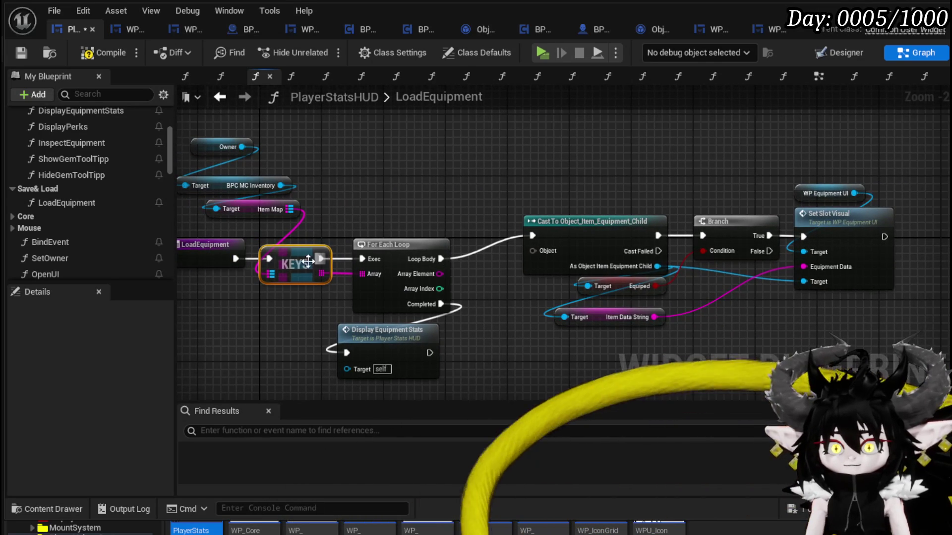
Add a Map Find on Item Map keyed by each loop element, feeding its value to the cast.
drag(290, 208, 370, 193)
text(Find)
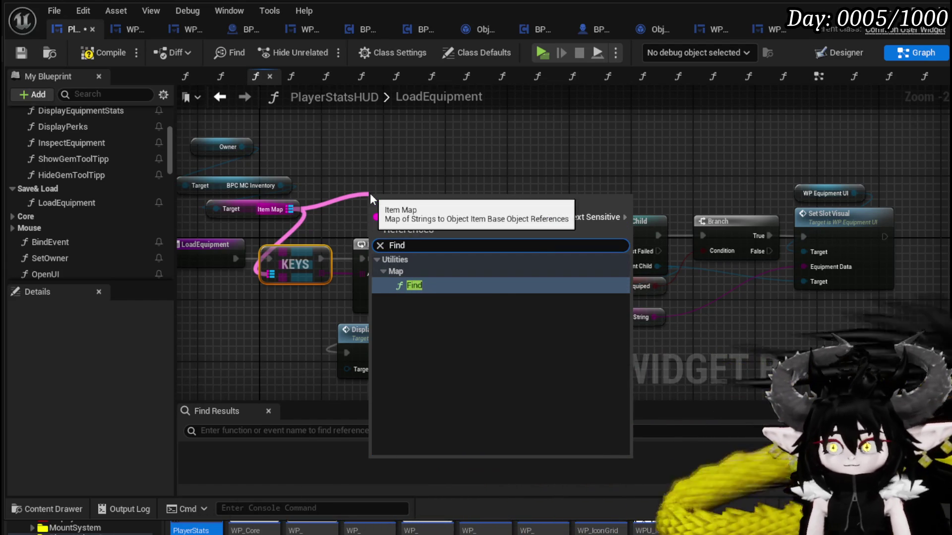
key(Return)
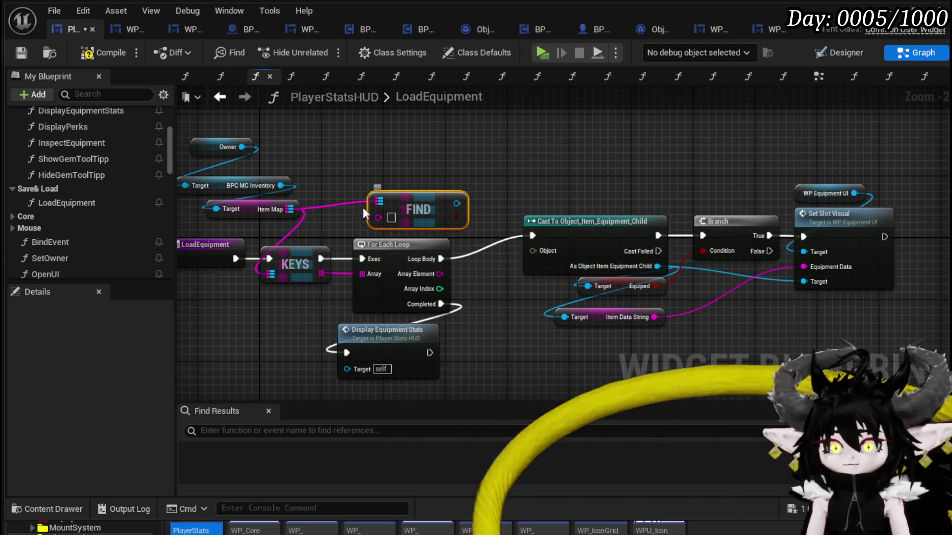
mouse_move(440, 273)
mouse_down()
mouse_move(382, 213)
mouse_move(590, 145)
mouse_up()
mouse_move(712, 168)
mouse_down()
mouse_move(557, 159)
mouse_move(444, 255)
mouse_move(452, 248)
mouse_up()
drag(578, 170, 534, 145)
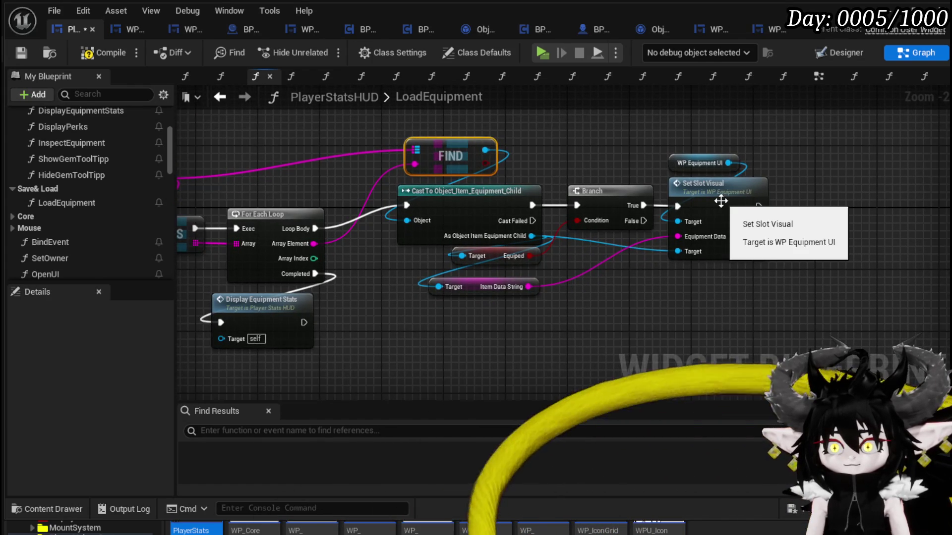
double_click(721, 200)
mouse_move(618, 250)
mouse_down()
mouse_move(484, 255)
mouse_move(225, 208)
mouse_up()
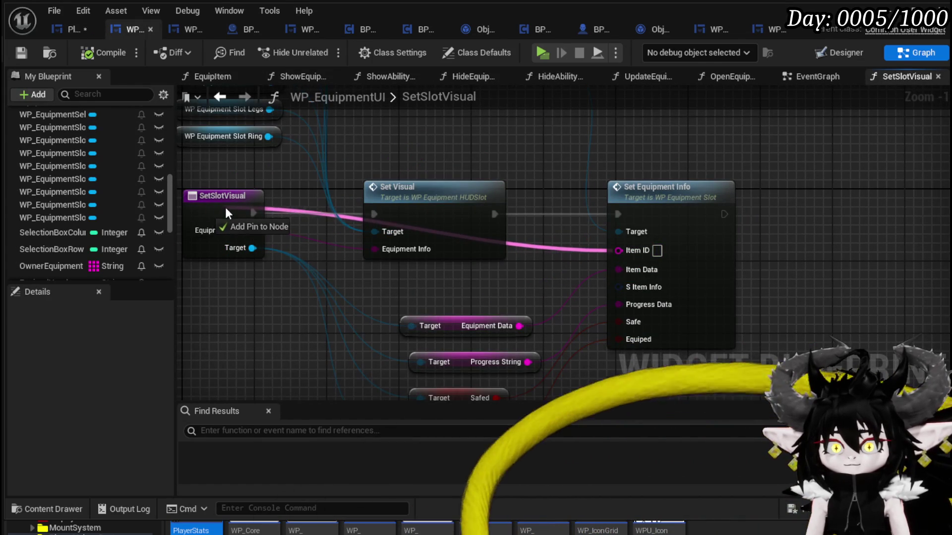
Add an ItemID input to SetSlotVisual, order it above Target, and compile WP_EquipmentUI.
drag(293, 171, 456, 248)
click(457, 249)
scroll(134, 385, down, 5)
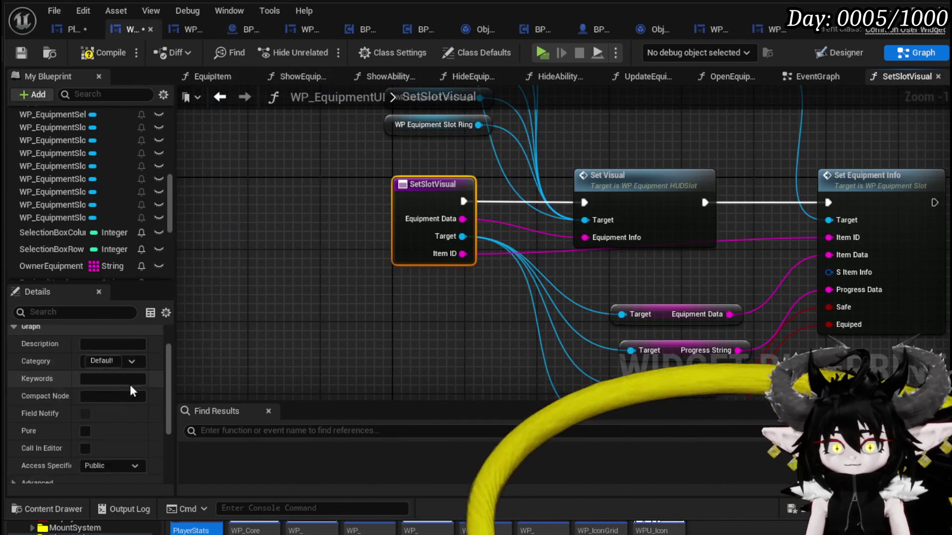
scroll(65, 440, down, 3)
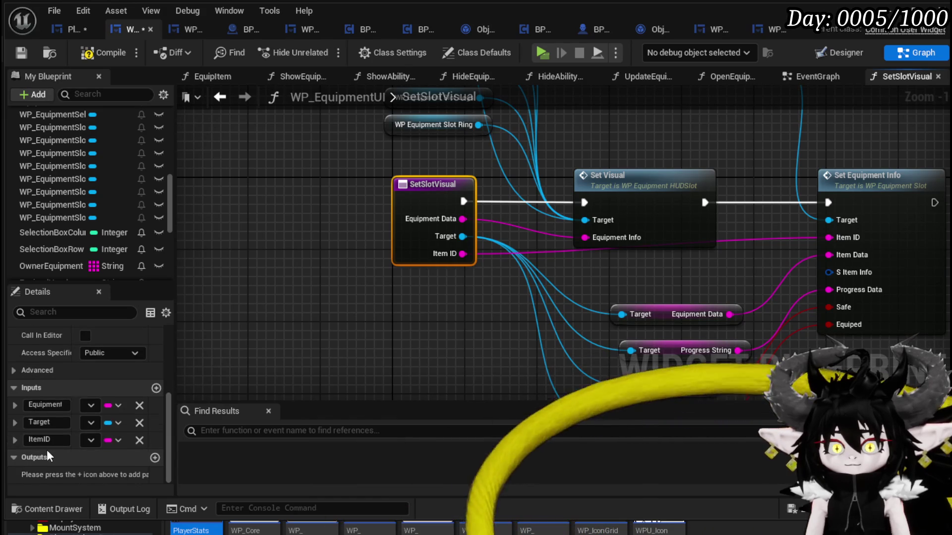
drag(8, 439, 19, 422)
click(355, 343)
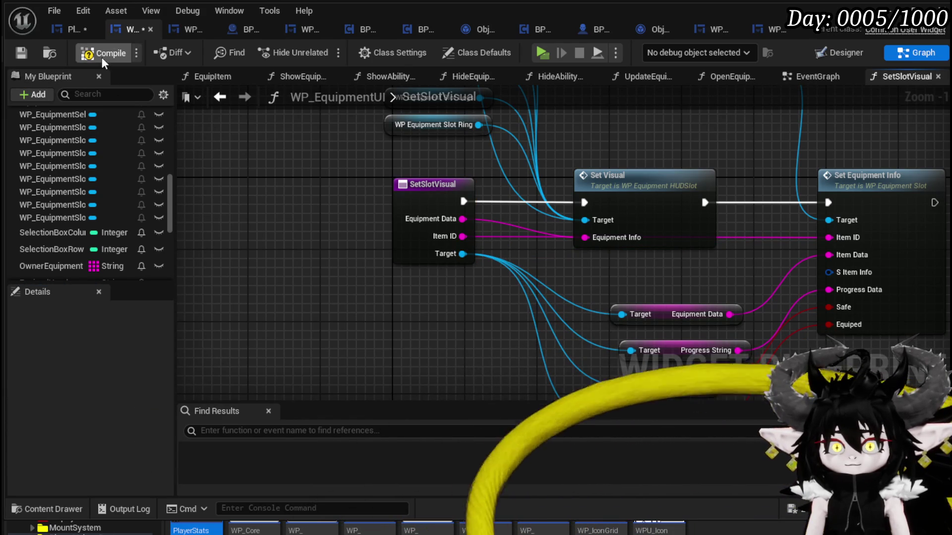
click(21, 53)
Wire LoadEquipment's loop element into Set Slot Visual's Item ID and compile PlayerStatsHUD.
click(72, 31)
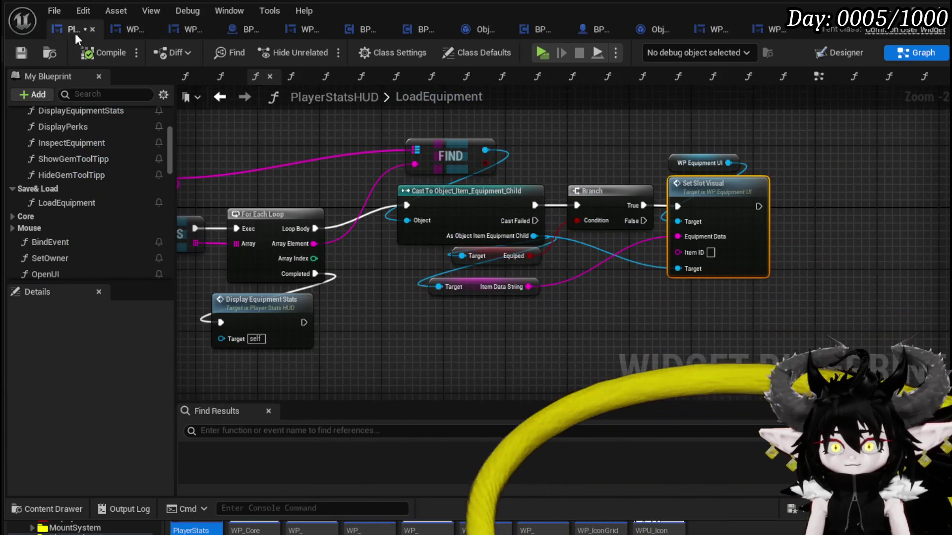
mouse_move(308, 245)
mouse_down()
mouse_move(707, 264)
mouse_move(684, 250)
mouse_up()
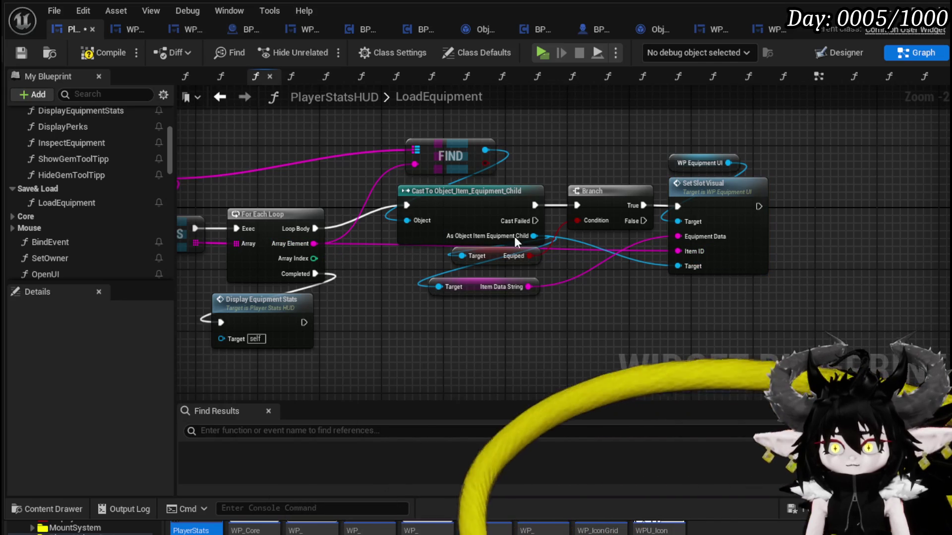
click(118, 56)
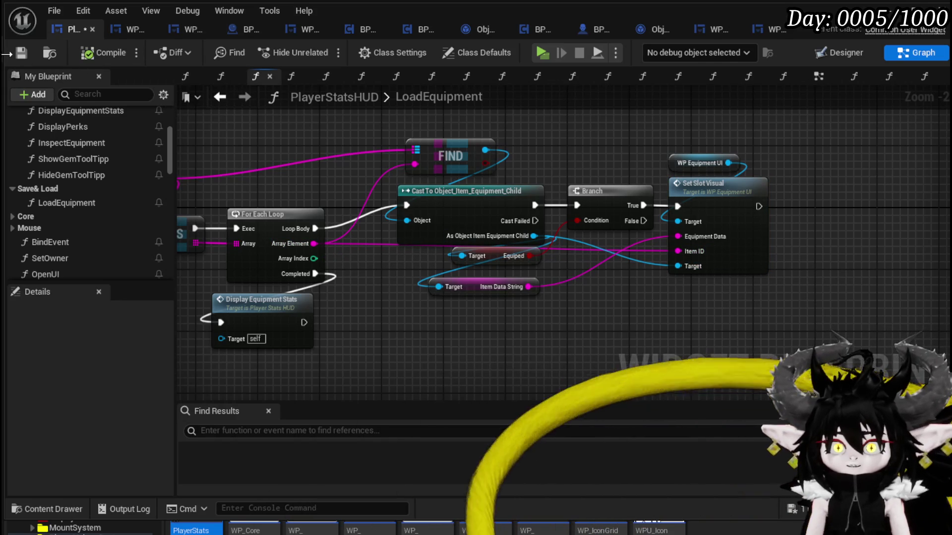
double_click(701, 184)
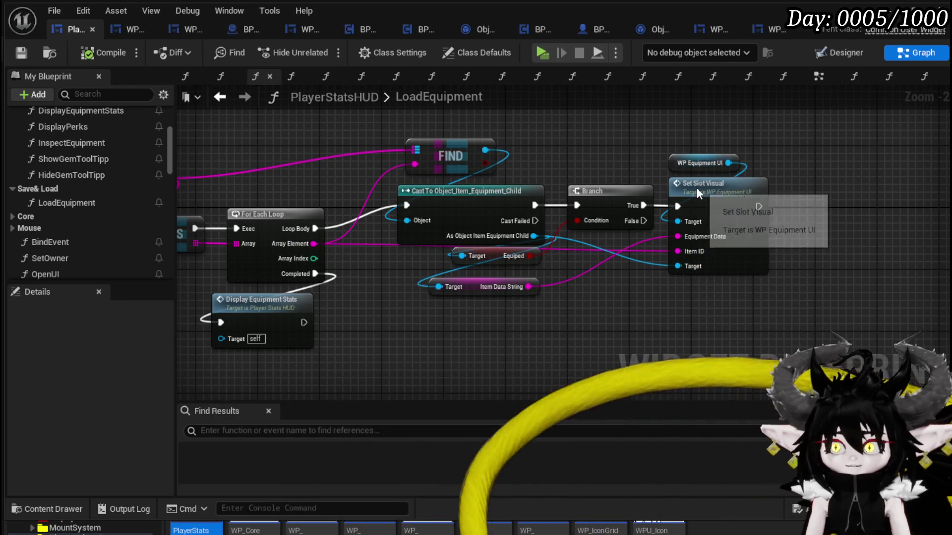
Inspect the SetEquipmentInfo function's entry node in WP_EquipmentSlot.
double_click(667, 186)
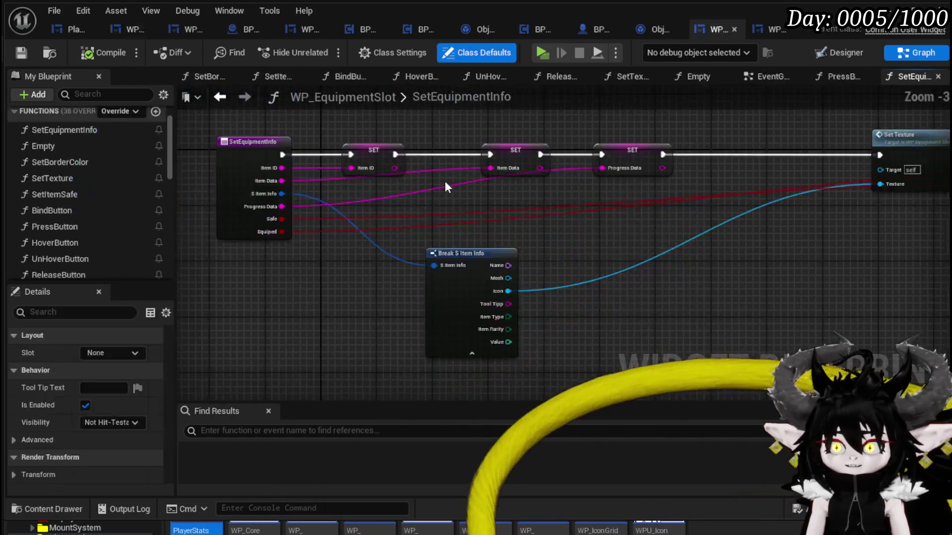
scroll(640, 214, up, 3)
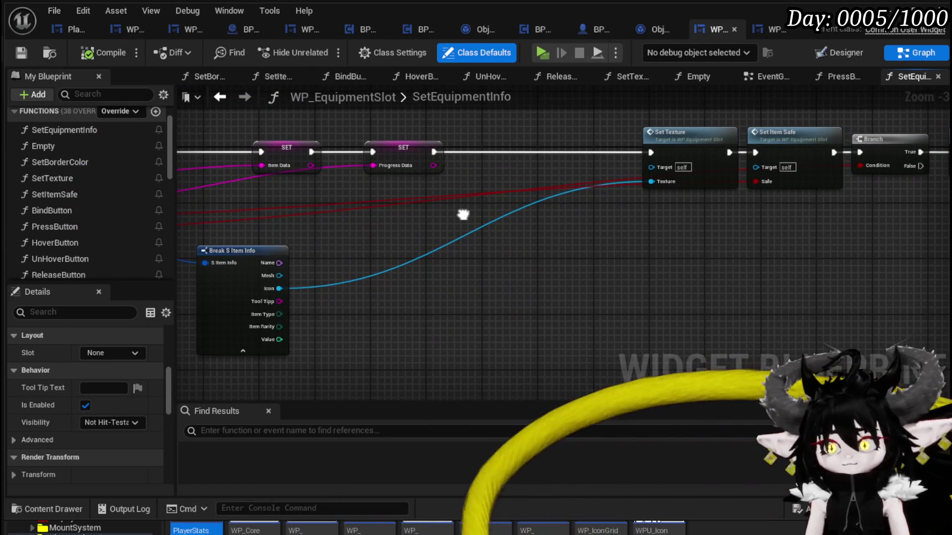
mouse_move(463, 219)
mouse_down()
mouse_move(450, 215)
mouse_move(729, 222)
mouse_up()
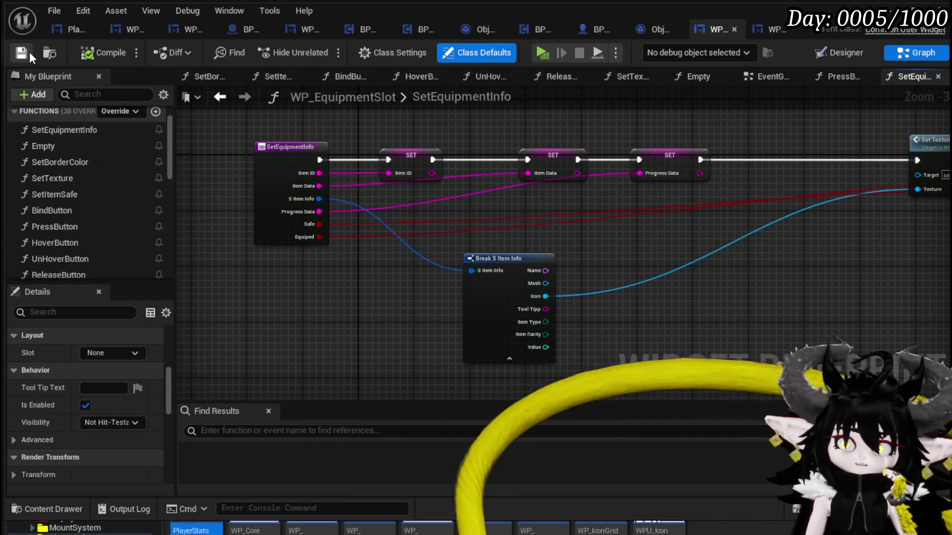
click(218, 97)
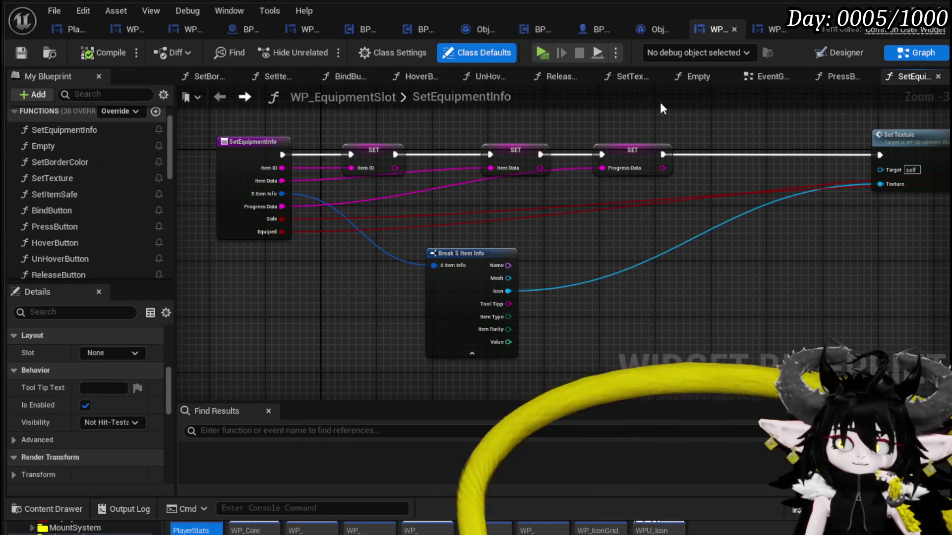
Rearrange Set Visual, Set Equipment Info and the getters in SetSlotVisual, then save WP_EquipmentUI.
click(118, 29)
scroll(628, 213, up, 1)
drag(628, 213, 688, 213)
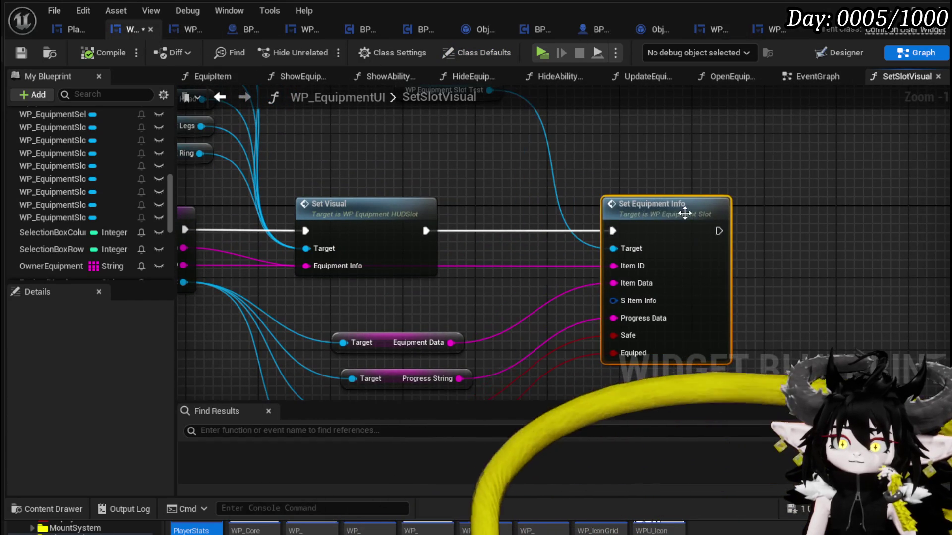
mouse_move(486, 228)
mouse_down()
mouse_move(420, 164)
mouse_move(462, 232)
mouse_move(665, 203)
mouse_up()
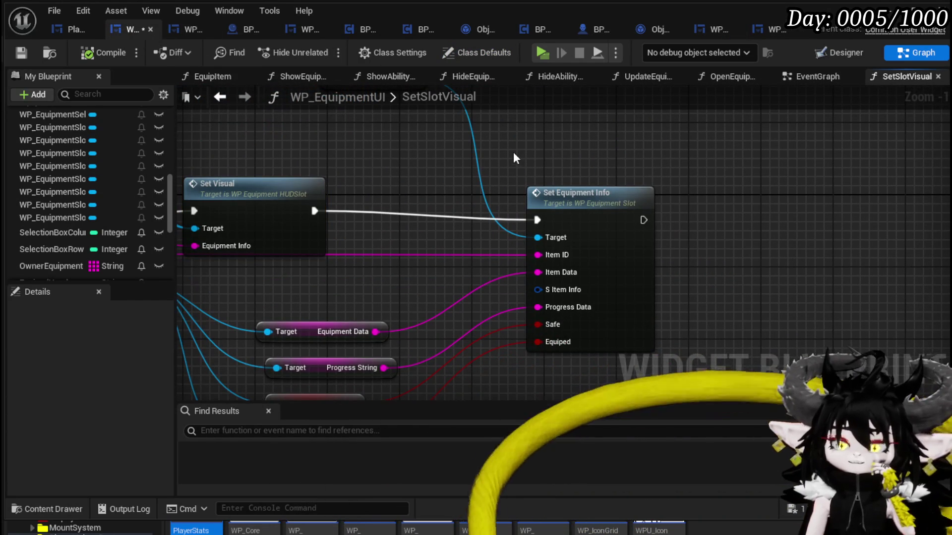
drag(510, 148, 647, 231)
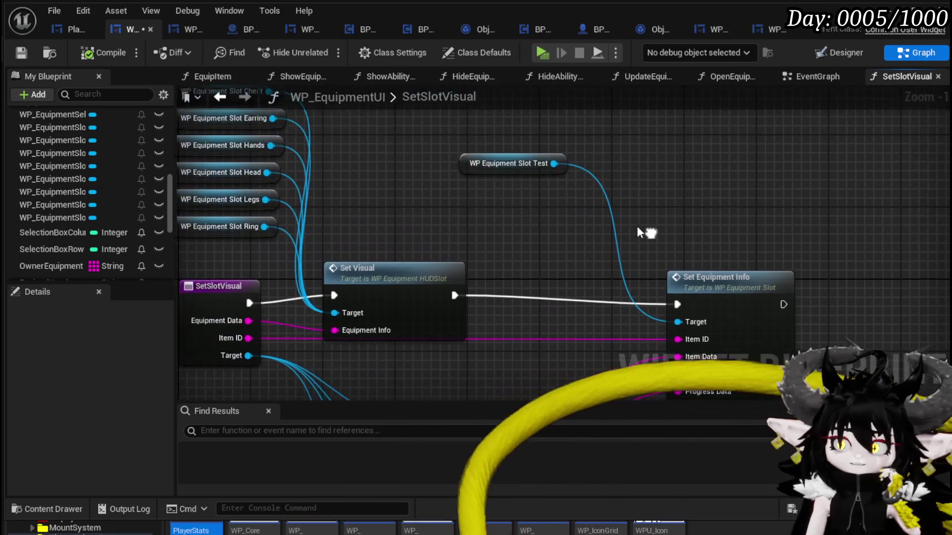
click(501, 154)
mouse_move(501, 153)
mouse_down()
mouse_move(395, 227)
mouse_move(453, 228)
mouse_move(665, 82)
mouse_up()
drag(554, 144, 601, 138)
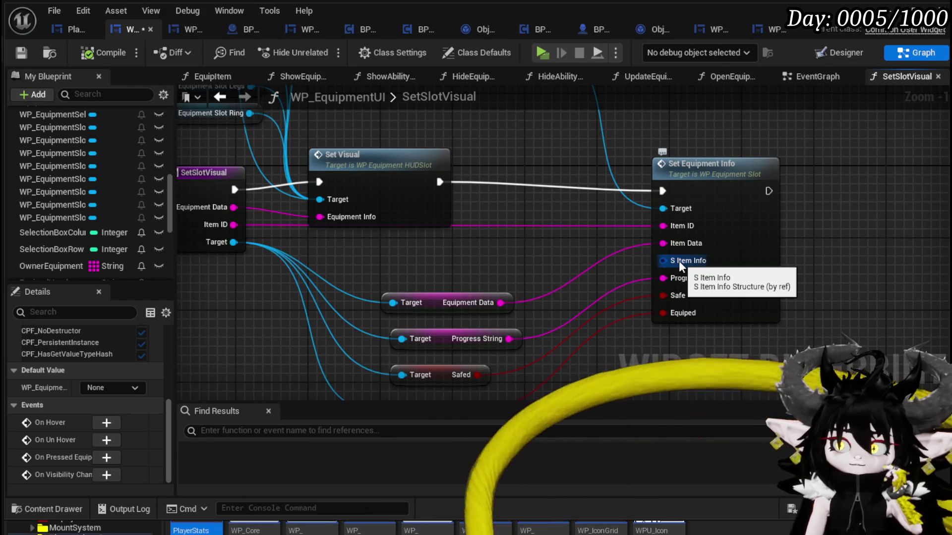
drag(555, 255, 459, 238)
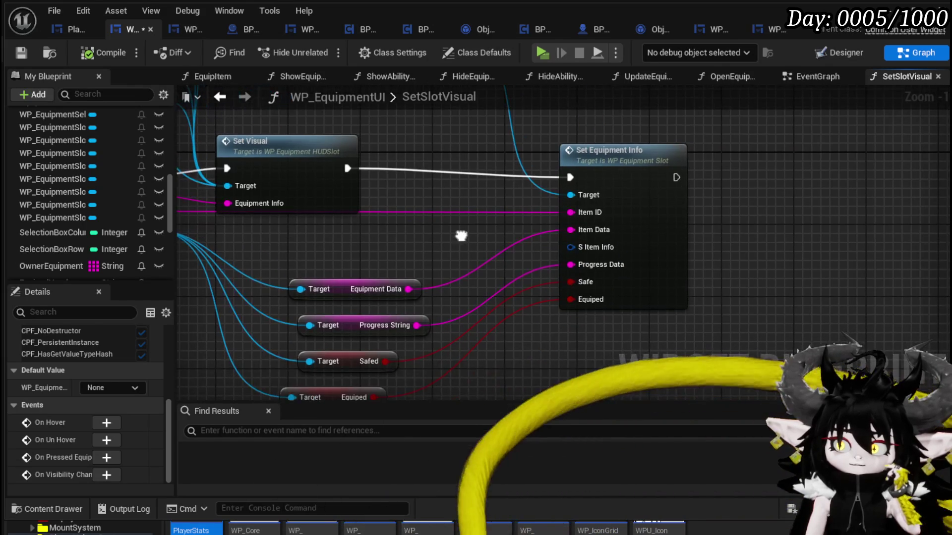
click(459, 238)
click(22, 54)
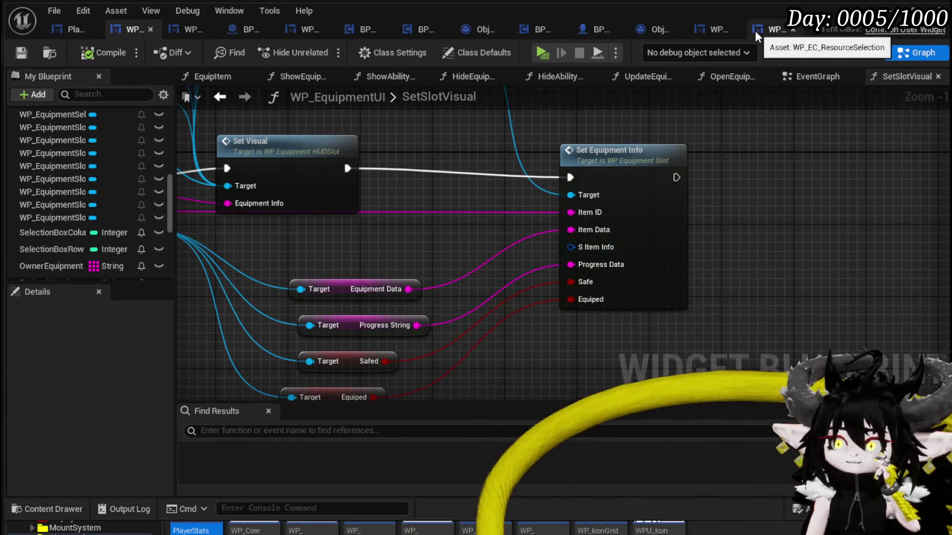
In WP_EC_ResourceSelection, inspect the cast, Set Equipment Info chain, GET/Branch and data table lookup nodes.
click(768, 29)
scroll(609, 293, up, 3)
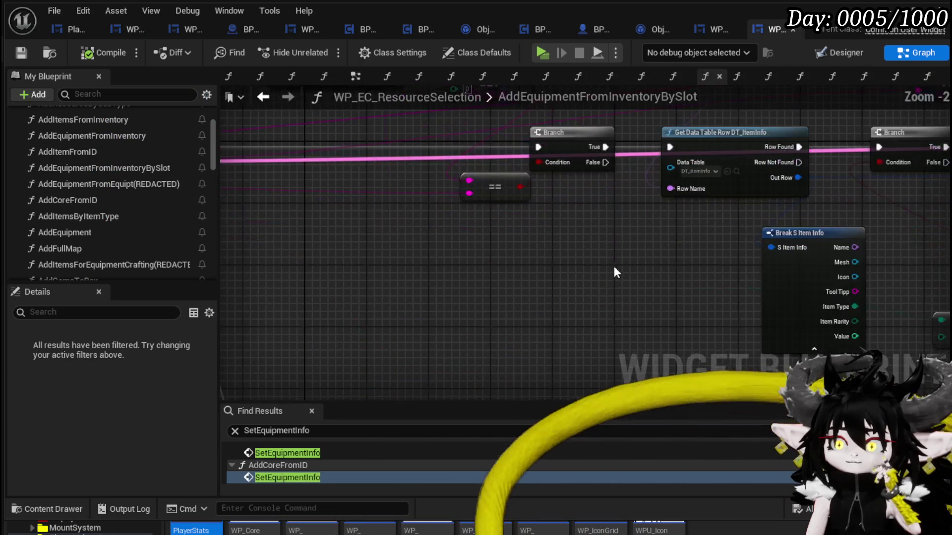
drag(611, 266, 367, 289)
drag(777, 269, 506, 247)
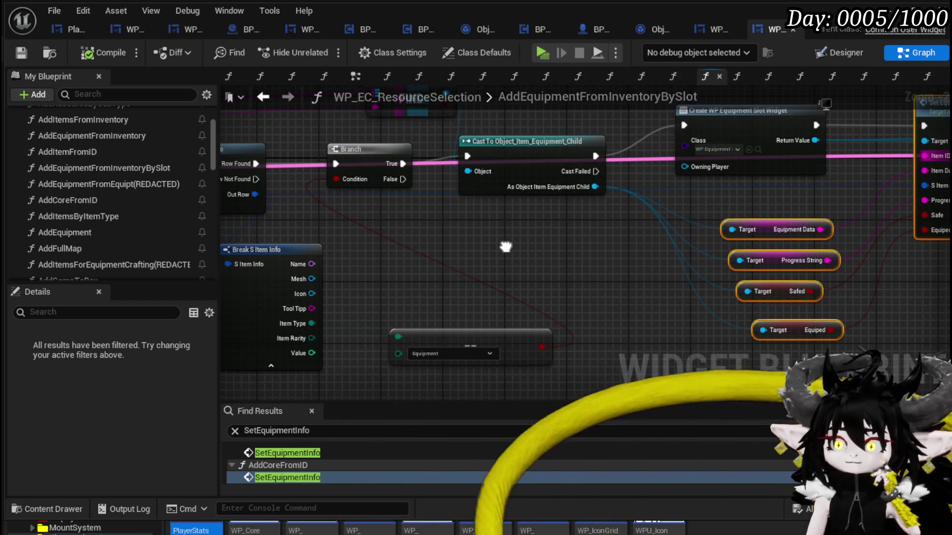
scroll(545, 242, down, 1)
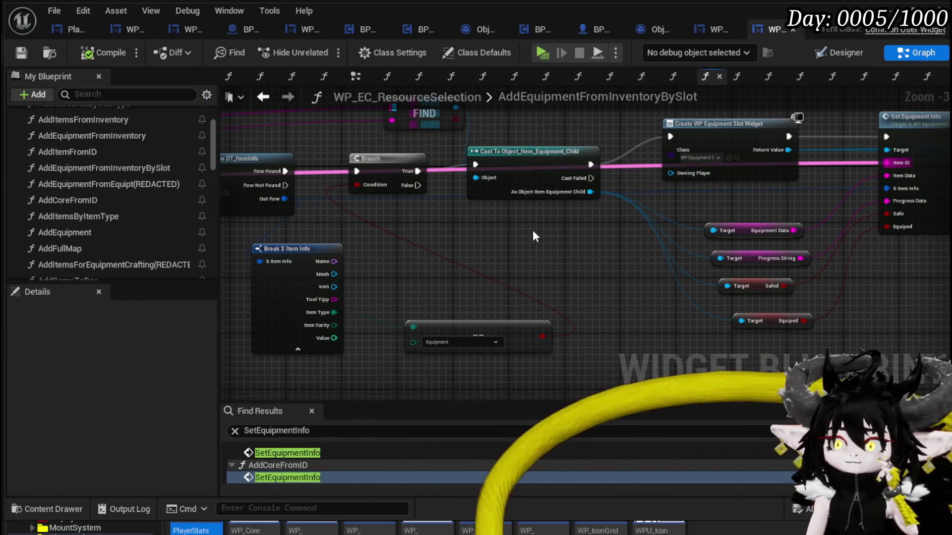
mouse_move(798, 193)
mouse_down()
mouse_move(587, 253)
mouse_move(605, 259)
mouse_move(595, 221)
mouse_move(640, 226)
mouse_move(791, 279)
mouse_up()
click(760, 218)
mouse_move(493, 183)
mouse_down()
mouse_move(596, 243)
mouse_move(484, 162)
mouse_up()
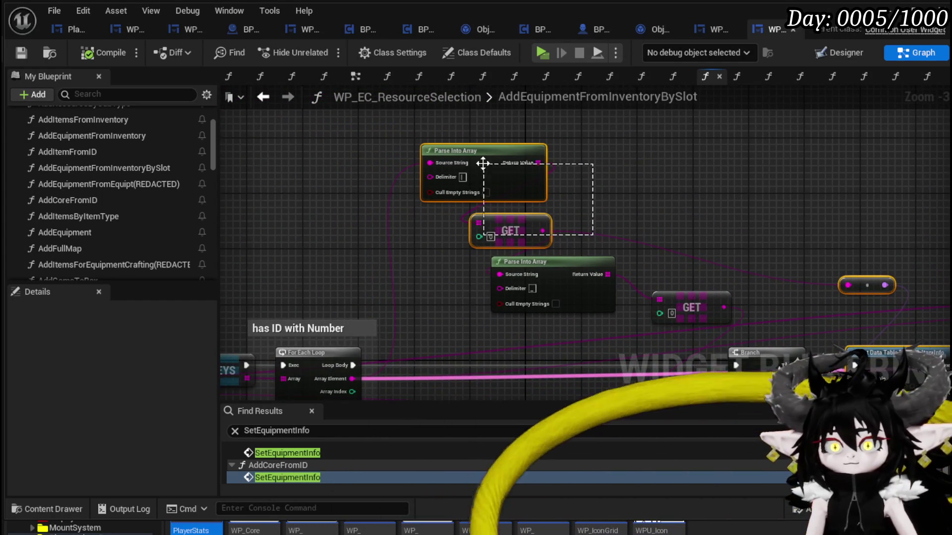